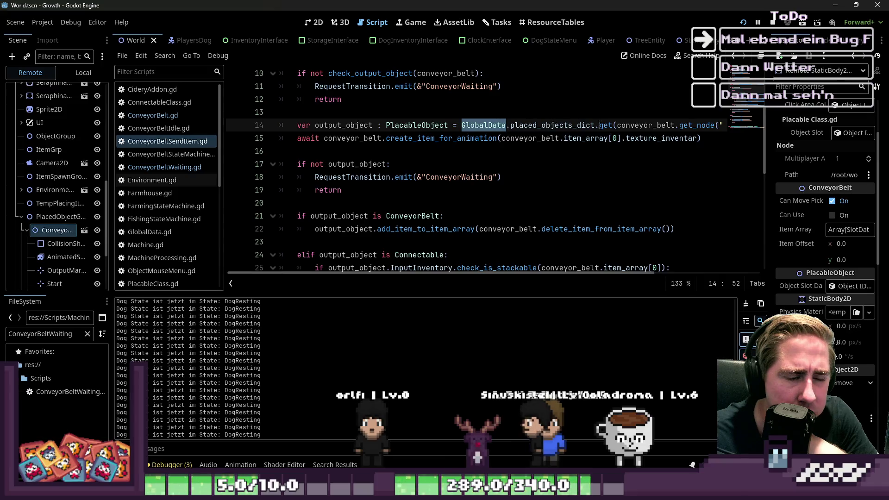
In ConveyorBeltWaiting.gd, delete the '== output_position' comparison from line 11.
{"action": "mouse_move", "coordinate": [518, 274]}
{"action": "left_mouse_down"}
{"action": "mouse_move", "coordinate": [553, 275]}
{"action": "mouse_move", "coordinate": [492, 274]}
{"action": "mouse_move", "coordinate": [633, 271]}
{"action": "left_mouse_up"}
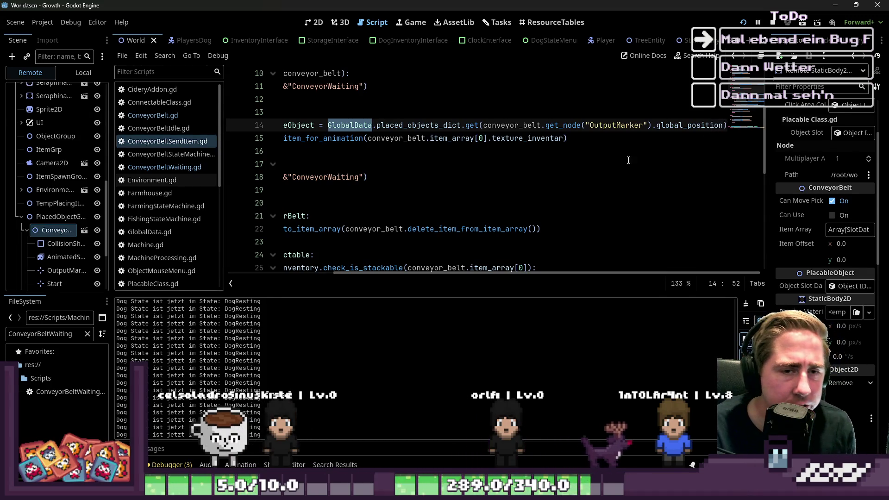
{"action": "left_click", "coordinate": [204, 167]}
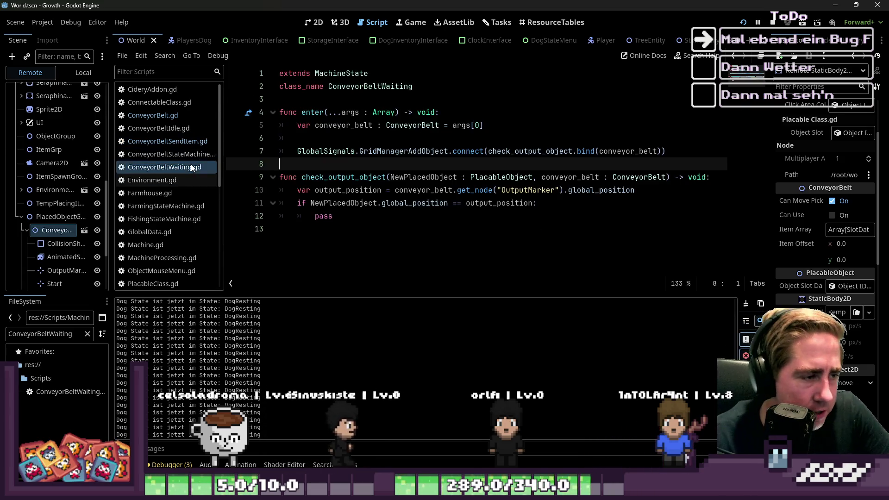
{"action": "left_click", "coordinate": [163, 170]}
{"action": "left_click", "coordinate": [343, 211]}
{"action": "left_click", "coordinate": [351, 204]}
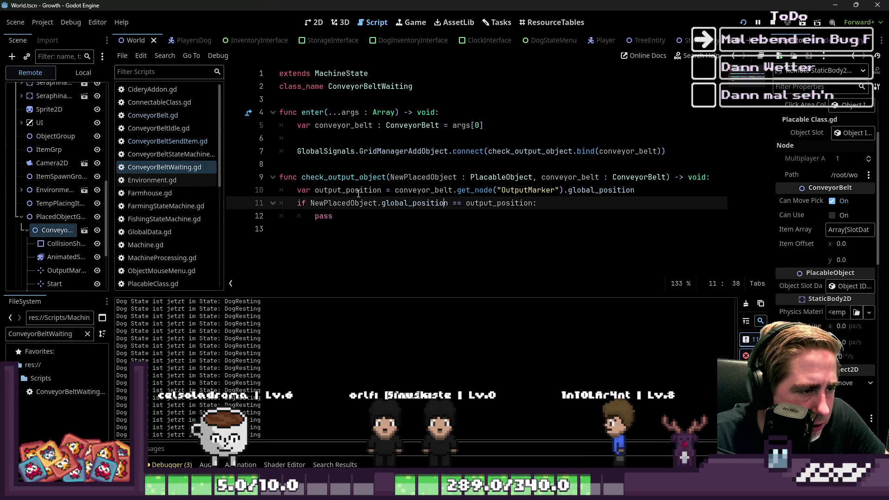
{"action": "left_click", "coordinate": [356, 191]}
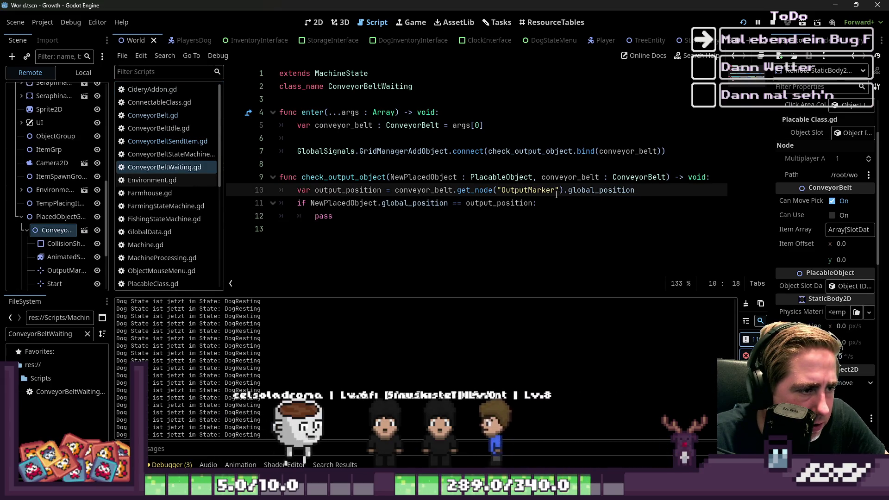
{"action": "double_click", "coordinate": [507, 204]}
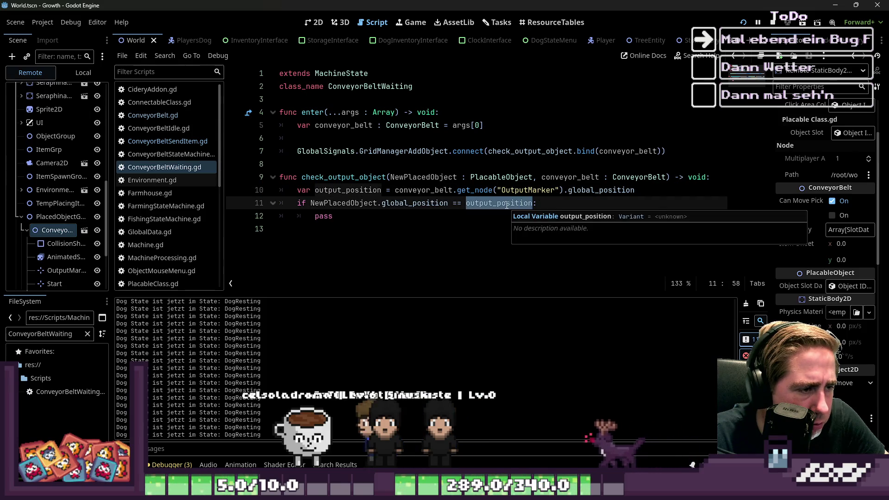
{"action": "key", "text": "BackSpace"}
{"action": "key", "text": "BackSpace"}
{"action": "key", "text": "BackSpace"}
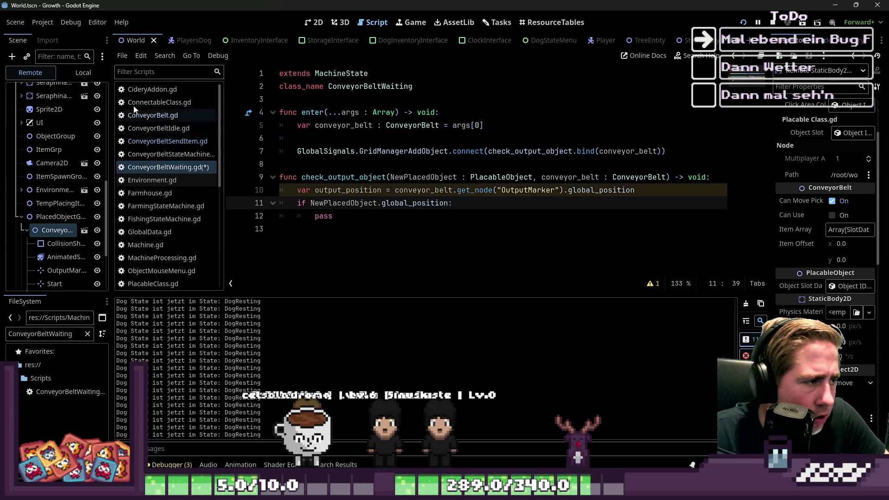
Copy GlobalData.placed_objects_dict from line 14 of ConveyorBeltSendItem.gd.
{"action": "left_click", "coordinate": [171, 117]}
{"action": "left_click", "coordinate": [172, 142]}
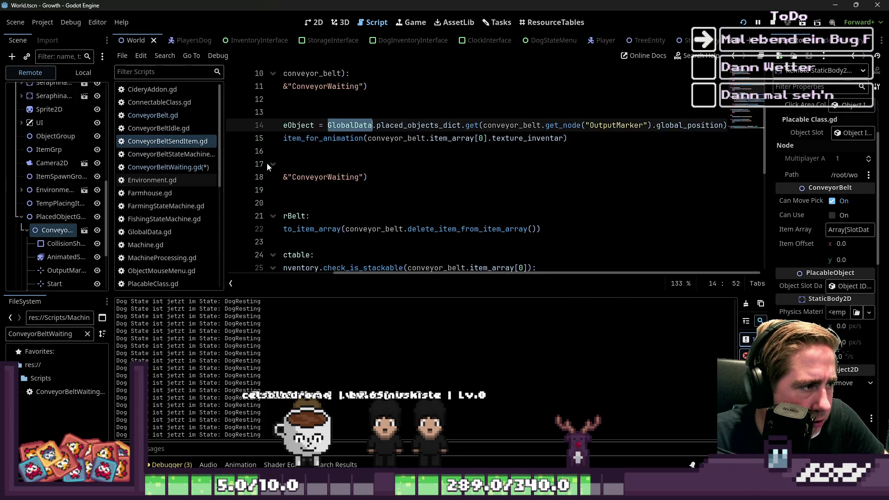
{"action": "left_click", "coordinate": [380, 146]}
{"action": "left_click", "coordinate": [391, 128]}
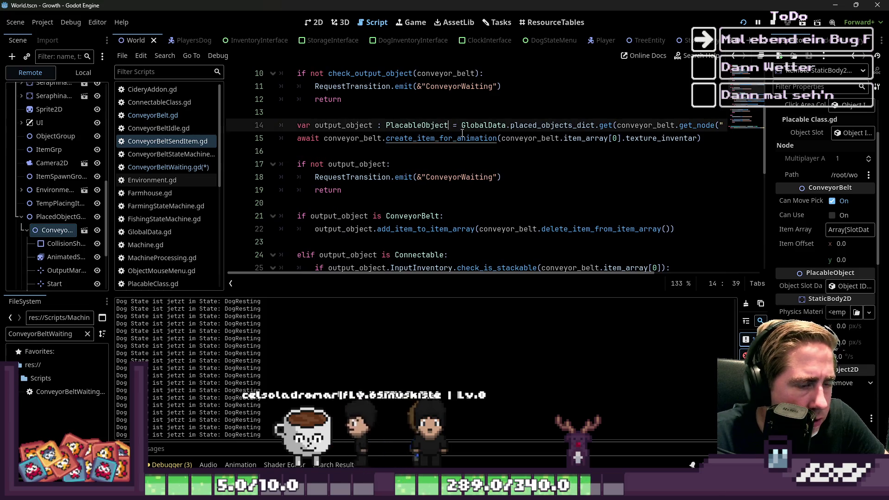
{"action": "key", "text": "Right"}
{"action": "key", "text": "Right"}
{"action": "key", "text": "Right"}
{"action": "key", "text": "ctrl+shift+Right"}
{"action": "key", "text": "ctrl+shift+Right"}
{"action": "key", "text": "ctrl+shift+Right"}
{"action": "key", "text": "ctrl+c"}
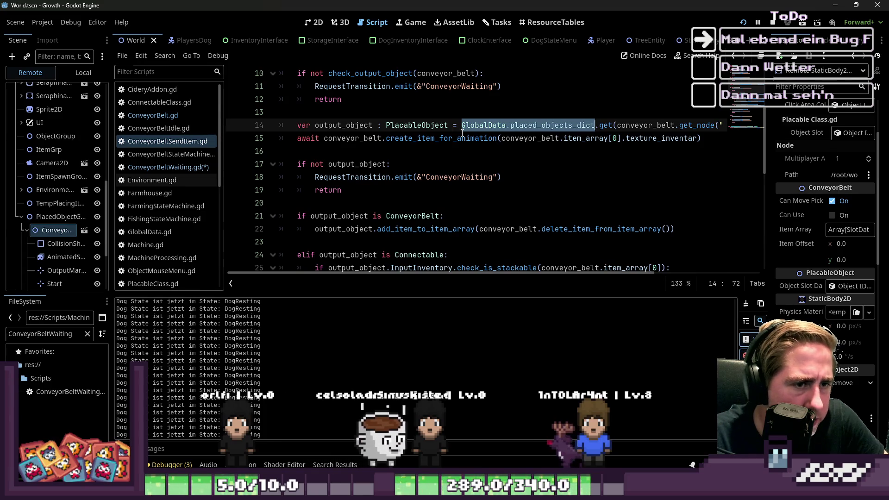
Make line 11 test GlobalData.placed_objects_dict.get(NewPlacedObject.global_position), then open Search Help.
{"action": "left_click", "coordinate": [157, 167]}
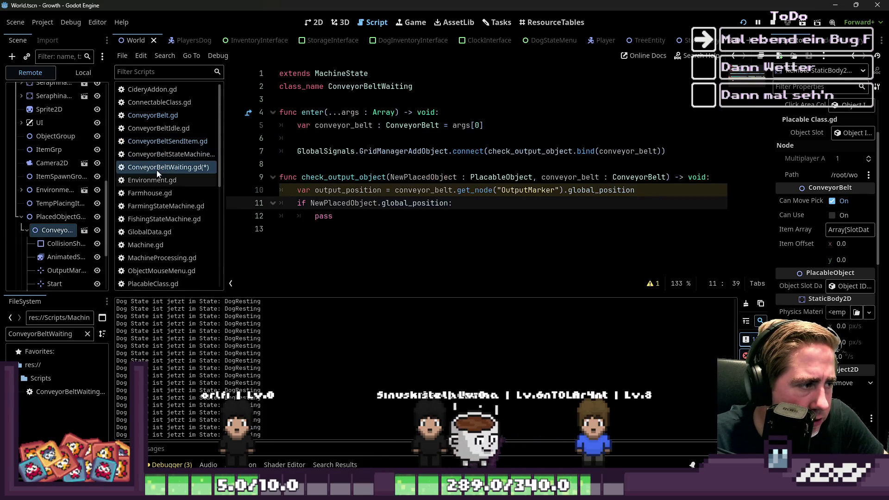
{"action": "left_click", "coordinate": [311, 198]}
{"action": "key", "text": "ctrl+v"}
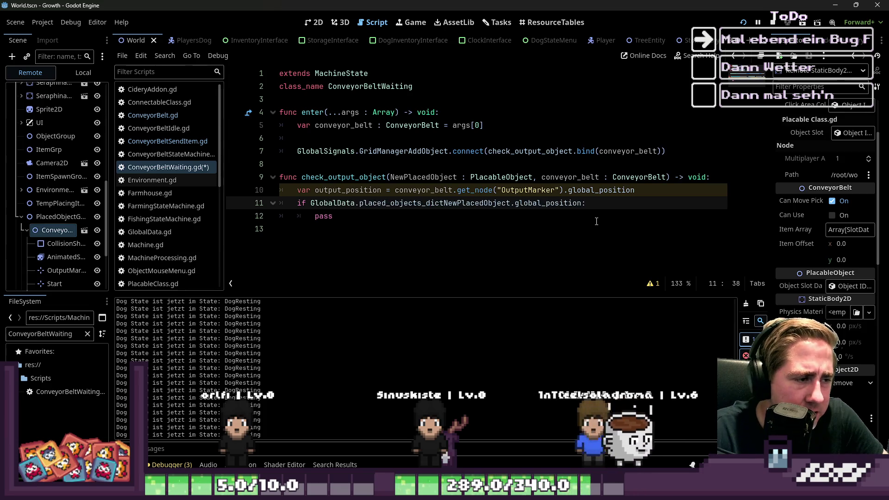
{"action": "key", "text": "ctrl+shift+Right"}
{"action": "key", "text": "ctrl+shift+Right"}
{"action": "key", "text": "ctrl+shift+Right"}
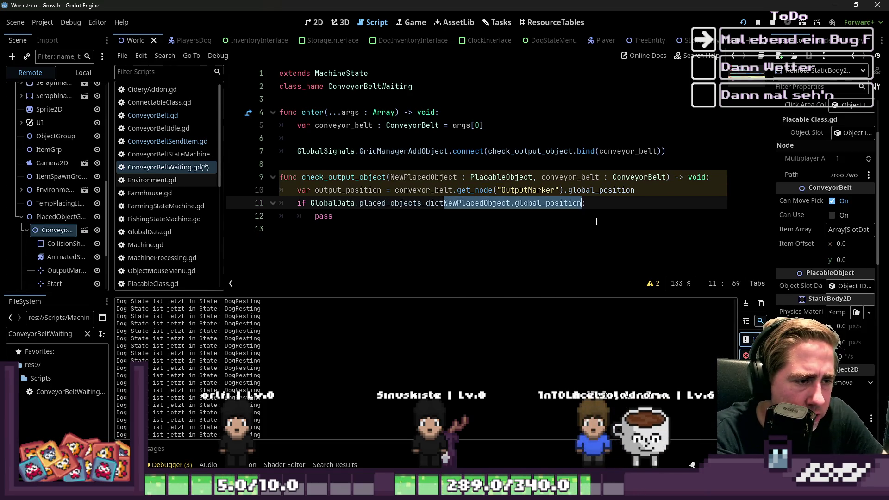
{"action": "key", "text": "Left"}
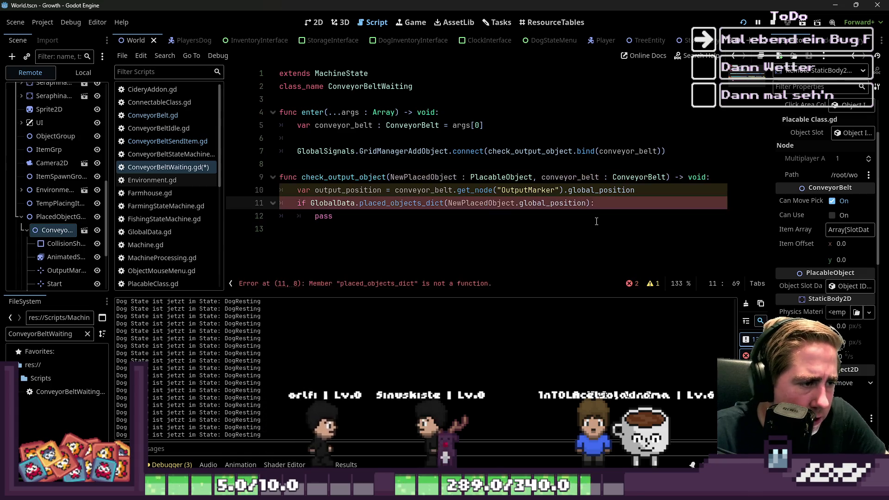
{"action": "left_click", "coordinate": [445, 203]}
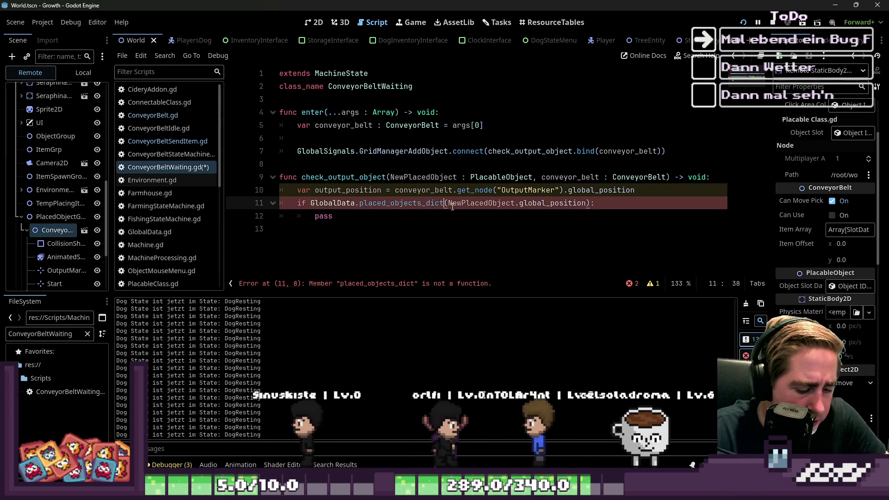
{"action": "type", "text": ".get"}
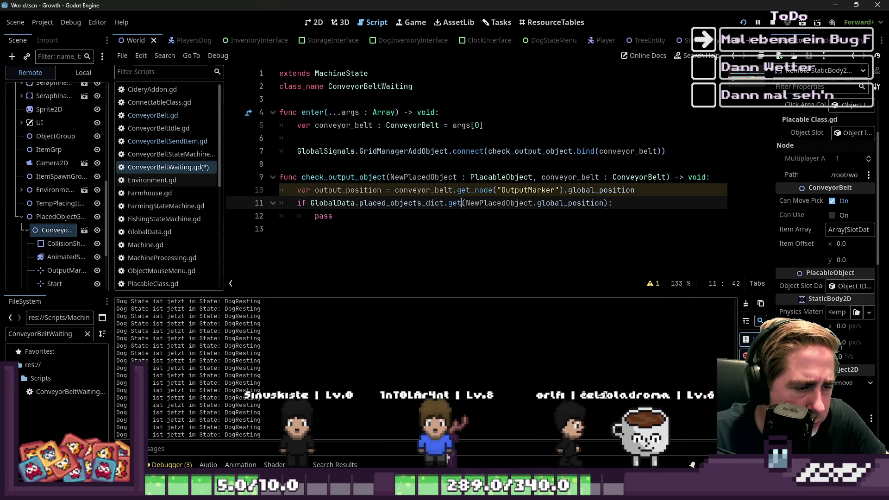
{"action": "left_click", "coordinate": [684, 57]}
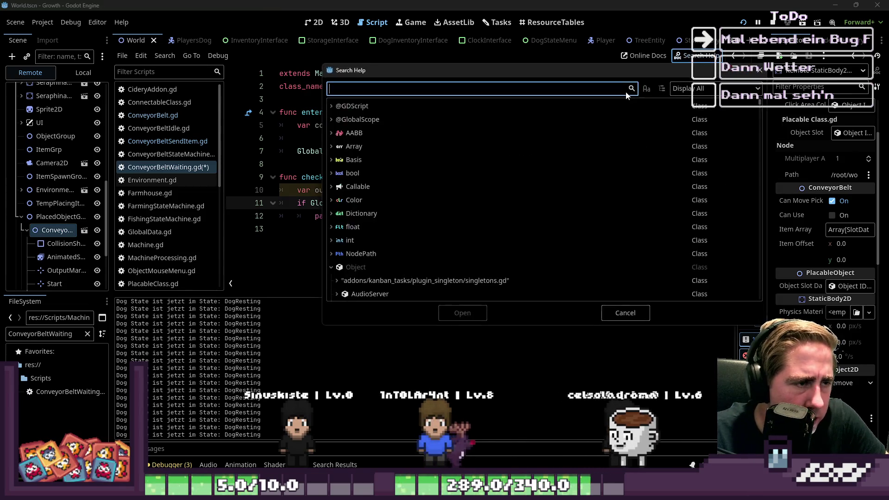
Open the Dictionary class documentation and search it for 'get'.
{"action": "type", "text": "Dicti"}
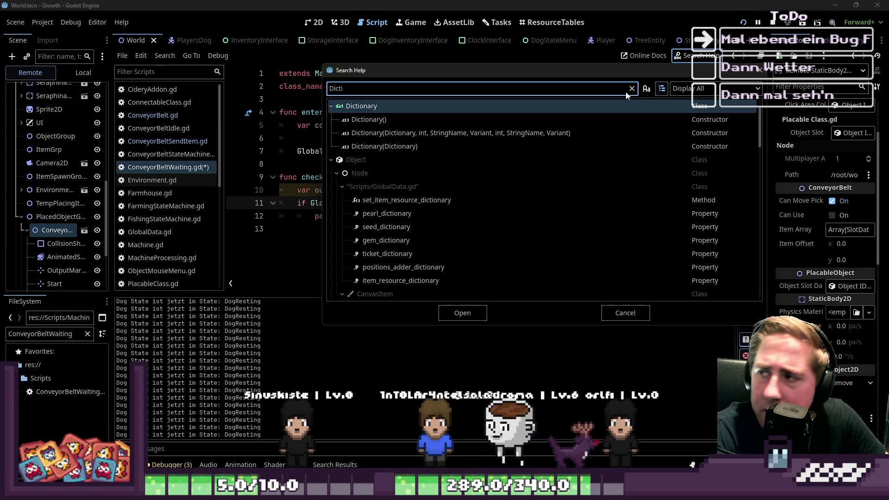
{"action": "type", "text": "ona"}
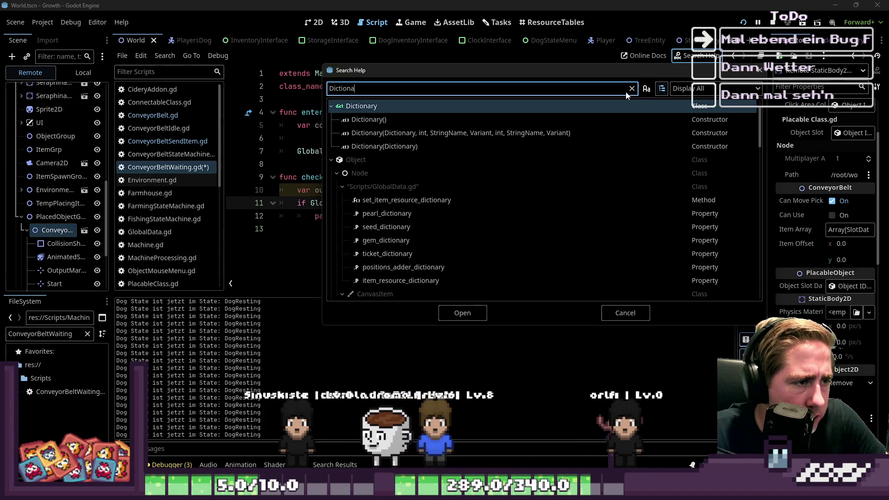
{"action": "key", "text": "Return"}
{"action": "scroll", "coordinate": [455, 146], "scroll_direction": "down", "scroll_amount": 5}
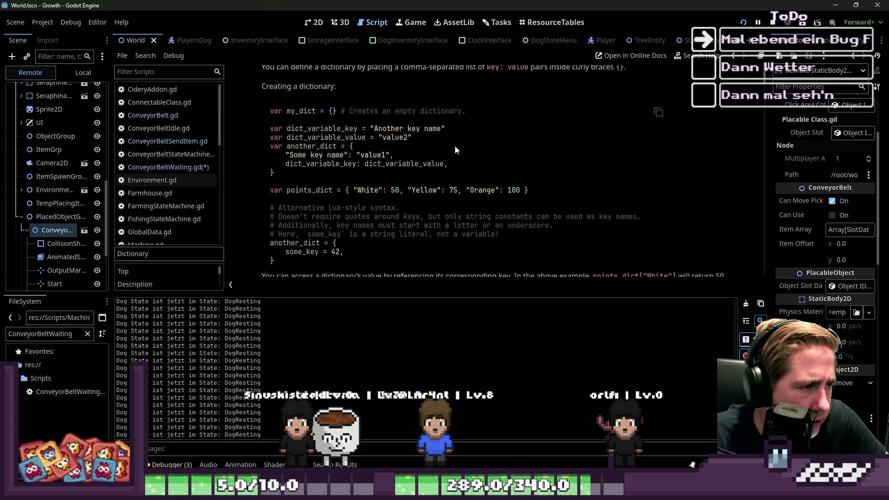
{"action": "key", "text": "ctrl+f"}
{"action": "type", "text": "get"}
{"action": "scroll", "coordinate": [436, 171], "scroll_direction": "up", "scroll_amount": 1}
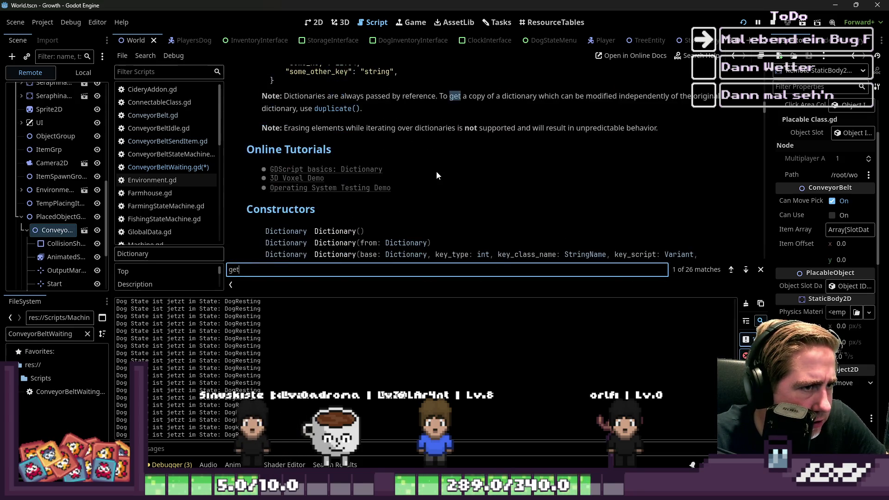
{"action": "scroll", "coordinate": [436, 171], "scroll_direction": "down", "scroll_amount": 5}
{"action": "scroll", "coordinate": [436, 170], "scroll_direction": "down", "scroll_amount": 1}
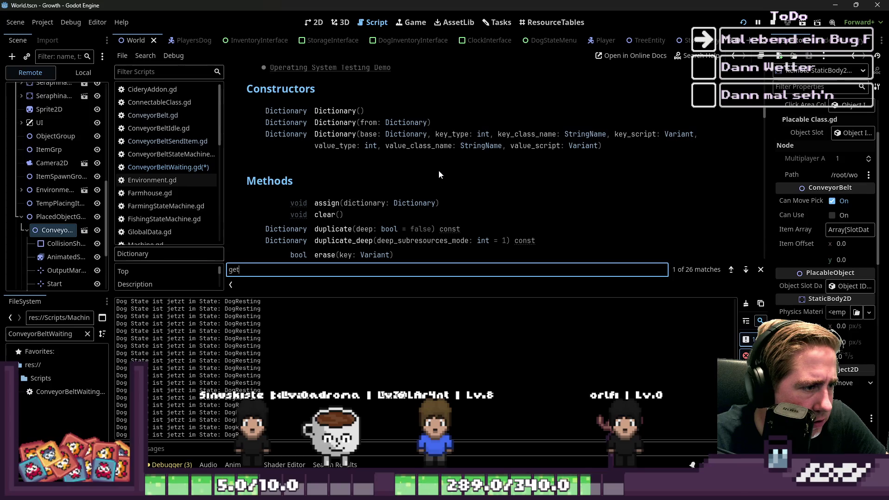
{"action": "scroll", "coordinate": [438, 170], "scroll_direction": "down", "scroll_amount": 5}
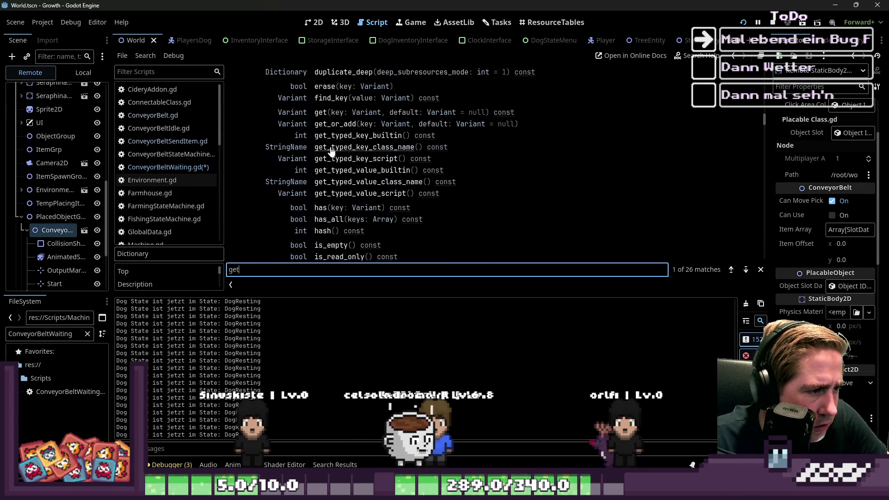
Read get()'s optional default parameter, then return to ConveyorBeltWaiting.gd.
{"action": "left_click", "coordinate": [321, 112]}
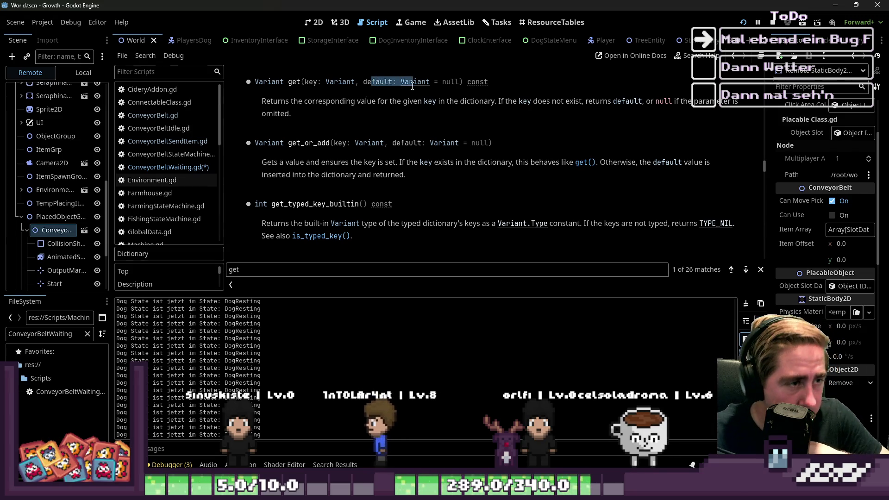
{"action": "left_click_drag", "start_coordinate": [412, 86], "coordinate": [487, 82]}
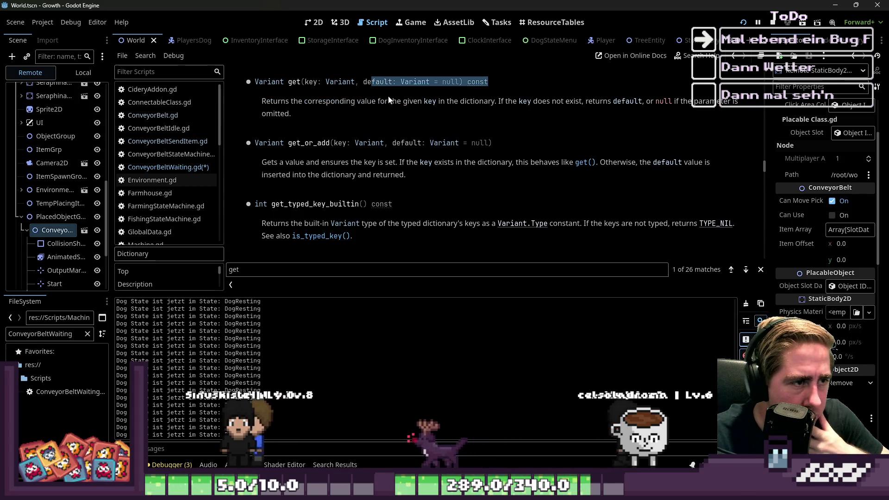
{"action": "left_click", "coordinate": [204, 169]}
{"action": "left_click", "coordinate": [384, 219]}
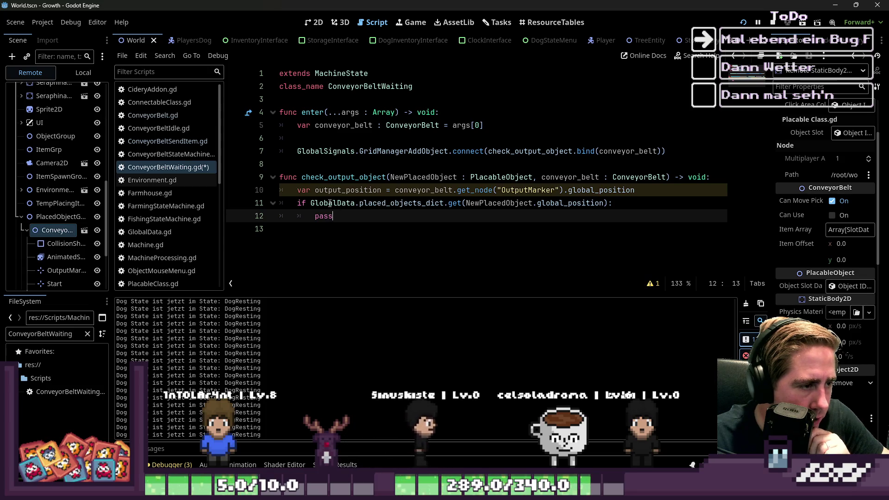
Select the pass statement on line 12 inside the if block to delete it.
{"action": "left_click", "coordinate": [595, 209]}
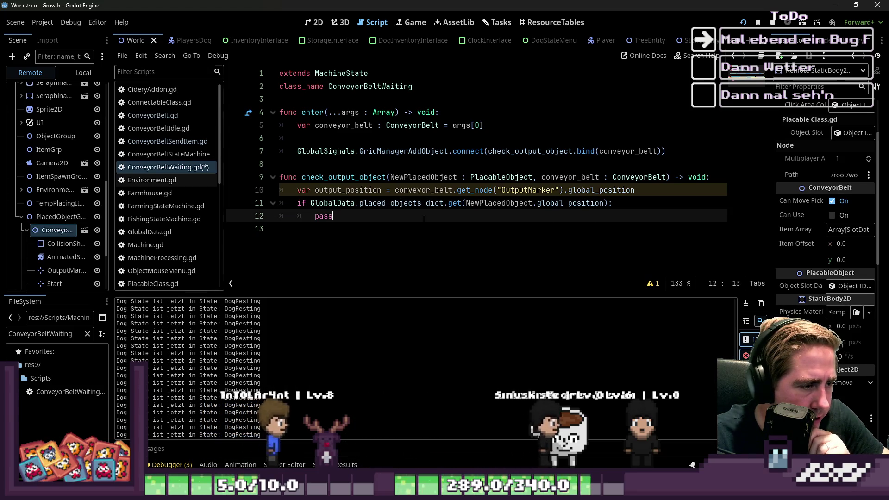
{"action": "left_click_drag", "start_coordinate": [333, 216], "coordinate": [314, 219]}
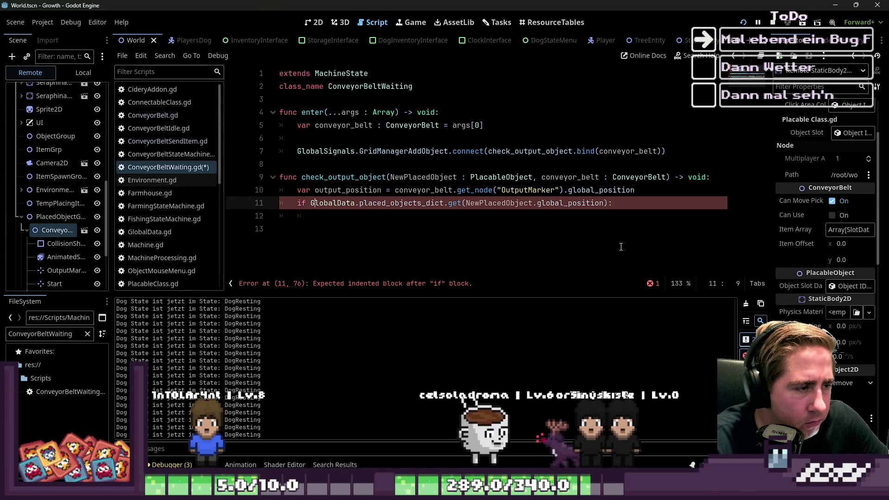
Make the line 11 condition check the dictionary lookup against null.
{"action": "key", "text": "Up"}
{"action": "type", "text": "not"}
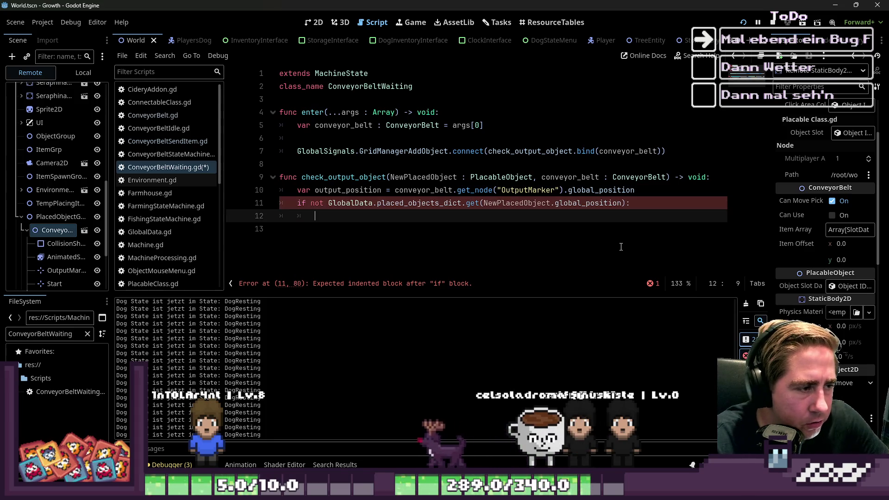
{"action": "type", "text": "not"}
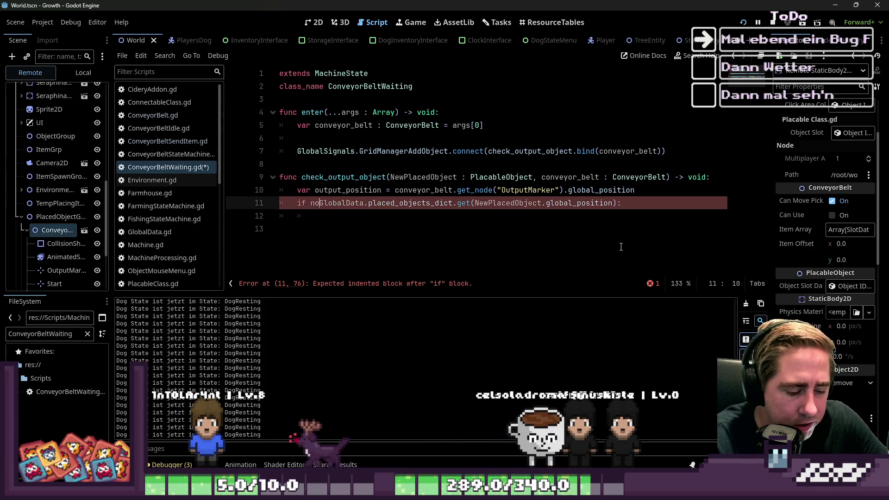
{"action": "key", "text": "Down"}
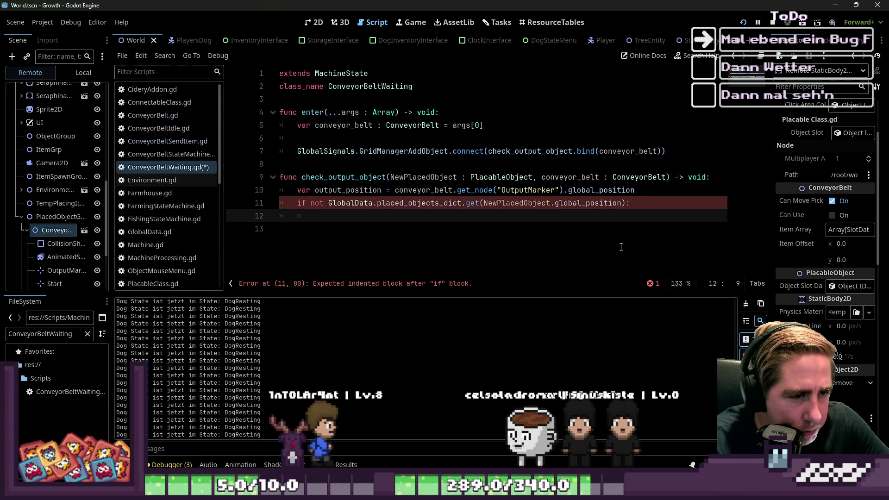
{"action": "key", "text": "ctrl+z"}
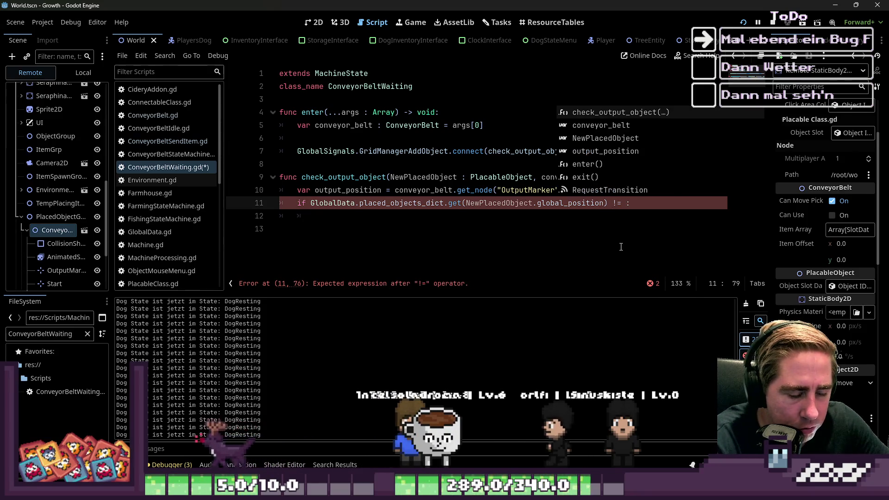
{"action": "type", "text": "null"}
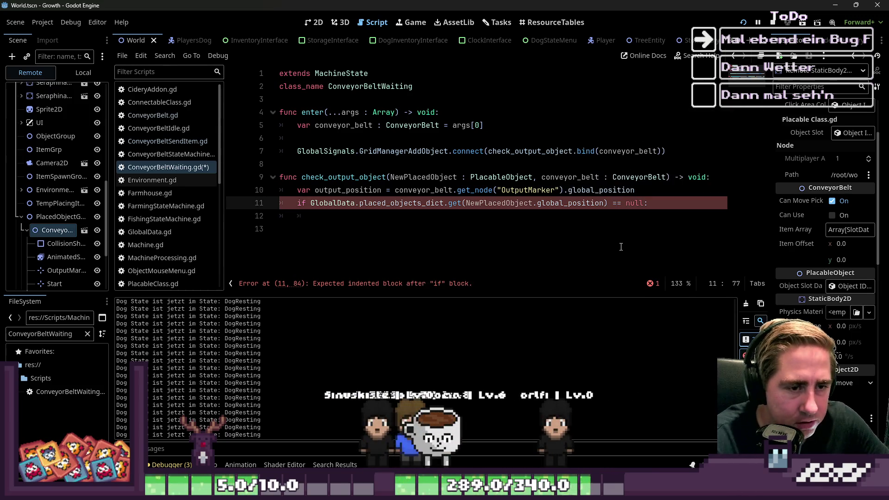
Add RequestTransition.emit(&"ConveyorBeltWaiting") followed by return inside the if block.
{"action": "key", "text": "Down"}
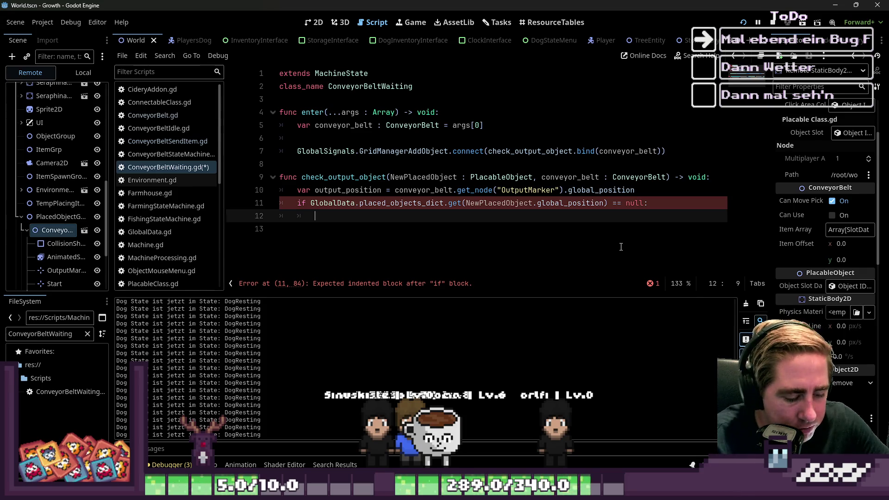
{"action": "type", "text": "Req"}
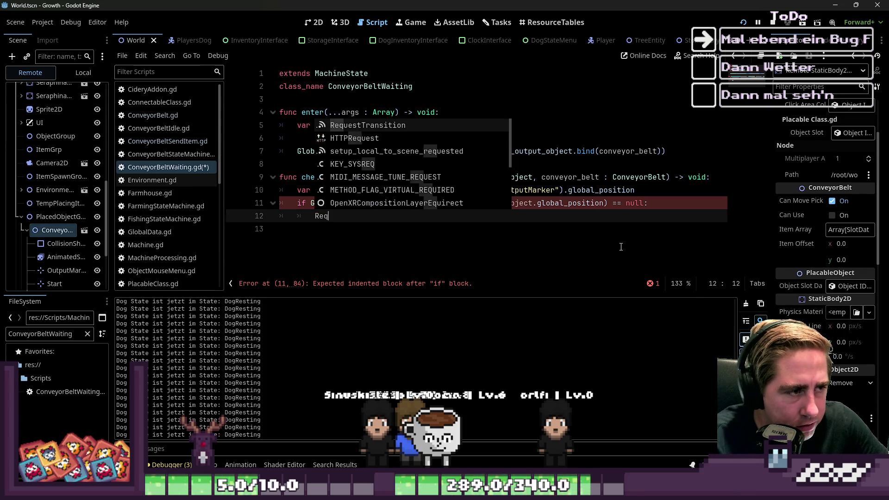
{"action": "type", "text": "uestTransition.emit(\""}
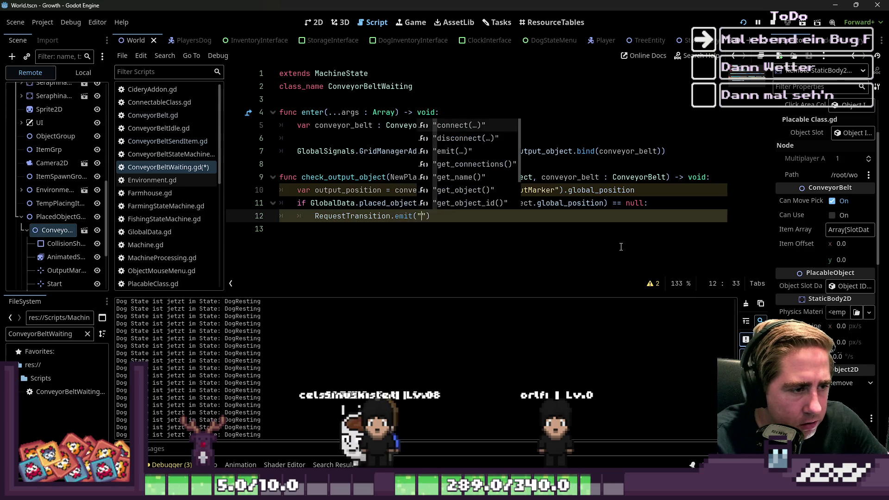
{"action": "key", "text": "Return"}
{"action": "type", "text": "&\"CWaiti"}
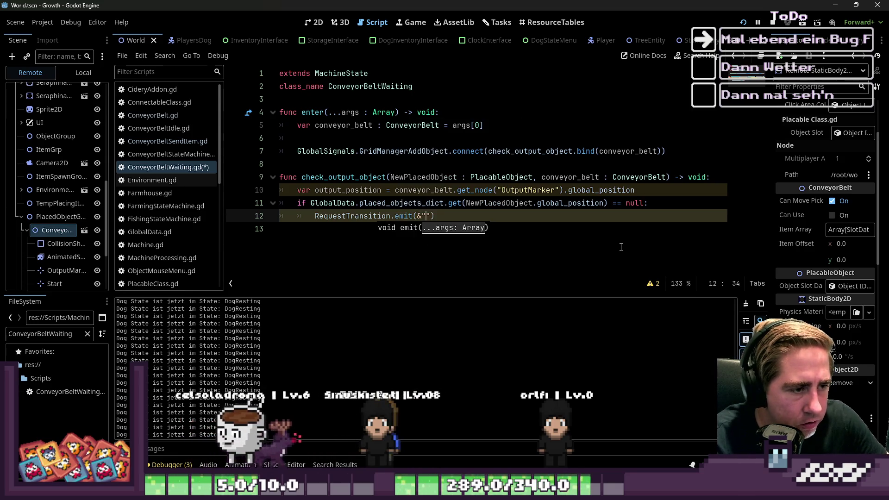
{"action": "type", "text": "ng"}
{"action": "key", "text": "ctrl+Left"}
{"action": "type", "text": "C"}
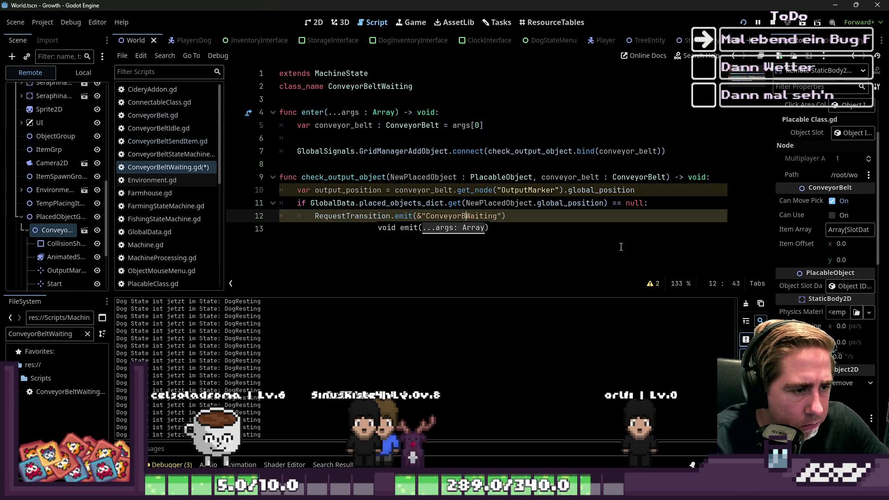
{"action": "type", "text": "elt"}
{"action": "key", "text": "Return"}
{"action": "type", "text": "r"}
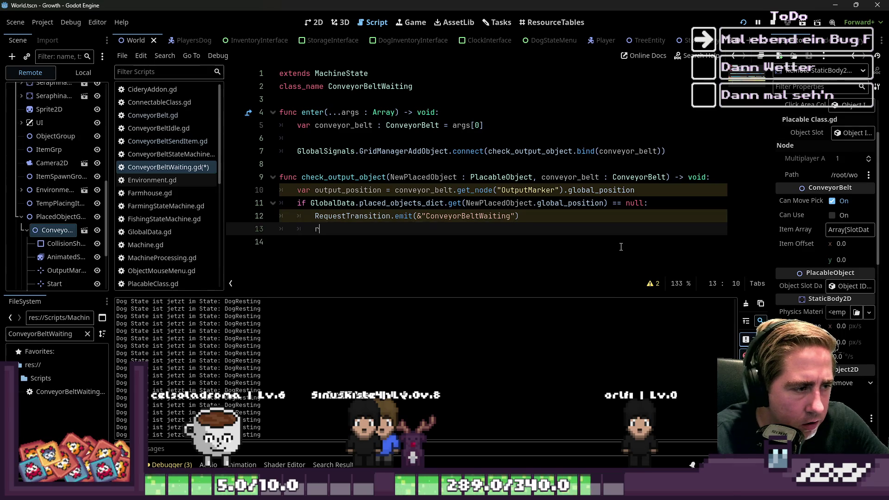
{"action": "type", "text": "eturn"}
{"action": "key", "text": "Return"}
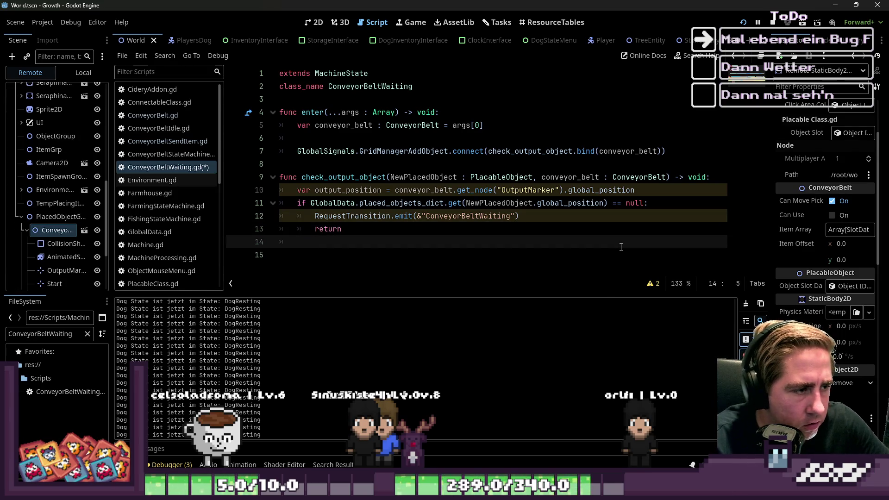
Replace the lookup key on line 11 with output_position.
{"action": "key", "text": "Up"}
{"action": "key", "text": "Up"}
{"action": "key", "text": "Up"}
{"action": "key", "text": "Right"}
{"action": "key", "text": "ctrl+shift+Right"}
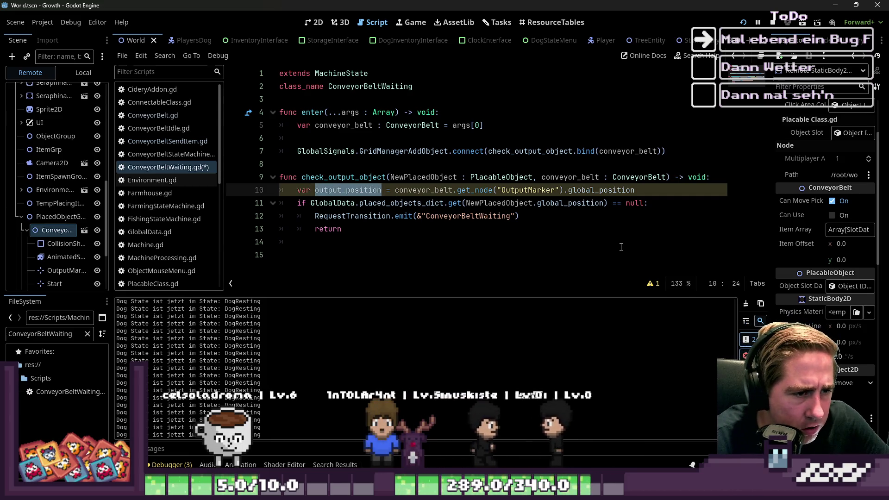
{"action": "key", "text": "Down"}
{"action": "key", "text": "Up"}
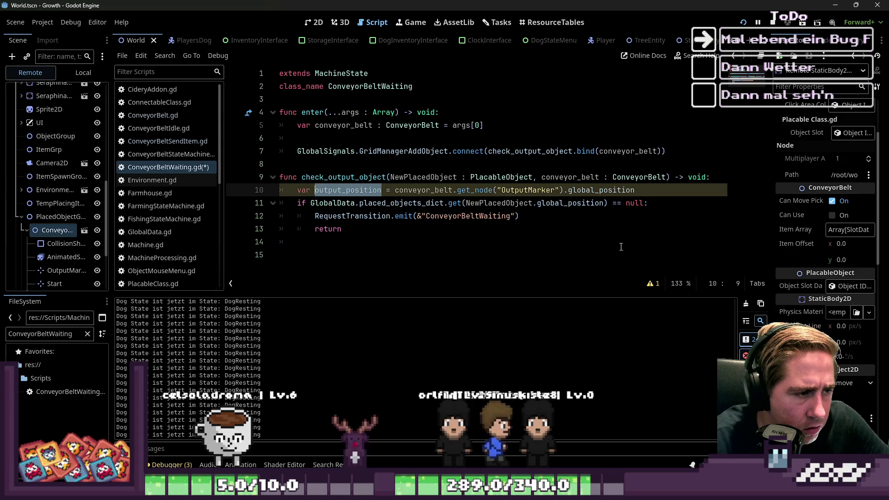
{"action": "key", "text": "Down"}
{"action": "key", "text": "ctrl+Left"}
{"action": "key", "text": "ctrl+Left"}
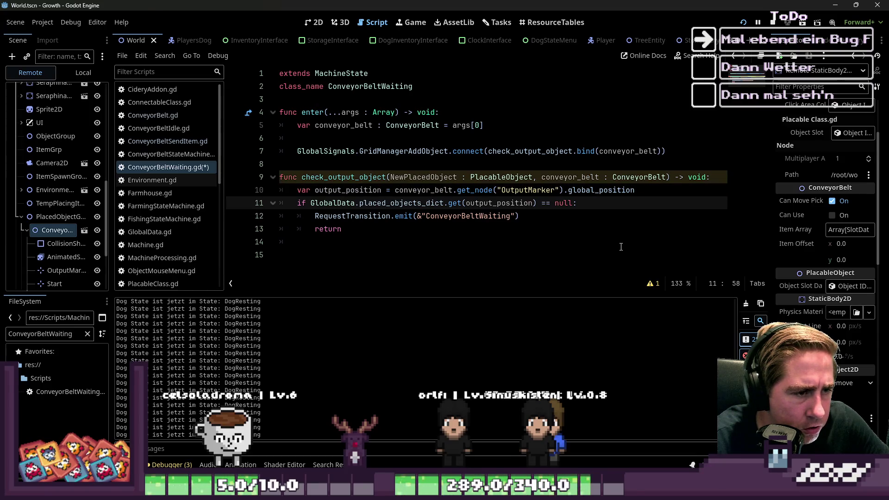
Rename the parameter to _NewPlacedObject and add a blank line after return.
{"action": "key", "text": "Up"}
{"action": "key", "text": "Up"}
{"action": "key", "text": "ctrl+Left"}
{"action": "key", "text": "ctrl+Left"}
{"action": "key", "text": "ctrl+Left"}
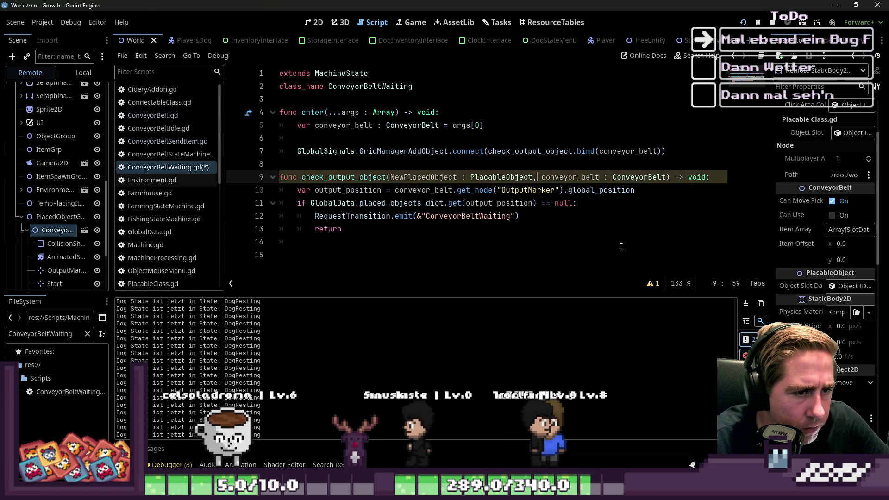
{"action": "type", "text": "_"}
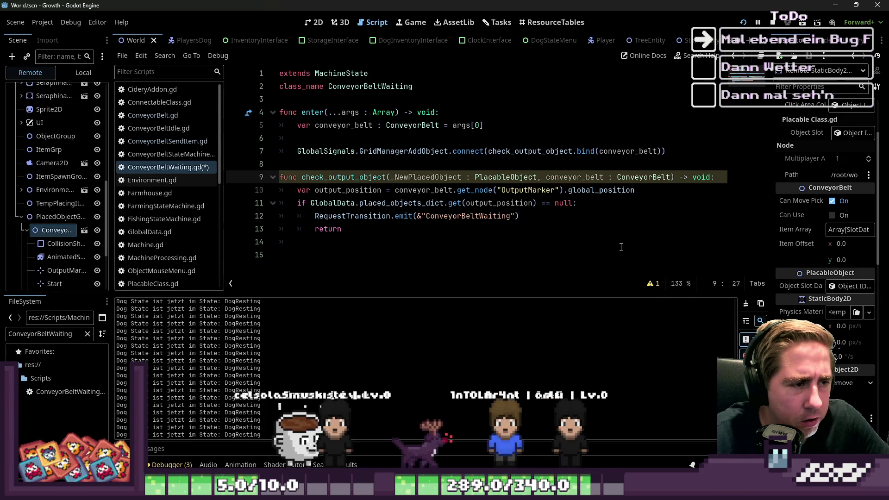
{"action": "key", "text": "Down"}
{"action": "key", "text": "Down"}
{"action": "key", "text": "Down"}
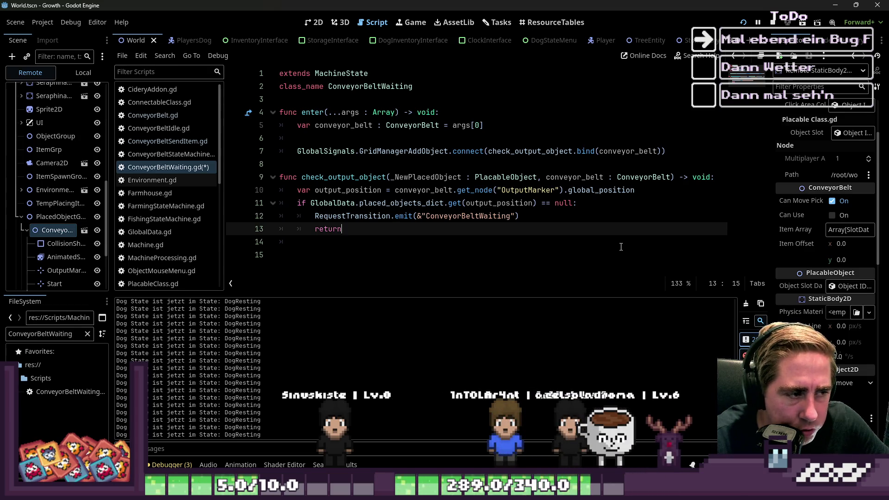
{"action": "key", "text": "Down"}
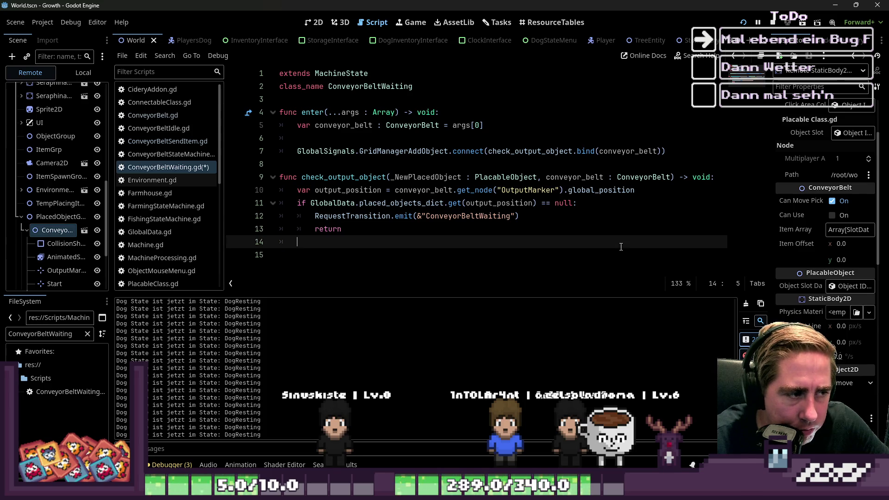
{"action": "key", "text": "Return"}
{"action": "type", "text": "mat"}
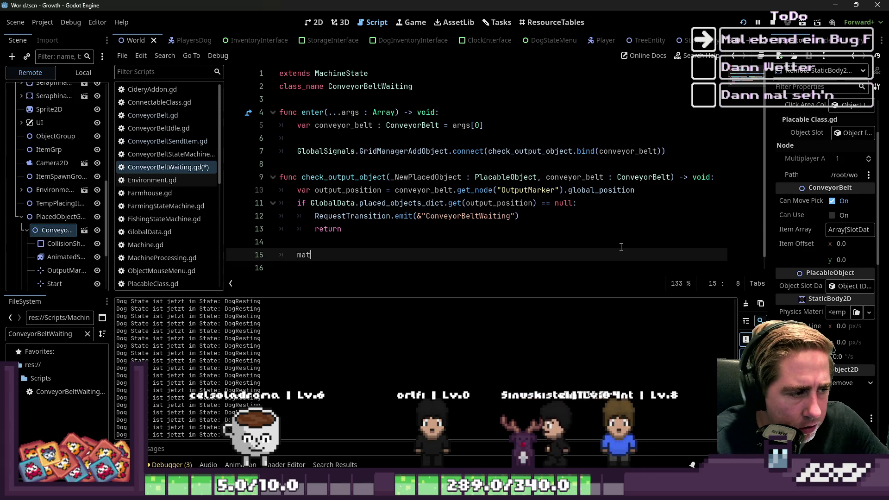
Start an if conveyor_belt.item_array.is_empty(): block on line 15.
{"action": "key", "text": "BackSpace"}
{"action": "key", "text": "BackSpace"}
{"action": "key", "text": "BackSpace"}
{"action": "type", "text": "if"}
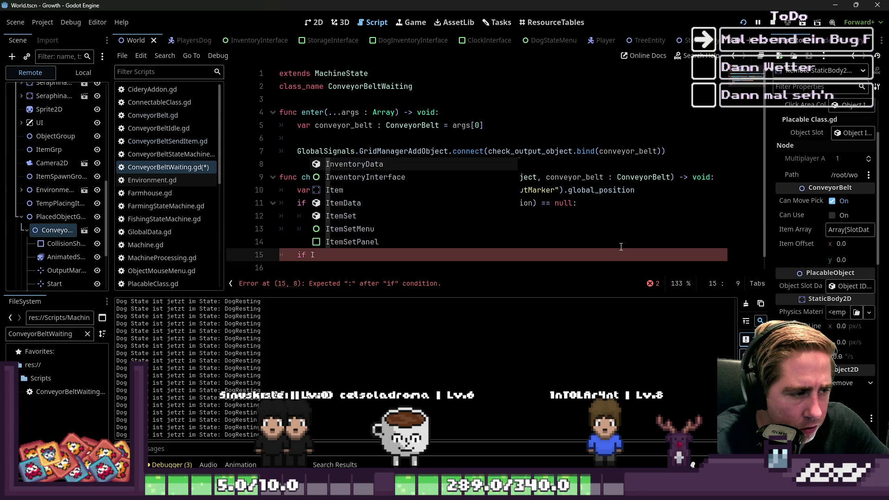
{"action": "key", "text": "Escape"}
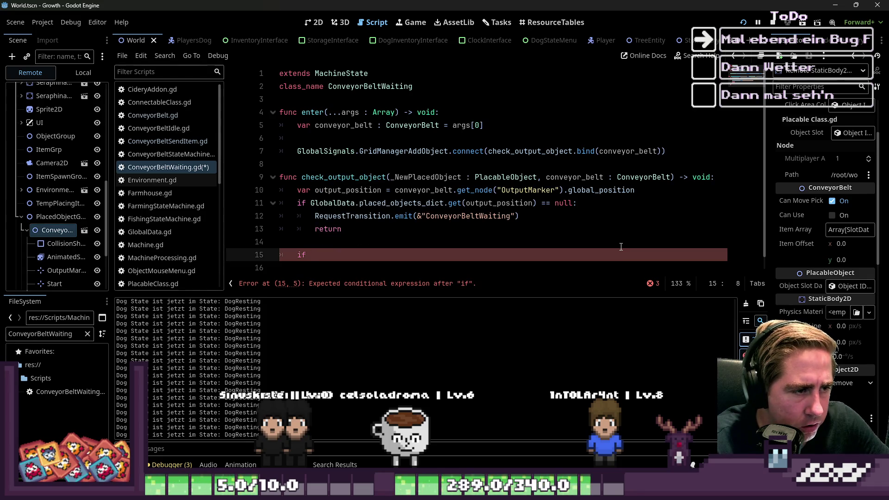
{"action": "type", "text": "co"}
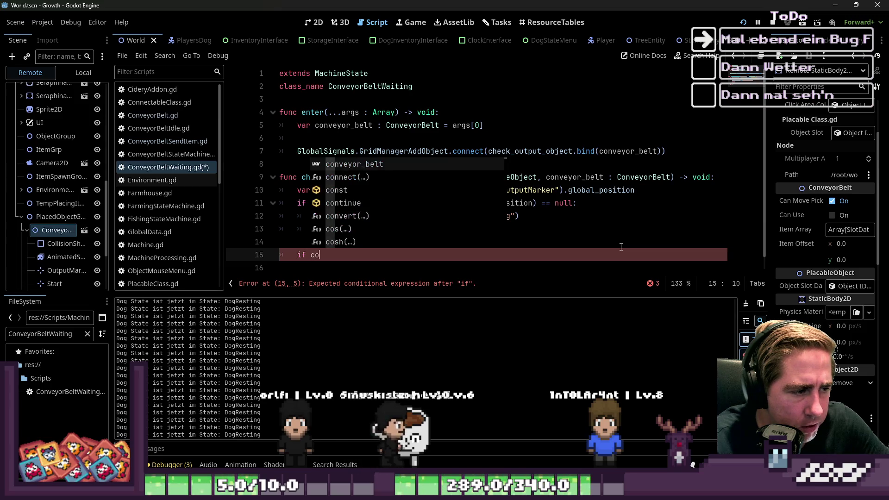
{"action": "type", "text": "nveyor_belt.item"}
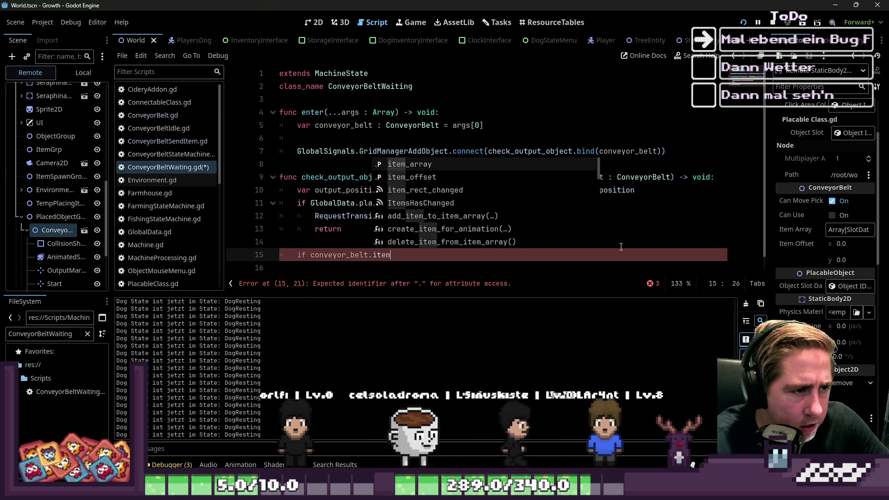
{"action": "type", "text": "_array.is_empty("}
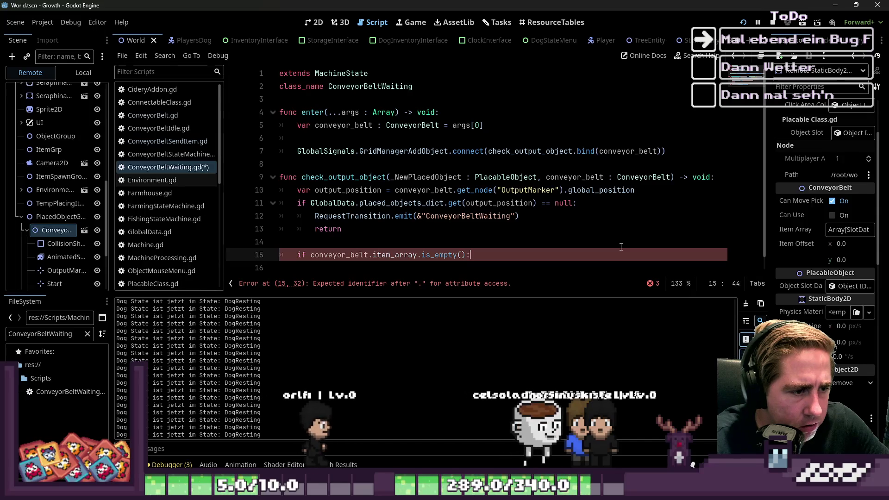
{"action": "type", "text": ":"}
{"action": "key", "text": "Return"}
{"action": "type", "text": "Req"}
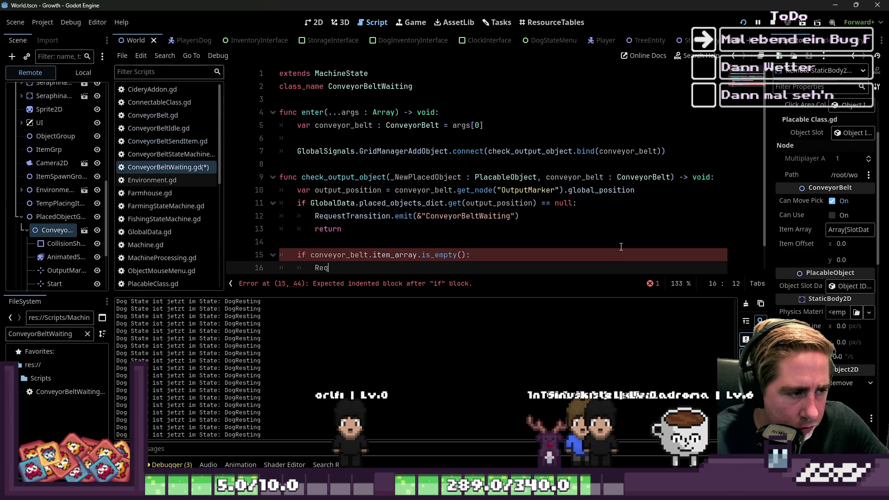
Insert the ConveyorIdle branch with an else emitting ConveyorSendItem, plus func exit() below.
{"action": "type", "text": "uestTransition."}
{"action": "key", "text": "ctrl+z"}
{"action": "key", "text": "ctrl+z"}
{"action": "key", "text": "ctrl+z"}
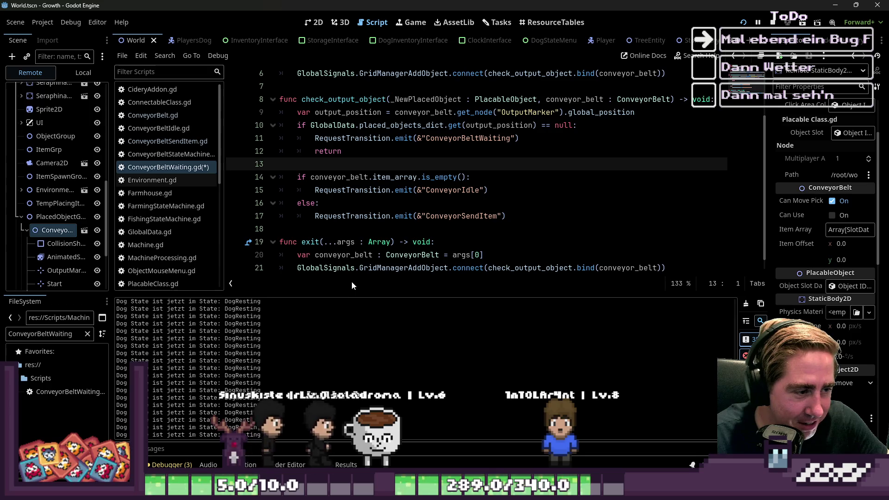
{"action": "scroll", "coordinate": [509, 208], "scroll_direction": "down", "scroll_amount": 1}
{"action": "left_click", "coordinate": [675, 259]}
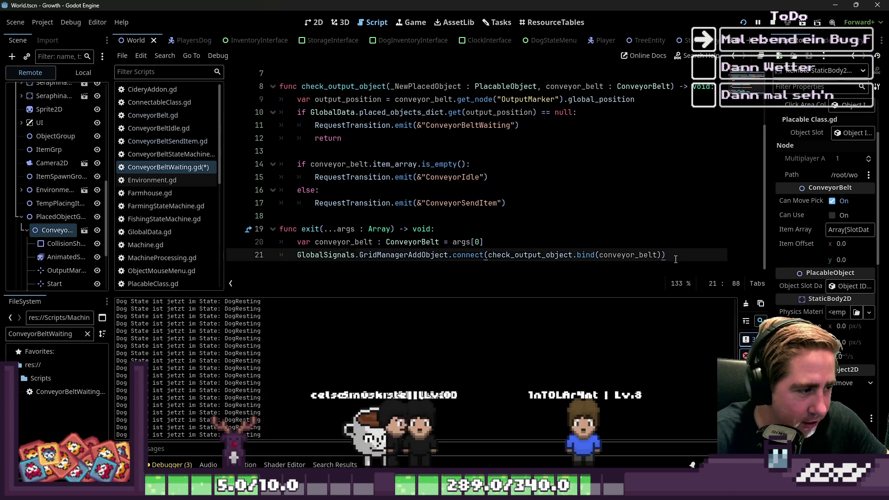
{"action": "key", "text": "Return"}
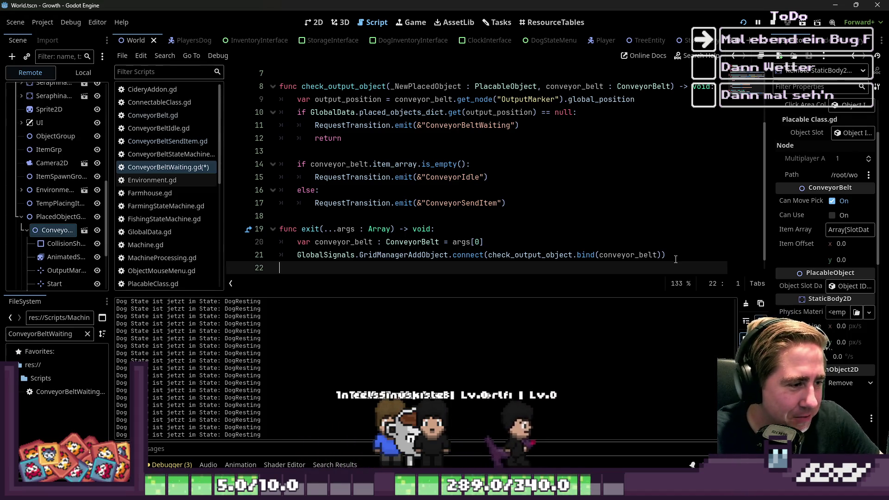
Change line 21 to disconnect check_output_object, dropping the .bind(conveyor_belt) call.
{"action": "double_click", "coordinate": [406, 255]}
{"action": "double_click", "coordinate": [463, 256]}
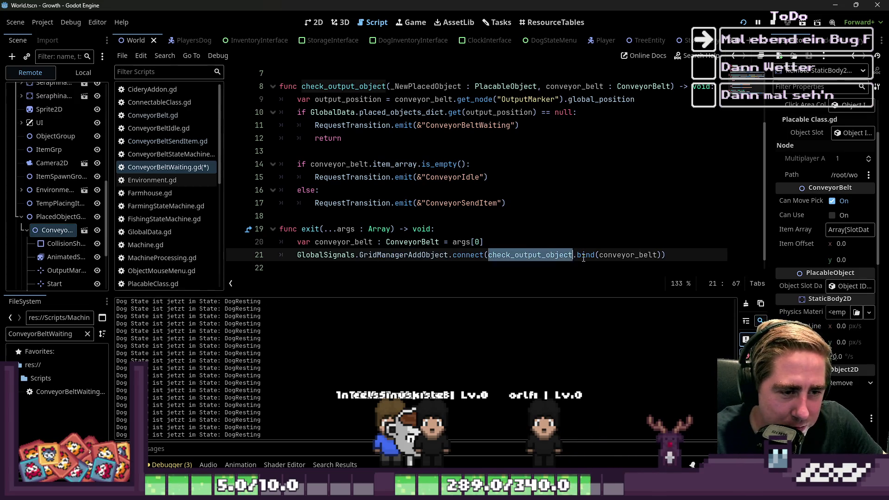
{"action": "double_click", "coordinate": [615, 255]}
{"action": "left_click", "coordinate": [469, 263]}
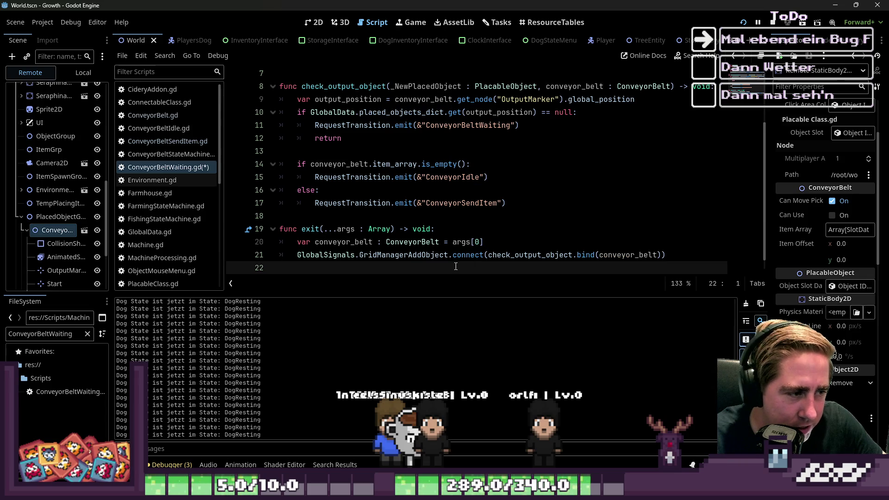
{"action": "left_click", "coordinate": [573, 254]}
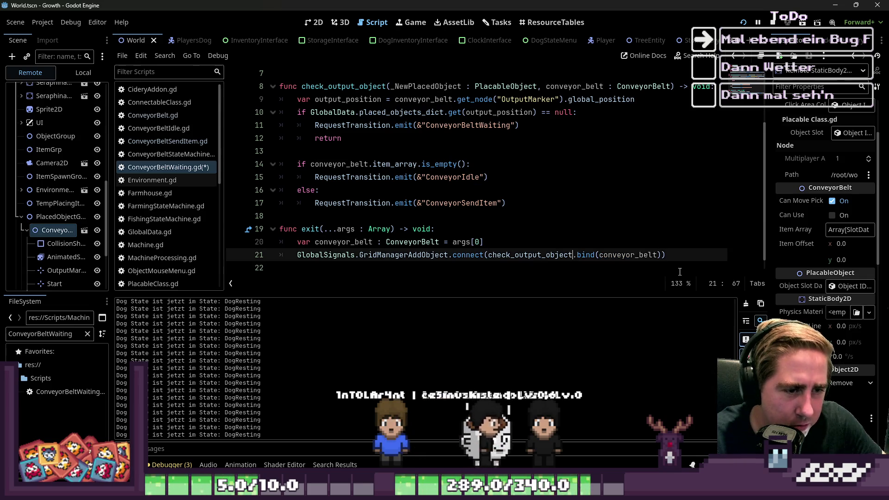
{"action": "left_click", "coordinate": [661, 255], "text": "shift"}
{"action": "key", "text": "BackSpace"}
{"action": "key", "text": "ctrl+Left"}
{"action": "key", "text": "ctrl+Left"}
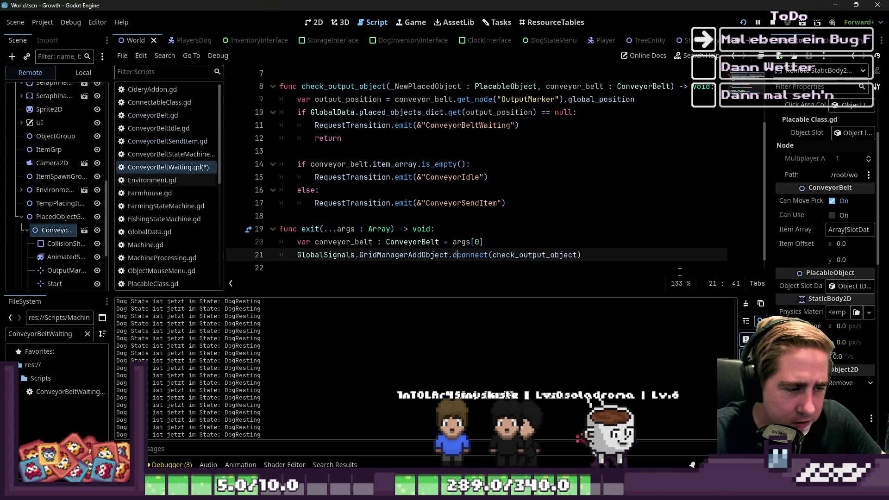
{"action": "type", "text": "dis"}
Remove the unused conveyor_belt assignment line from exit().
{"action": "key", "text": "Up"}
{"action": "key", "text": "shift+Home"}
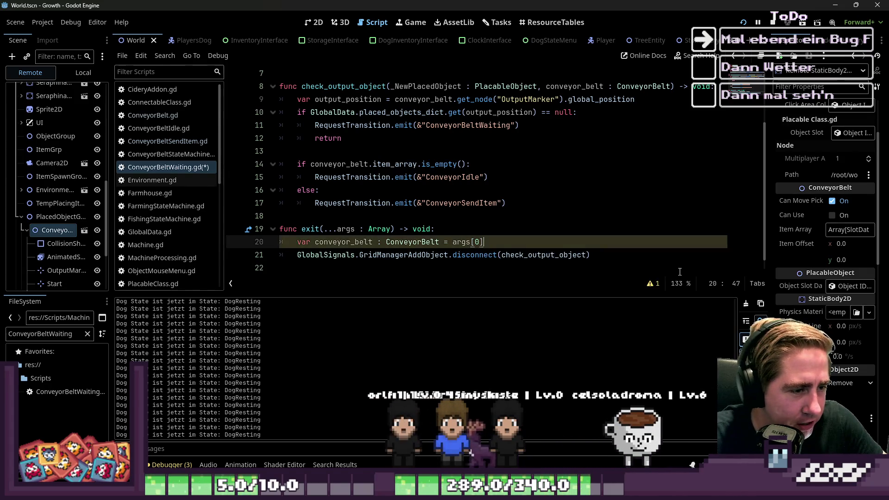
{"action": "key", "text": "BackSpace"}
{"action": "key", "text": "Delete"}
{"action": "key", "text": "Up"}
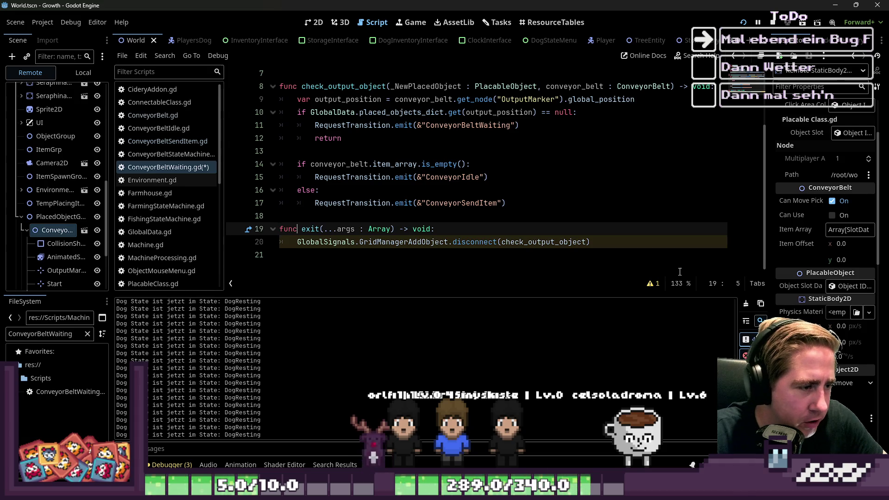
{"action": "key", "text": "ctrl+Right"}
{"action": "key", "text": "ctrl+Right"}
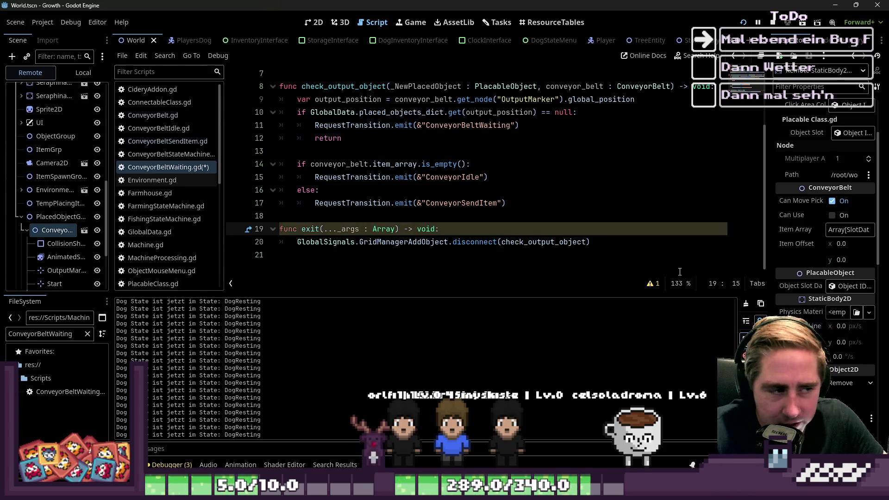
Remove the extra trailing blank line, keep one final newline, and save ConveyorBeltWaiting.gd.
{"action": "key", "text": "Down"}
{"action": "key", "text": "Down"}
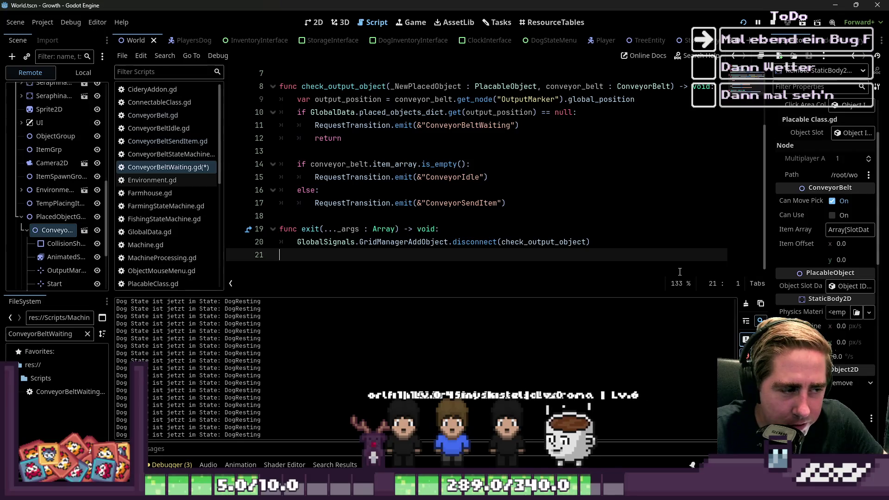
{"action": "key", "text": "BackSpace"}
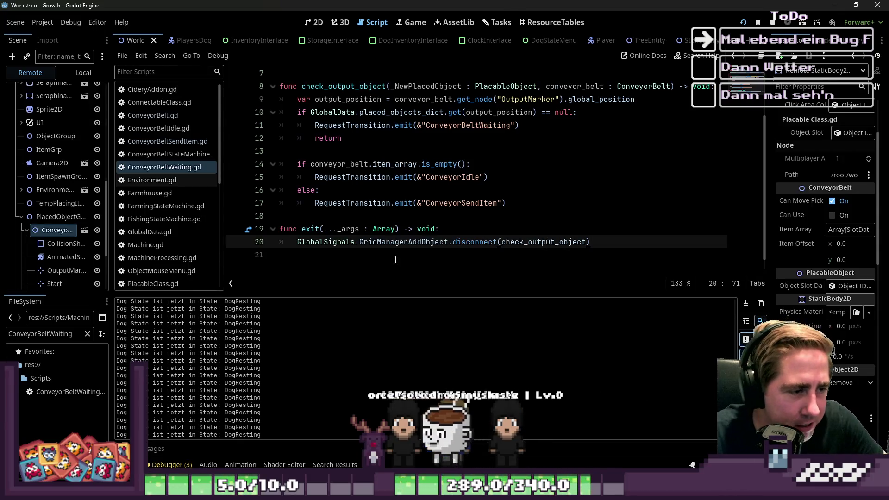
{"action": "key", "text": "Return"}
{"action": "key", "text": "ctrl+s"}
{"action": "scroll", "coordinate": [392, 263], "scroll_direction": "up", "scroll_amount": 2}
{"action": "scroll", "coordinate": [392, 262], "scroll_direction": "down", "scroll_amount": 2}
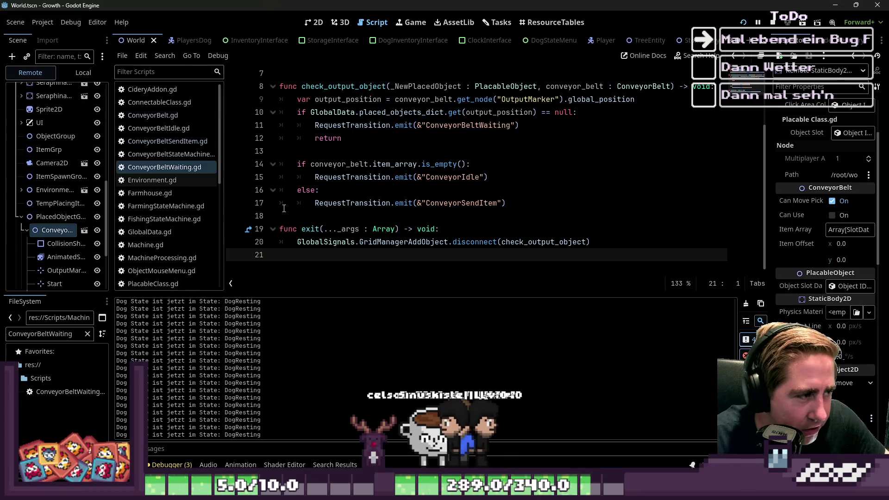
Open ConveyorBeltIdle.gd and add a func enter header below class_name.
{"action": "left_click", "coordinate": [190, 155]}
{"action": "left_click", "coordinate": [199, 141]}
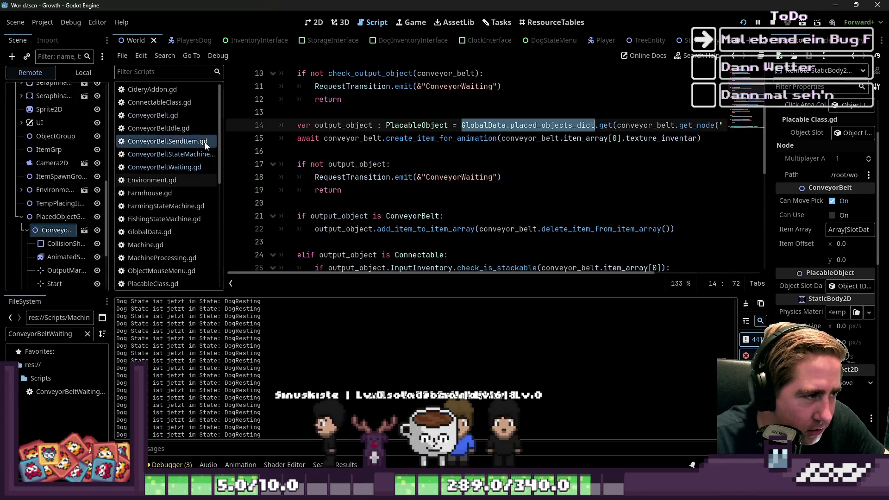
{"action": "scroll", "coordinate": [373, 192], "scroll_direction": "up", "scroll_amount": 5}
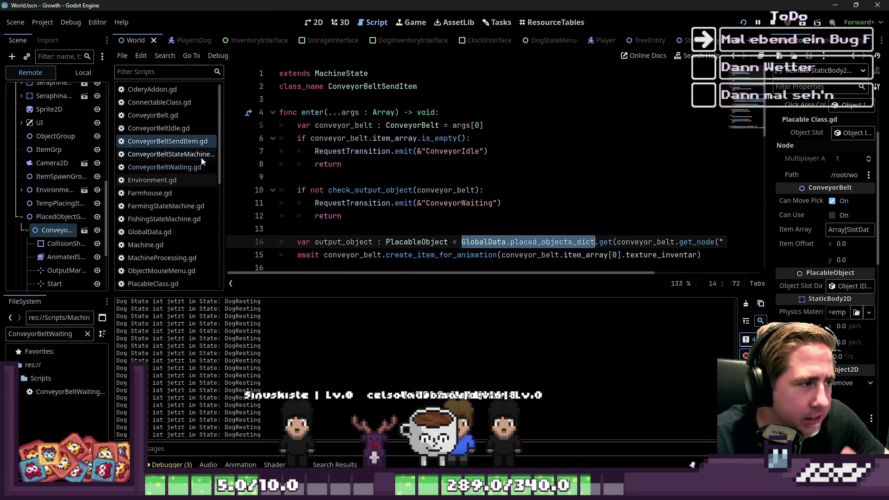
{"action": "left_click", "coordinate": [160, 128]}
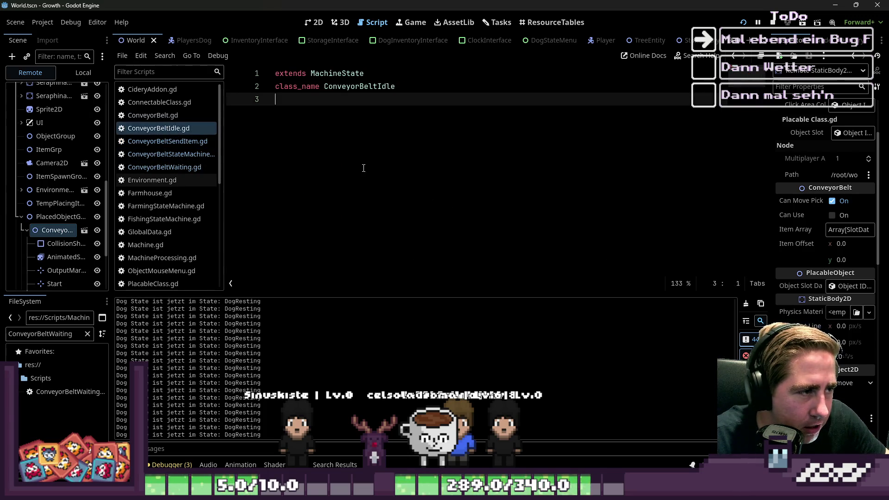
{"action": "key", "text": "Return"}
{"action": "type", "text": "func "}
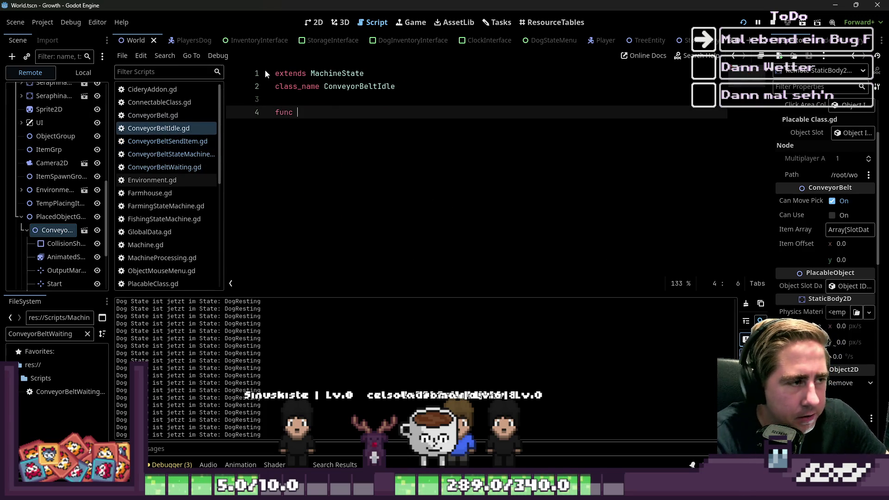
{"action": "type", "text": "enter"}
{"action": "key", "text": "Return"}
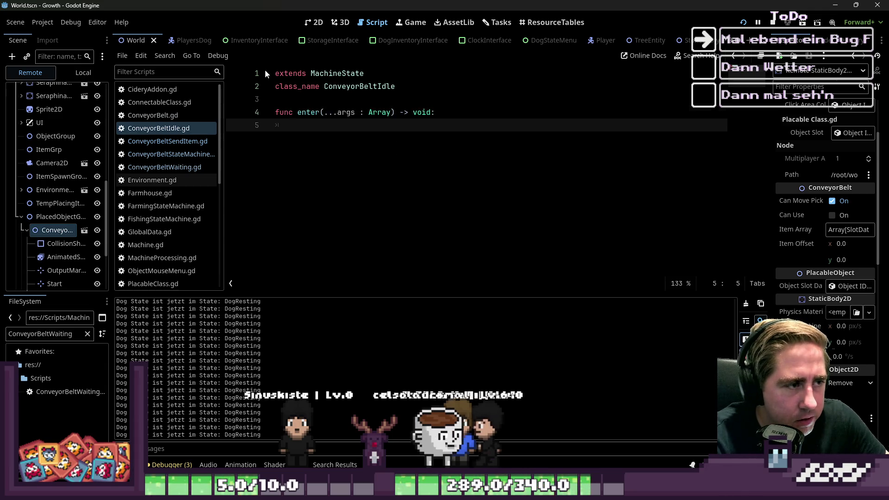
{"action": "key", "text": "Return"}
{"action": "type", "text": "pü"}
{"action": "key", "text": "BackSpace"}
{"action": "key", "text": "BackSpace"}
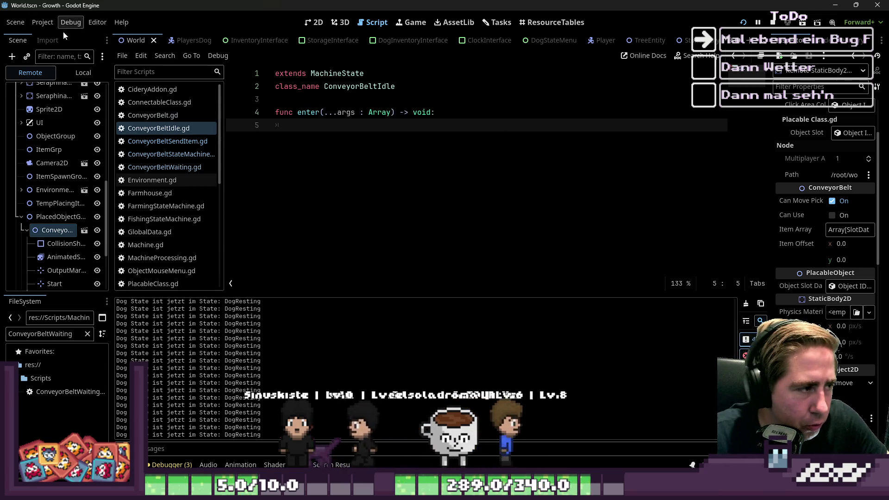
Copy the enter header and conveyor_belt = args[0] line from ConveyorBeltSendItem.gd into ConveyorBeltIdle.gd.
{"action": "left_click", "coordinate": [179, 154]}
{"action": "left_click", "coordinate": [168, 141]}
{"action": "left_click", "coordinate": [403, 138]}
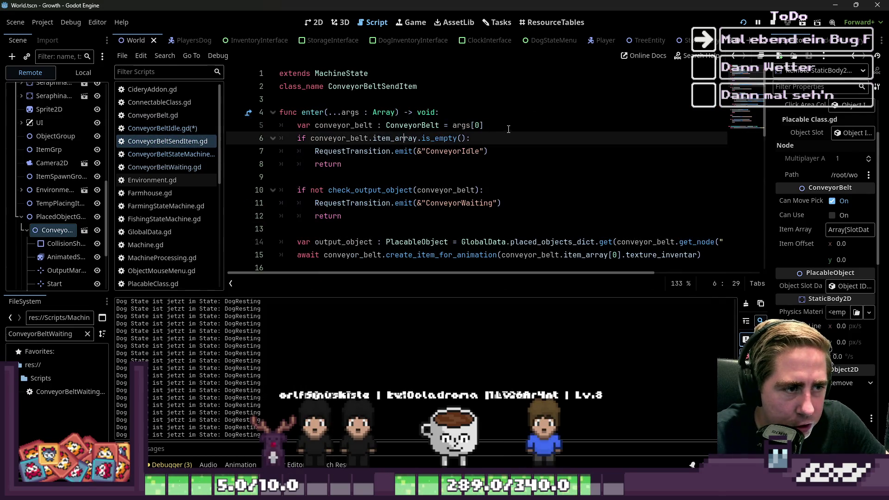
{"action": "left_click_drag", "start_coordinate": [508, 129], "coordinate": [205, 115]}
{"action": "left_click", "coordinate": [156, 129]}
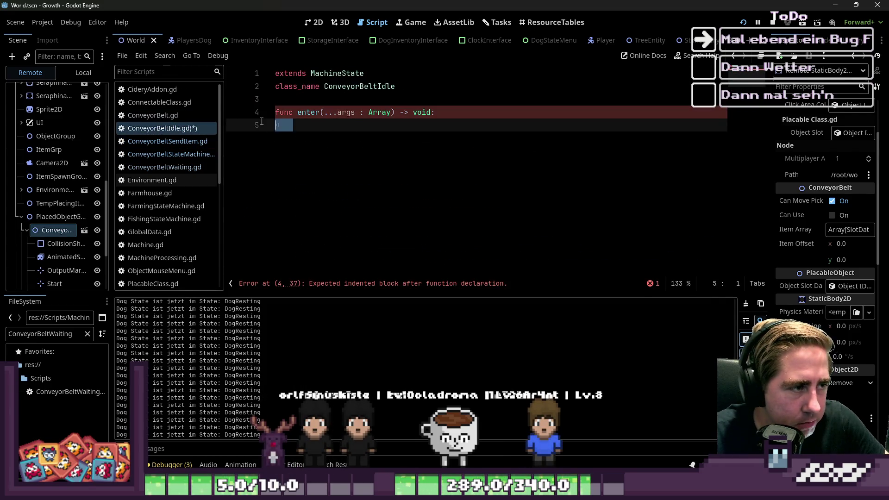
{"action": "type", "text": "var conveyor_belt : ConveyorBelt = args[0]"}
Add pass to the enter body, save ConveyorBeltIdle.gd, and return to ConveyorBeltWaiting.gd.
{"action": "key", "text": "Return"}
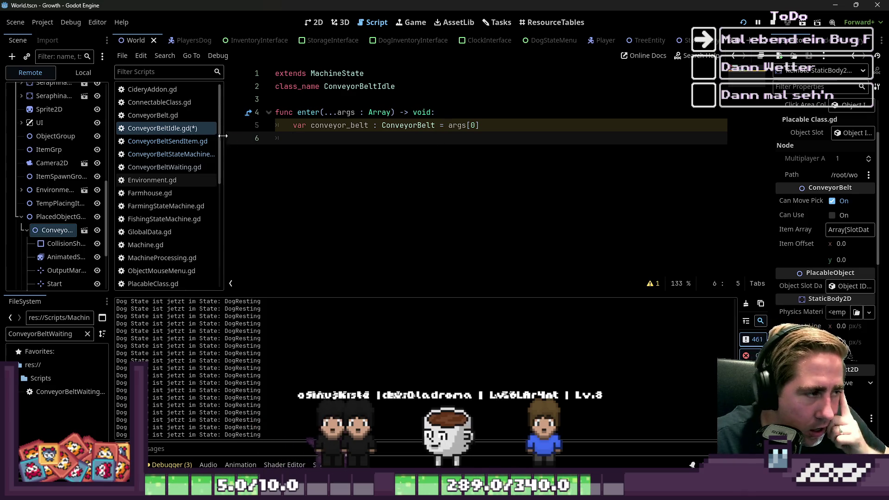
{"action": "type", "text": "pass"}
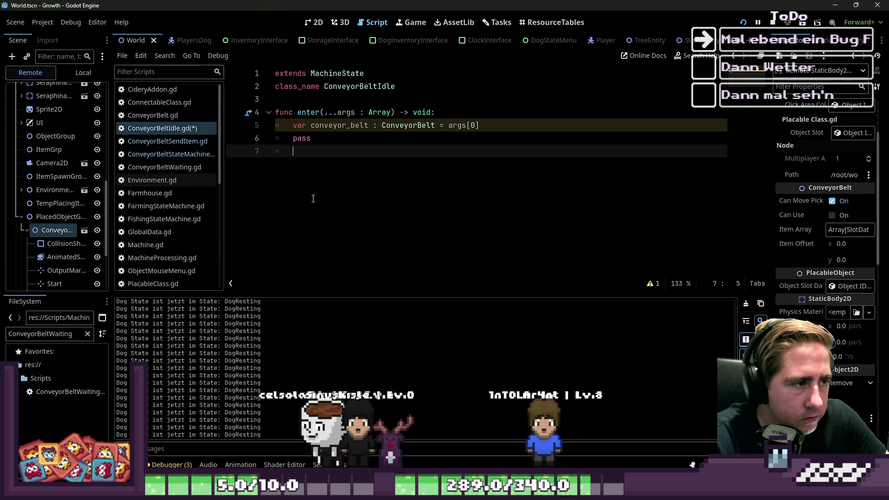
{"action": "key", "text": "ctrl+s"}
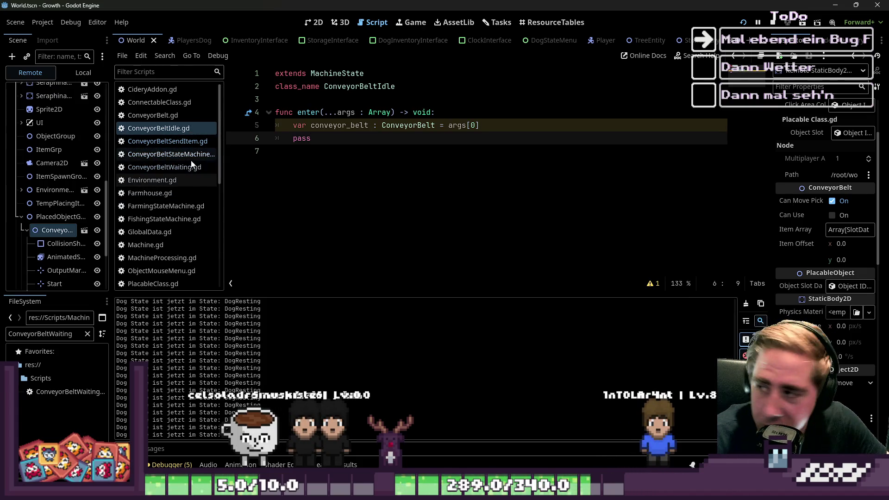
{"action": "left_click", "coordinate": [176, 167]}
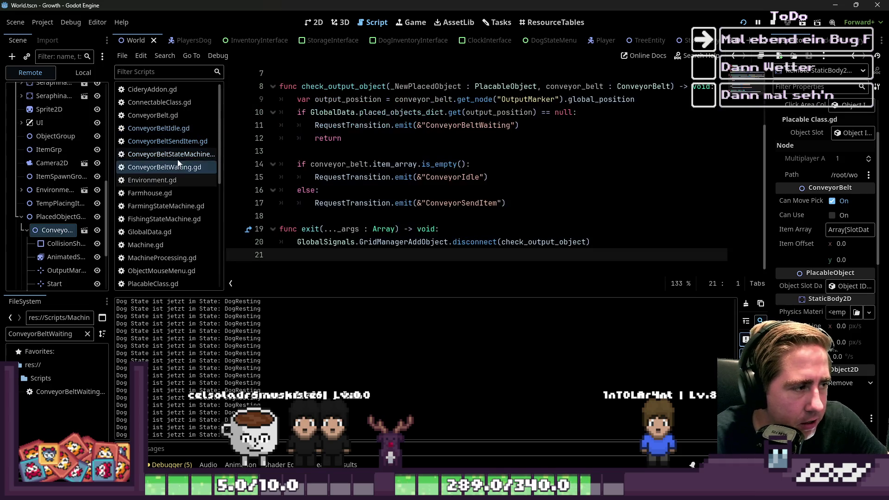
Inspect add_item_to_item_array and the ItemsHasChanged signal in ConveyorBelt.gd.
{"action": "left_click", "coordinate": [165, 118]}
{"action": "scroll", "coordinate": [349, 180], "scroll_direction": "up", "scroll_amount": 10}
{"action": "scroll", "coordinate": [350, 179], "scroll_direction": "down", "scroll_amount": 3}
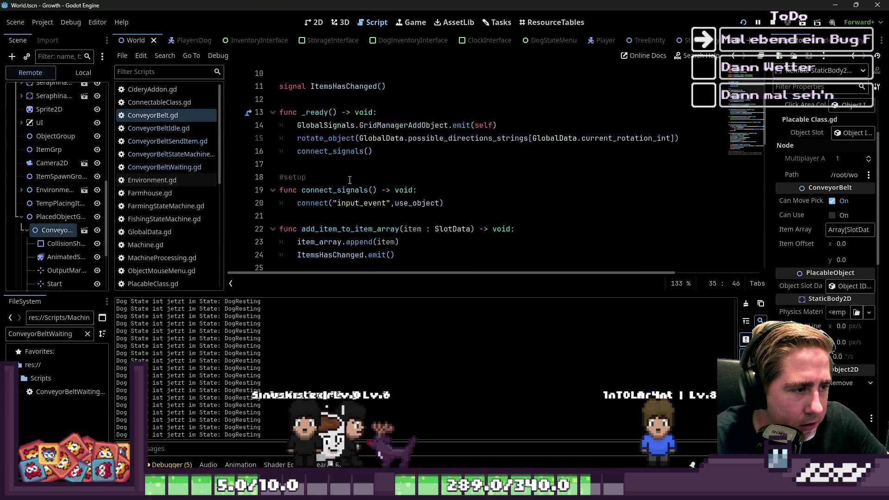
{"action": "scroll", "coordinate": [350, 180], "scroll_direction": "down", "scroll_amount": 1}
{"action": "double_click", "coordinate": [350, 190]}
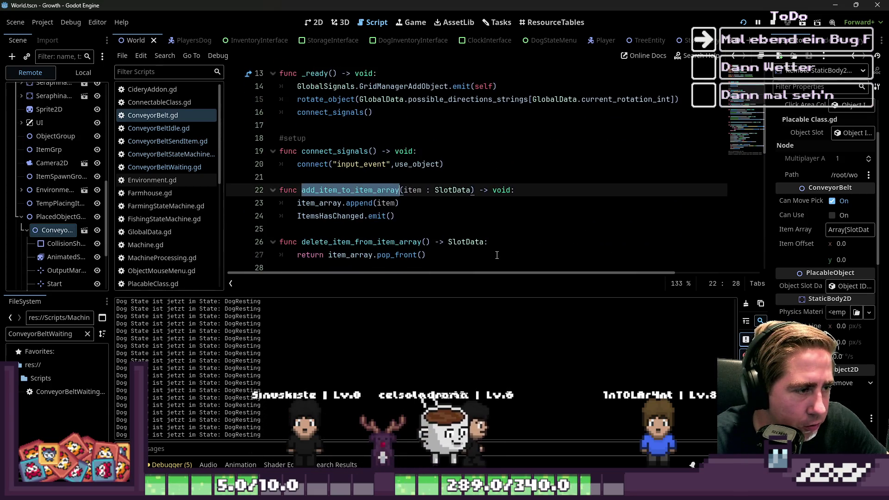
{"action": "double_click", "coordinate": [324, 215]}
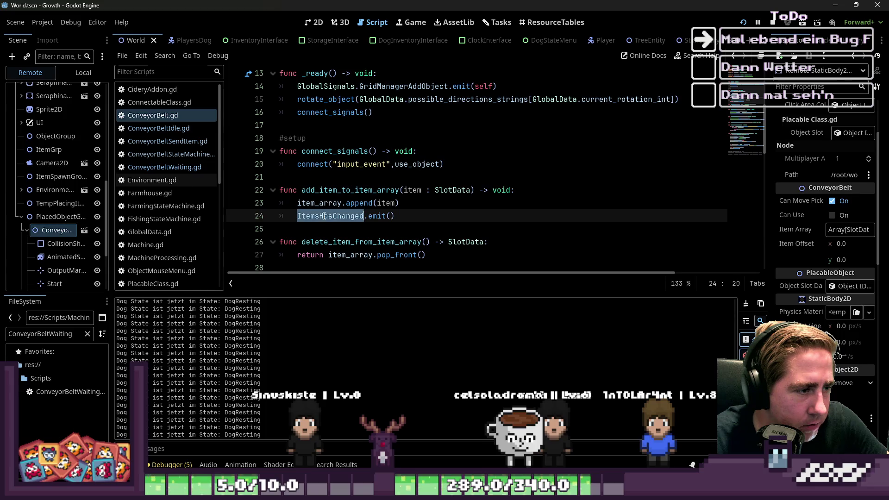
{"action": "left_click", "coordinate": [421, 221]}
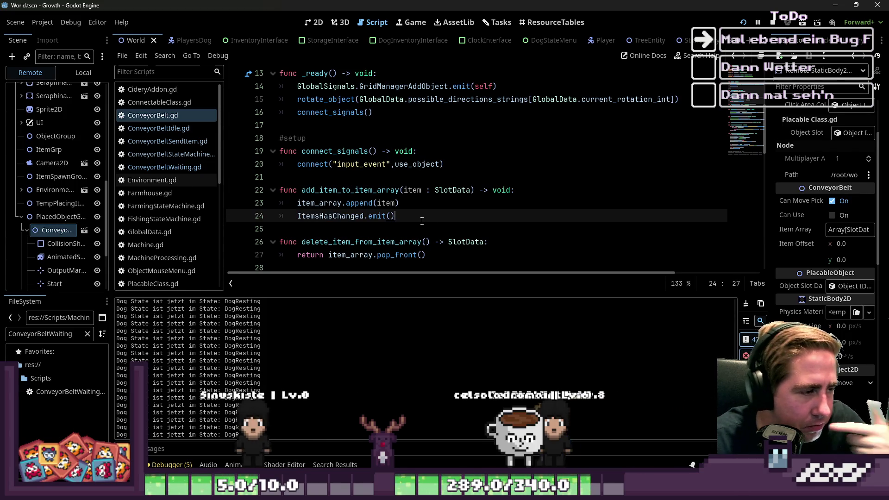
{"action": "double_click", "coordinate": [357, 190]}
{"action": "scroll", "coordinate": [357, 191], "scroll_direction": "down", "scroll_amount": 8}
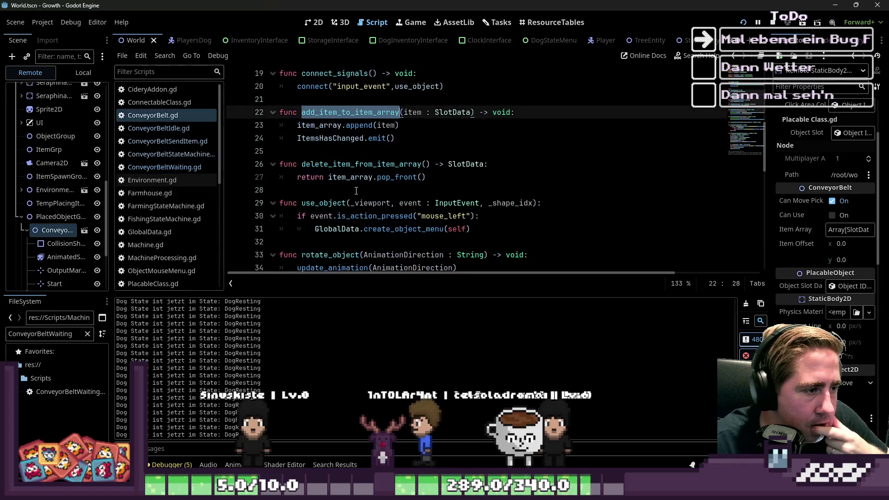
{"action": "scroll", "coordinate": [357, 191], "scroll_direction": "down", "scroll_amount": 3}
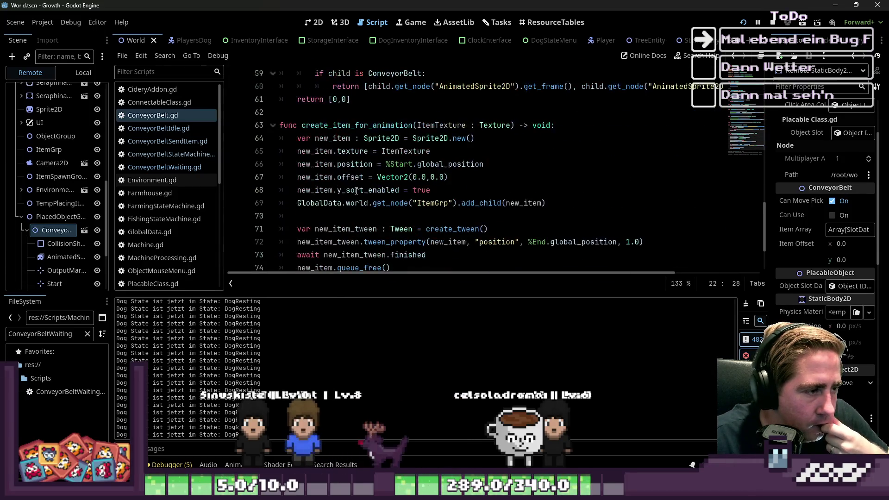
Compare ConveyorBeltSendItem.gd, ConveyorBelt.gd and ConveyorBeltIdle.gd by switching between them.
{"action": "left_click", "coordinate": [175, 142]}
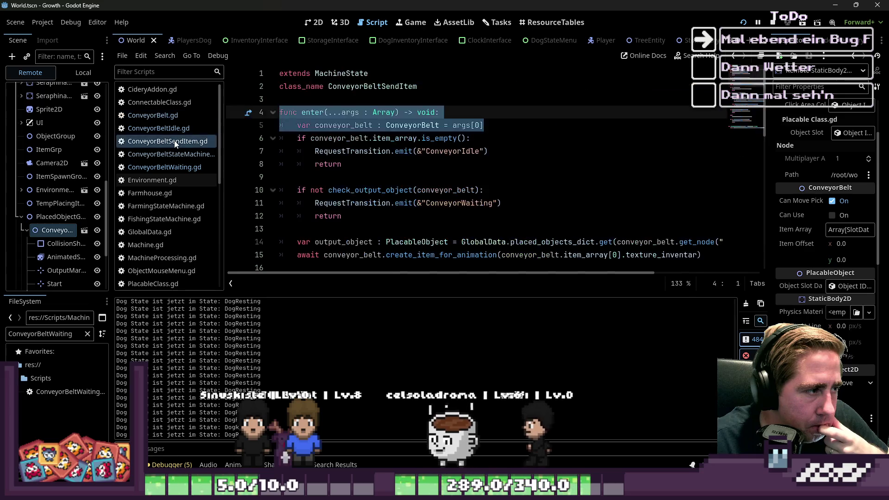
{"action": "key", "text": "Up"}
{"action": "key", "text": "Down"}
{"action": "key", "text": "Up"}
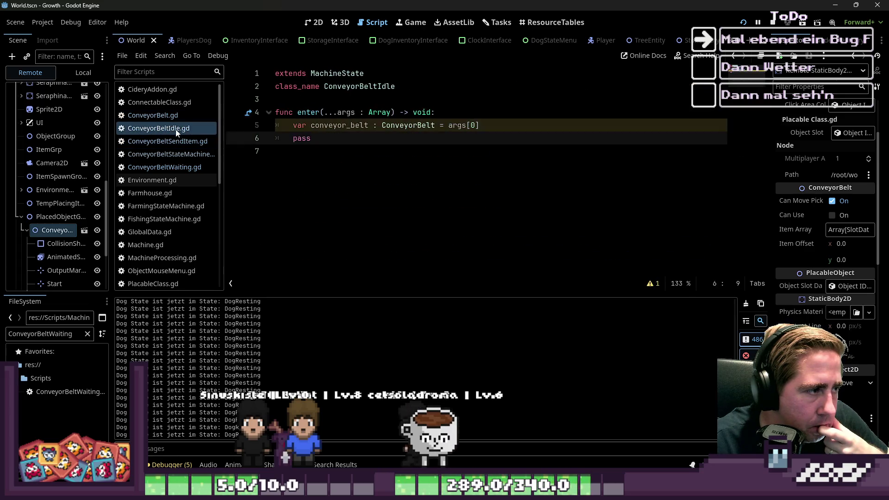
{"action": "left_click", "coordinate": [176, 140]}
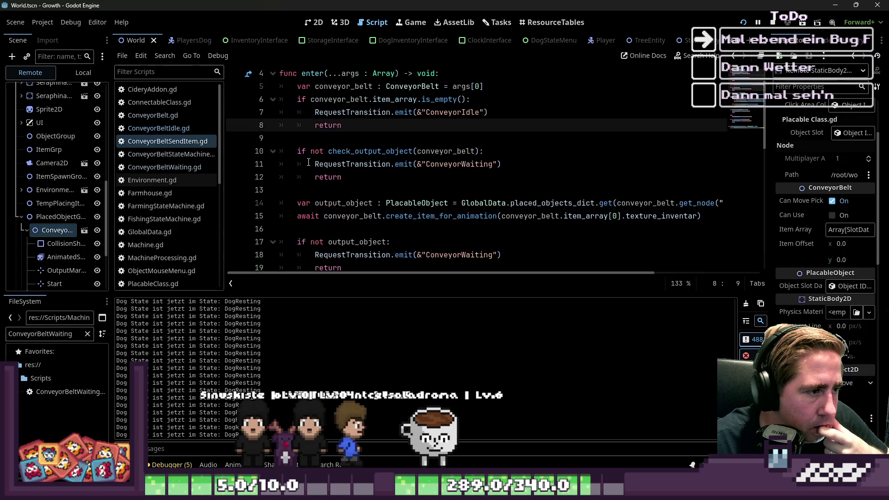
{"action": "key", "text": "Up"}
{"action": "key", "text": "Up"}
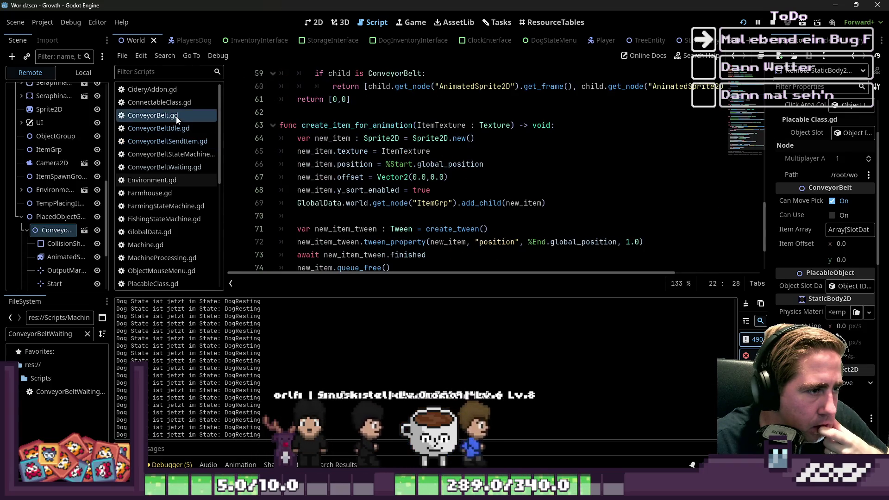
{"action": "scroll", "coordinate": [179, 141], "scroll_direction": "down", "scroll_amount": 1}
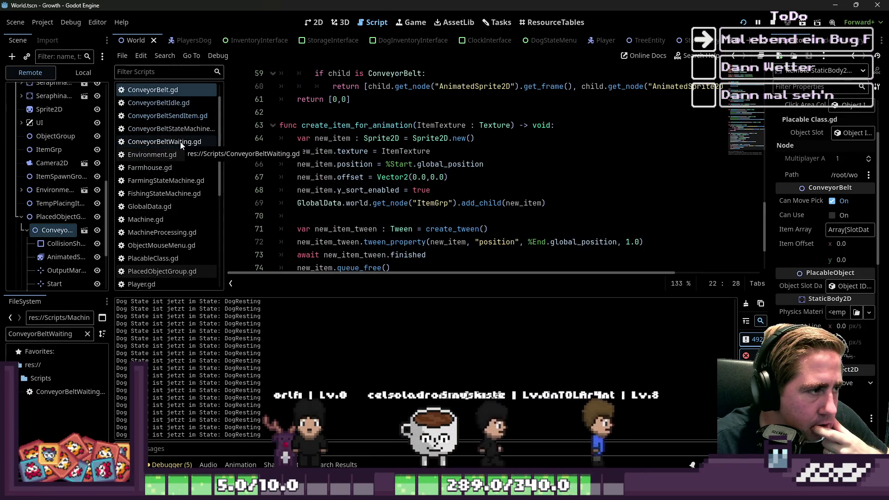
{"action": "scroll", "coordinate": [179, 144], "scroll_direction": "up", "scroll_amount": 1}
Check line 8 of ConveyorBeltSendItem.gd, then go back to ConveyorBeltIdle.gd's enter function.
{"action": "left_click", "coordinate": [179, 141]}
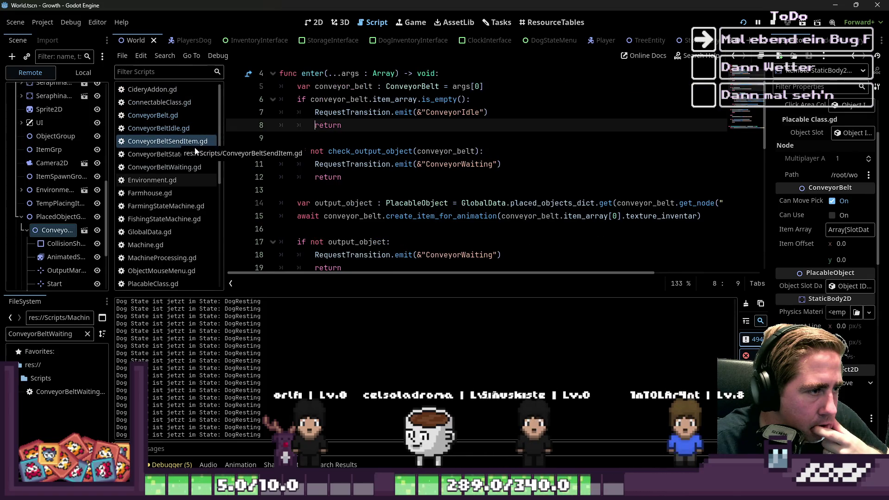
{"action": "scroll", "coordinate": [309, 159], "scroll_direction": "up", "scroll_amount": 1}
{"action": "left_click", "coordinate": [309, 164]}
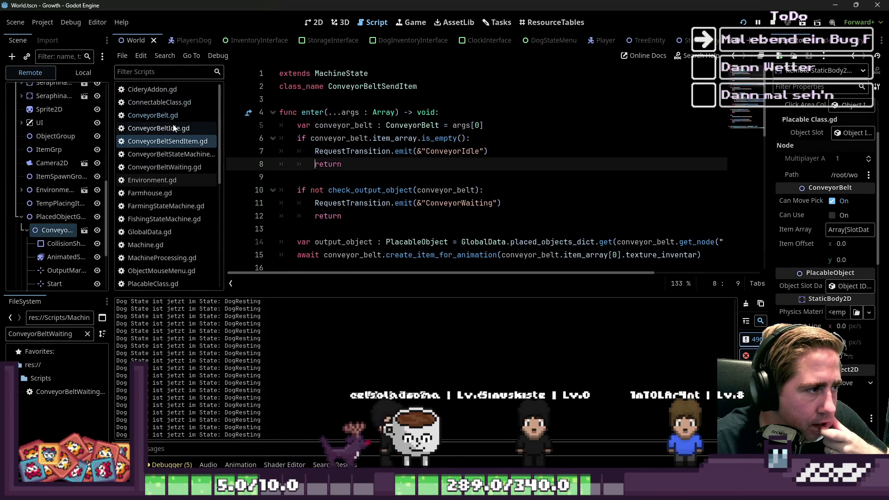
{"action": "left_click", "coordinate": [187, 132]}
{"action": "key", "text": "shift+Home"}
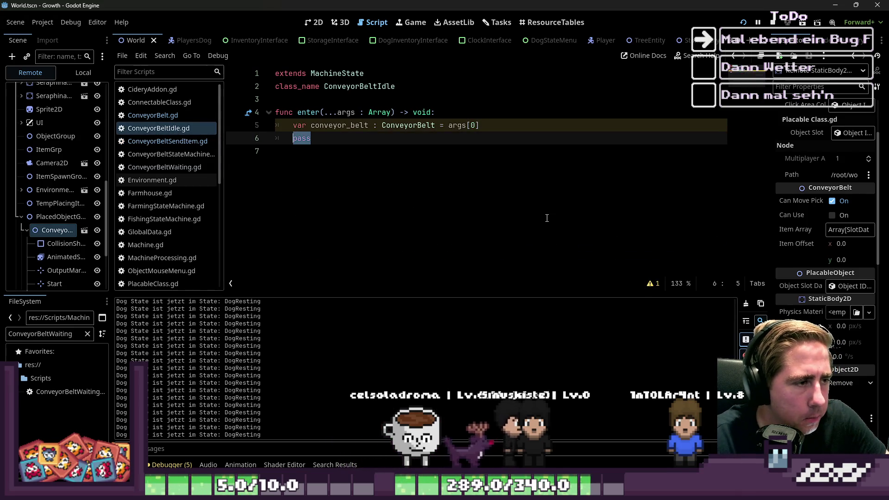
Replace pass on line 6 with conveyor_belt.ItemsHasChanged.connect(items_has_changed).
{"action": "key", "text": "shift+Home"}
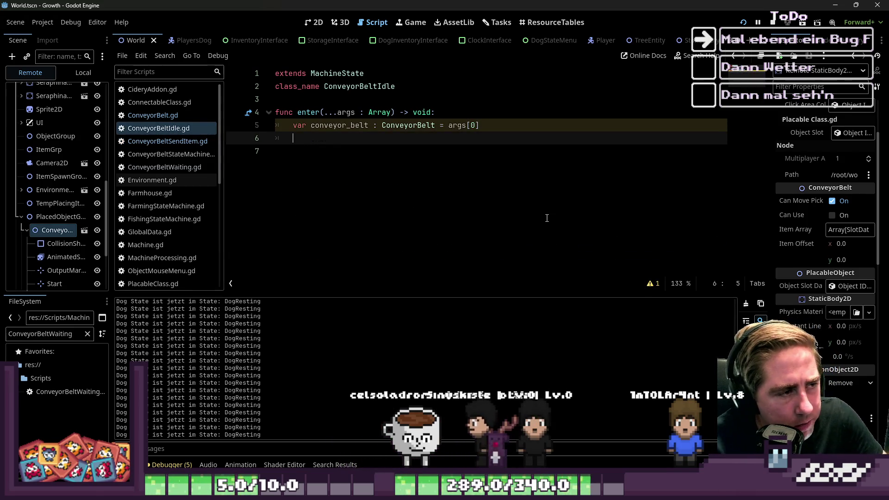
{"action": "key", "text": "BackSpace"}
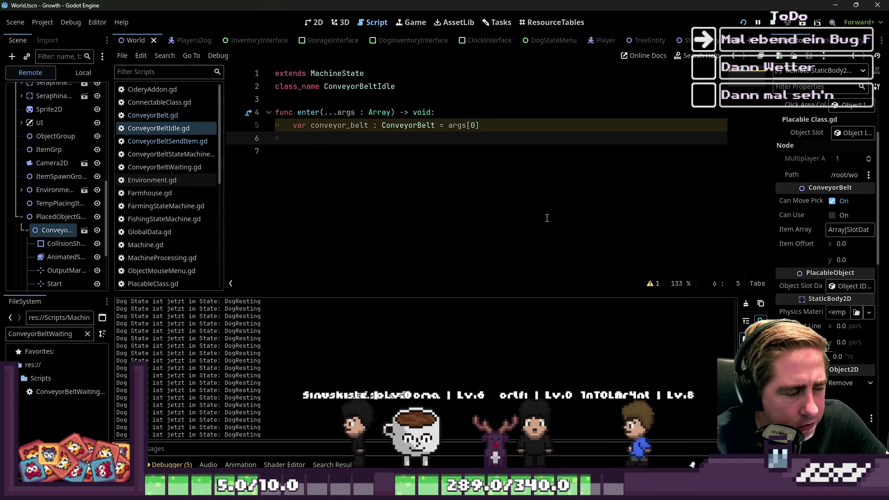
{"action": "type", "text": "co"}
{"action": "key", "text": "Return"}
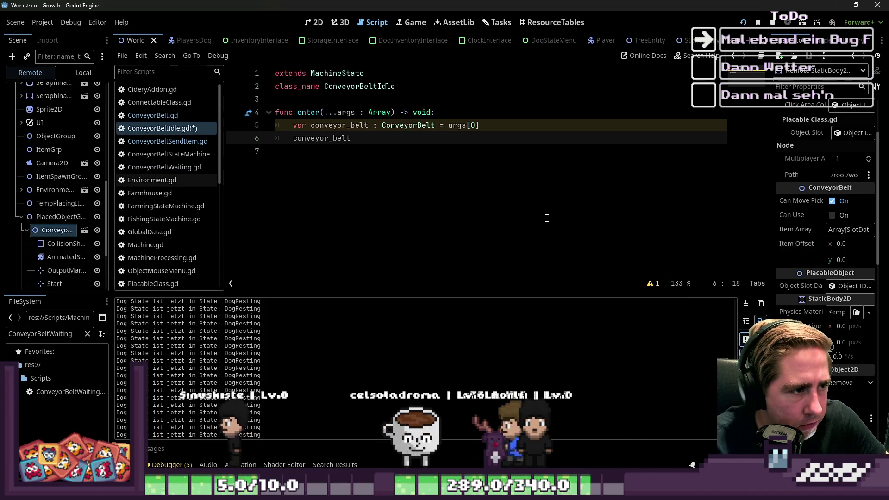
{"action": "type", "text": ".ItemsHasChanged."}
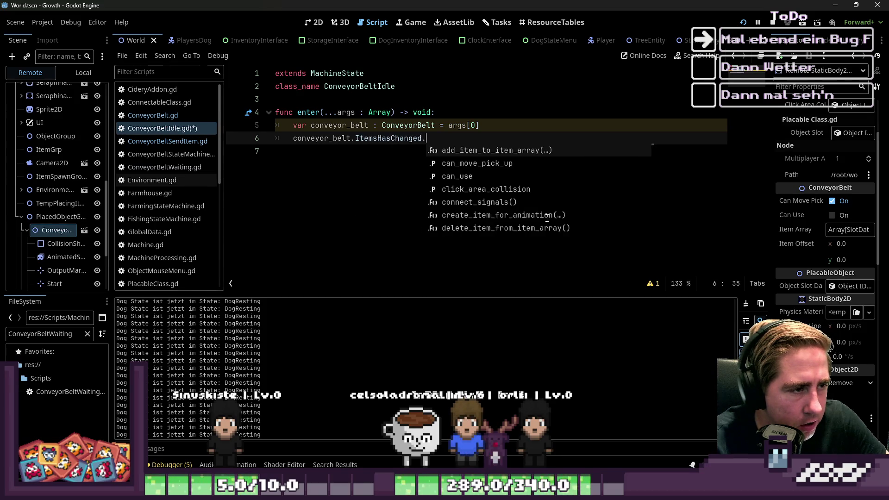
{"action": "key", "text": "Return"}
{"action": "type", "text": "\""}
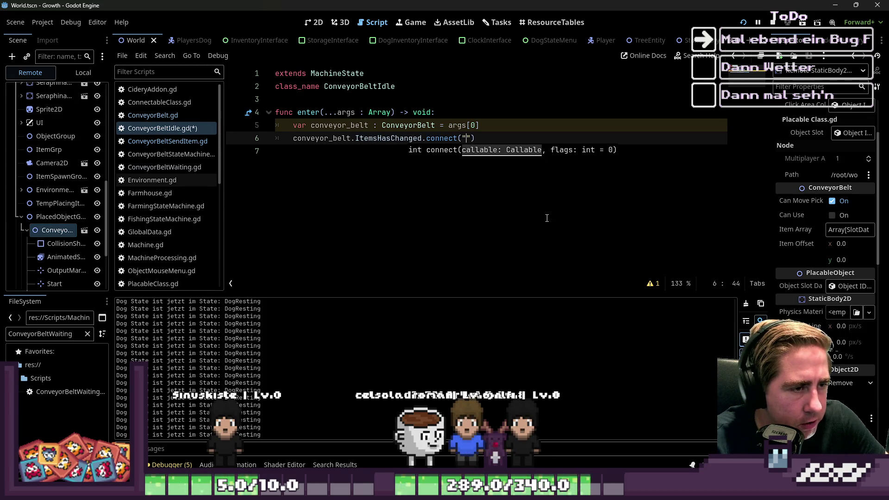
{"action": "key", "text": "BackSpace"}
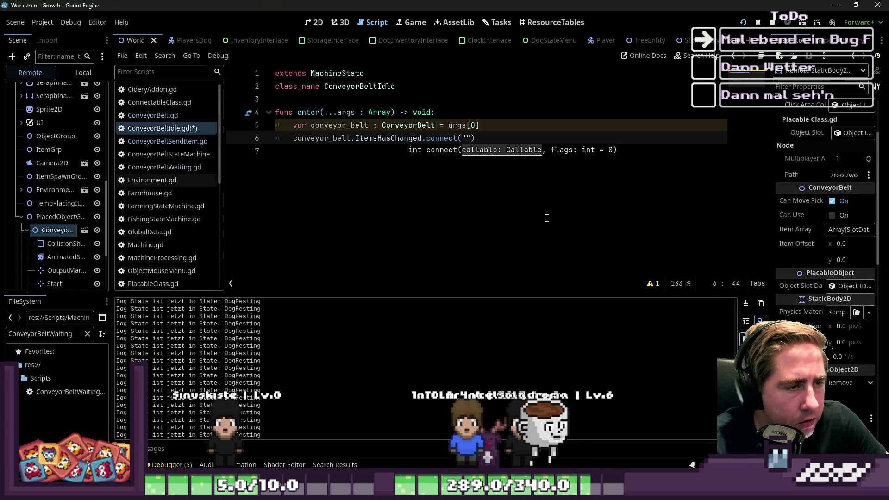
{"action": "type", "text": "items_"}
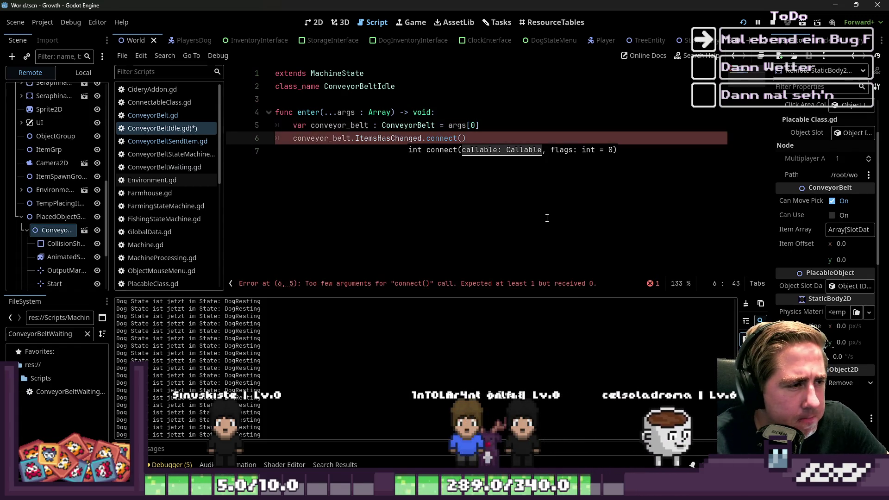
{"action": "type", "text": "has_changed"}
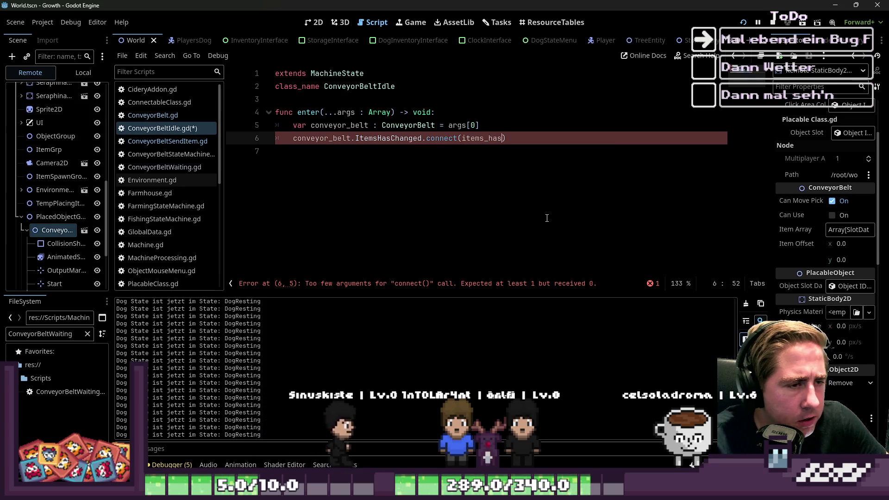
Start a new items_has_changed() function header below the connect line.
{"action": "key", "text": "ctrl+shift+Left"}
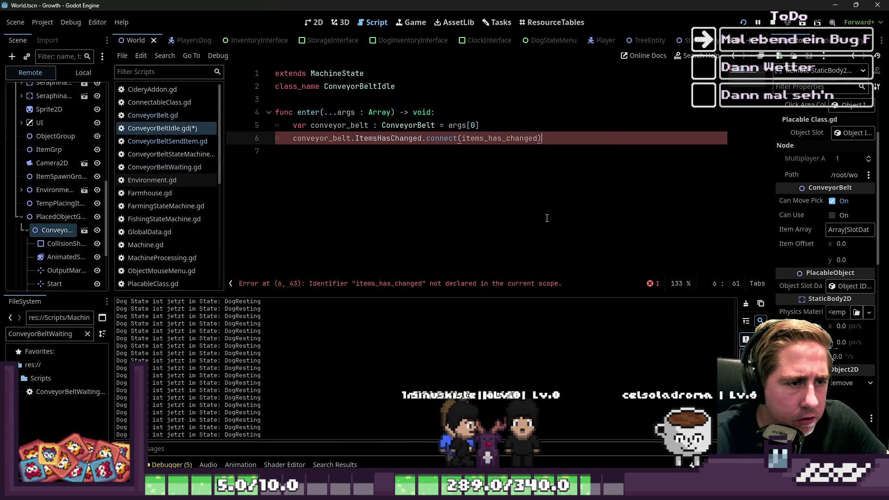
{"action": "key", "text": "End"}
{"action": "key", "text": "Return"}
{"action": "key", "text": "Return"}
{"action": "type", "text": "items_has_changed()."}
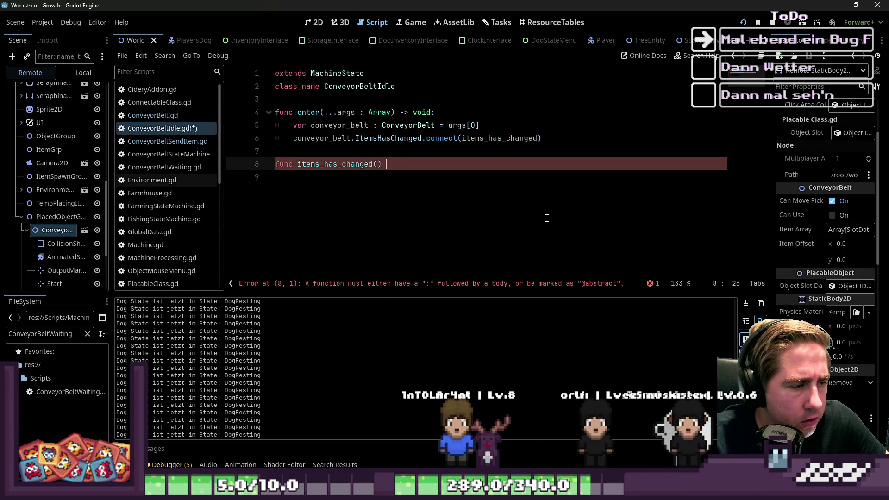
{"action": "type", "text": "-> void:"}
Give items_has_changed a pass body and bind conveyor_belt in the connect call.
{"action": "key", "text": "Return"}
{"action": "type", "text": "ap"}
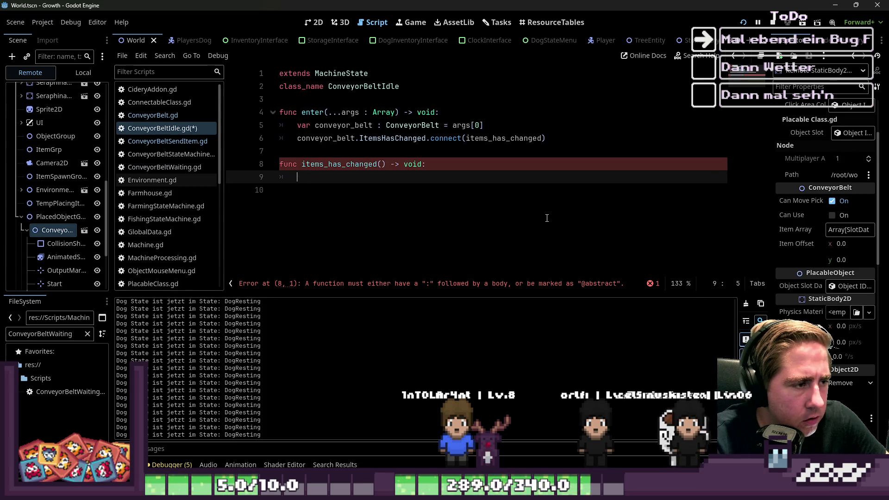
{"action": "type", "text": "pass"}
{"action": "key", "text": "Escape"}
{"action": "key", "text": "Up"}
{"action": "key", "text": "Up"}
{"action": "key", "text": "Up"}
{"action": "key", "text": "End"}
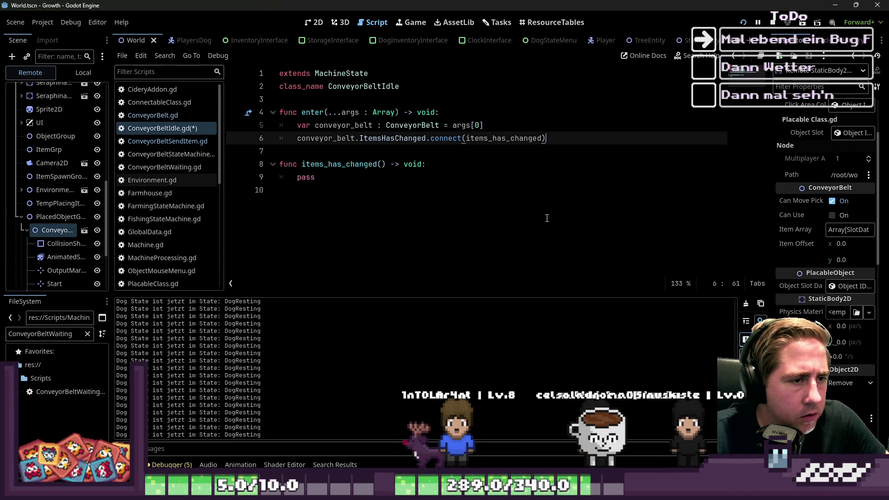
{"action": "type", "text": ".bind(conb"}
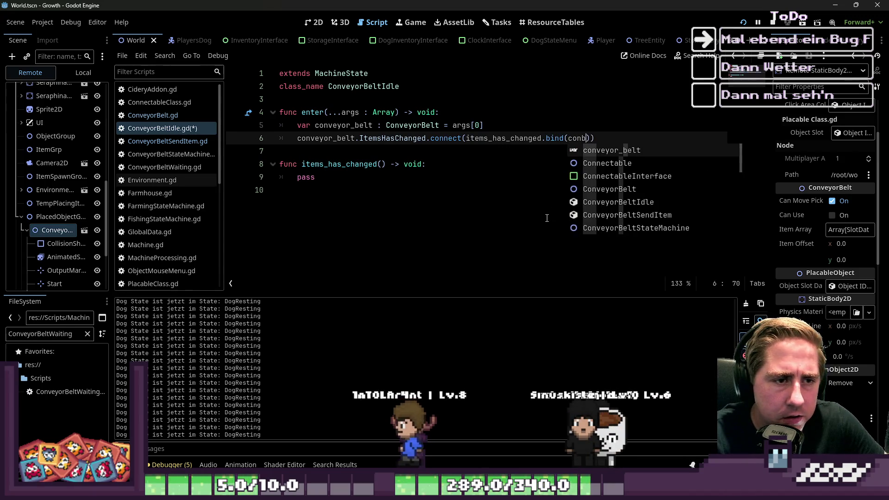
{"action": "key", "text": "Return"}
{"action": "key", "text": "ctrl+shift+Left"}
Add the typed parameter conveyor_belt : ConveyorBelt to items_has_changed.
{"action": "key", "text": "Down"}
{"action": "key", "text": "Down"}
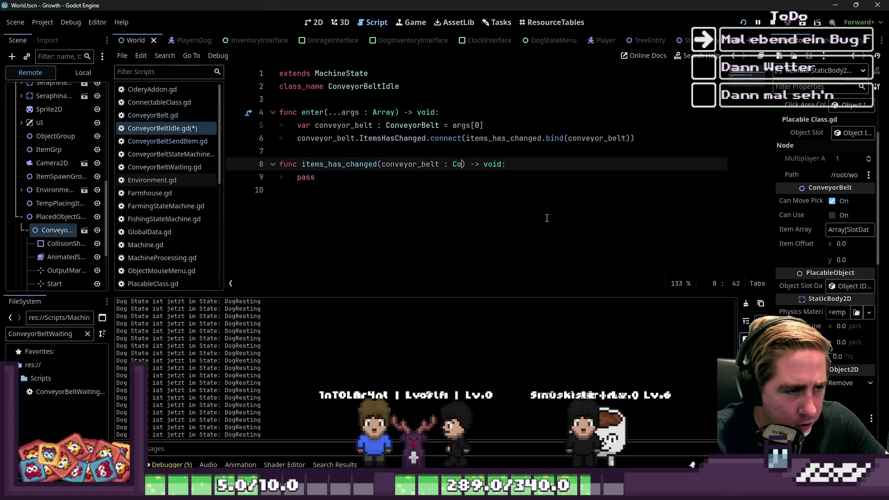
{"action": "type", "text": "n"}
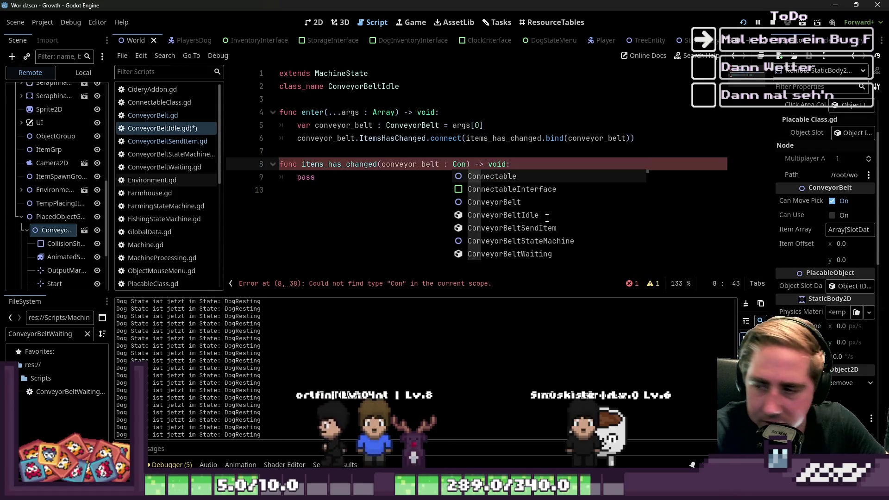
{"action": "type", "text": "ve"}
{"action": "key", "text": "Return"}
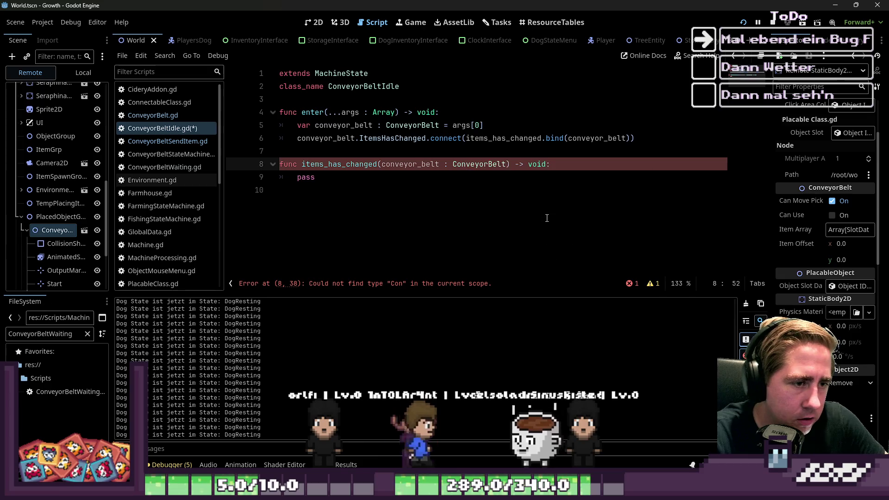
{"action": "key", "text": "Down"}
{"action": "key", "text": "Down"}
{"action": "key", "text": "Left"}
{"action": "key", "text": "shift+Home"}
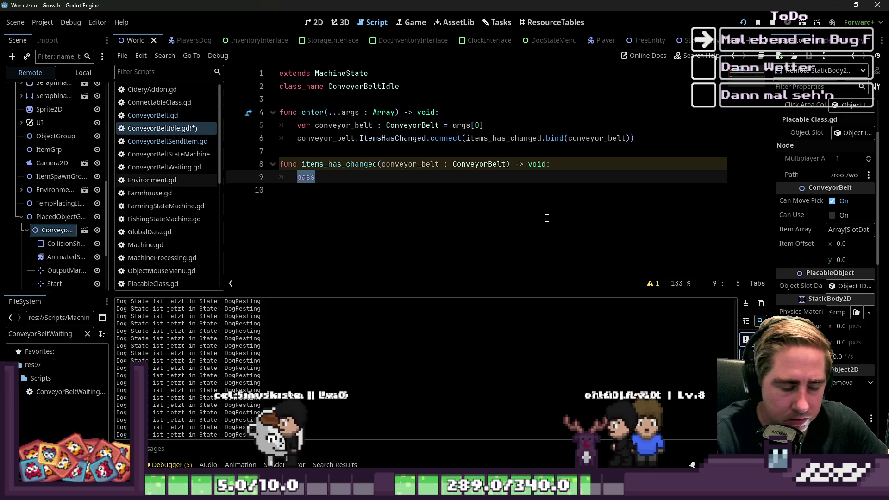
{"action": "left_click", "coordinate": [368, 254]}
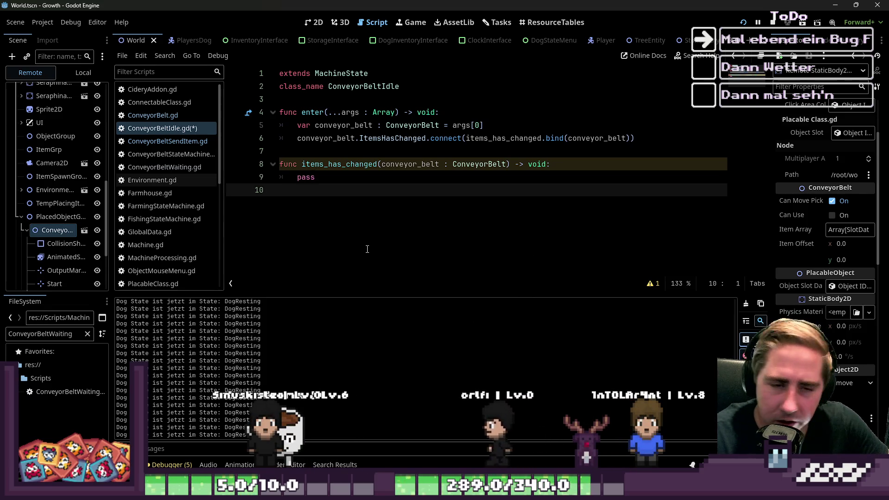
Delete the empty line 10 so the script ends on the pass line.
{"action": "key", "text": "BackSpace"}
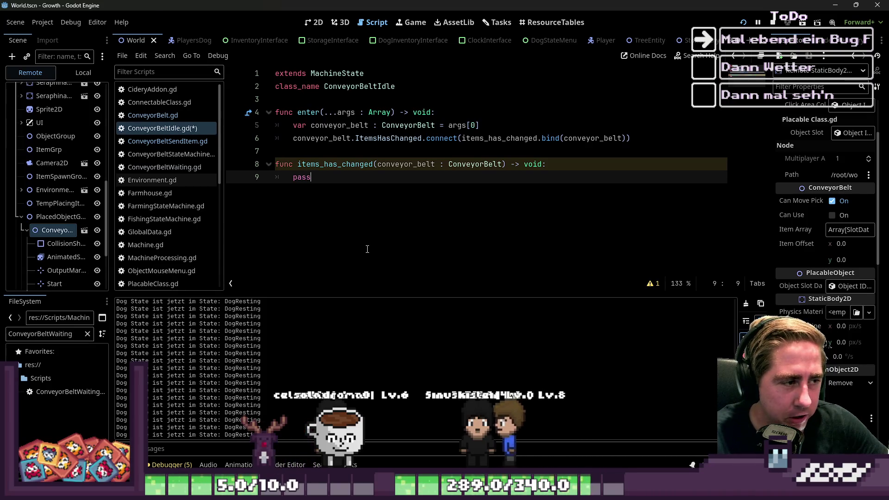
{"action": "key", "text": "shift+Home"}
{"action": "key", "text": "shift+Home"}
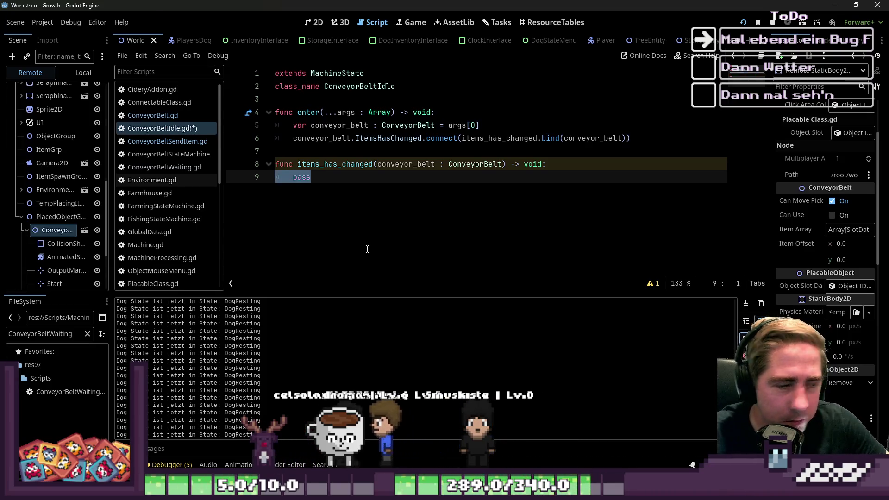
{"action": "key", "text": "End"}
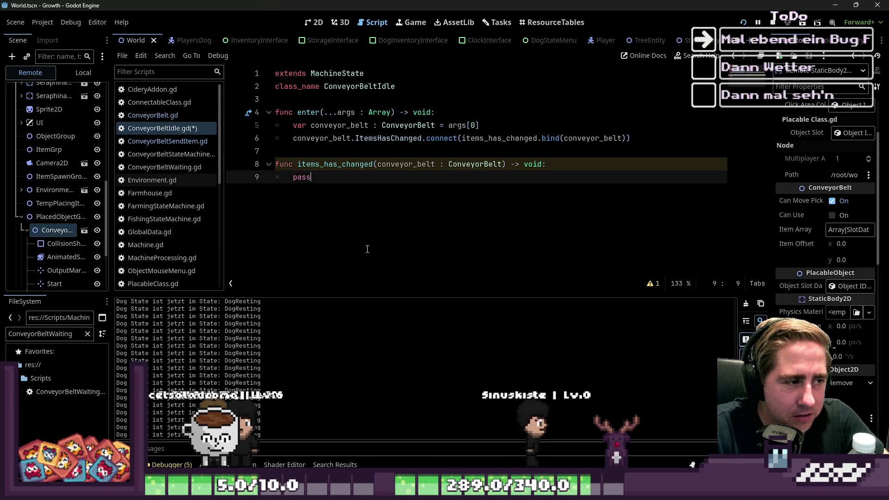
Try replacing pass with a conveyor_belt expression, then undo back to pass.
{"action": "key", "text": "ctrl+shift+Left"}
{"action": "type", "text": "con"}
{"action": "key", "text": "Return"}
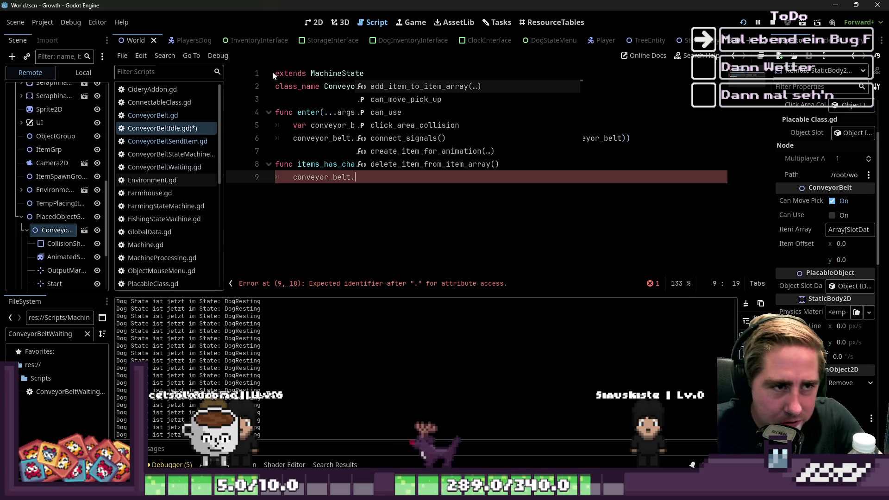
{"action": "scroll", "coordinate": [450, 131], "scroll_direction": "down", "scroll_amount": 10}
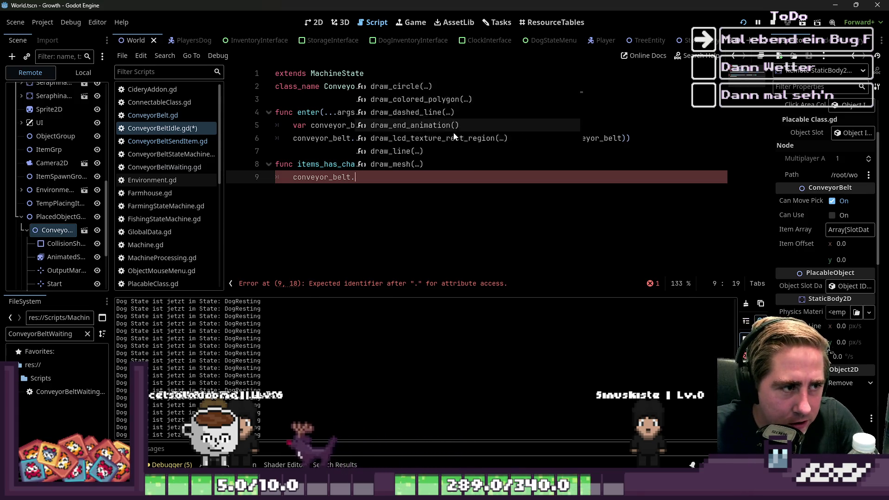
{"action": "key", "text": "Escape"}
{"action": "key", "text": "shift+Home"}
{"action": "key", "text": "BackSpace"}
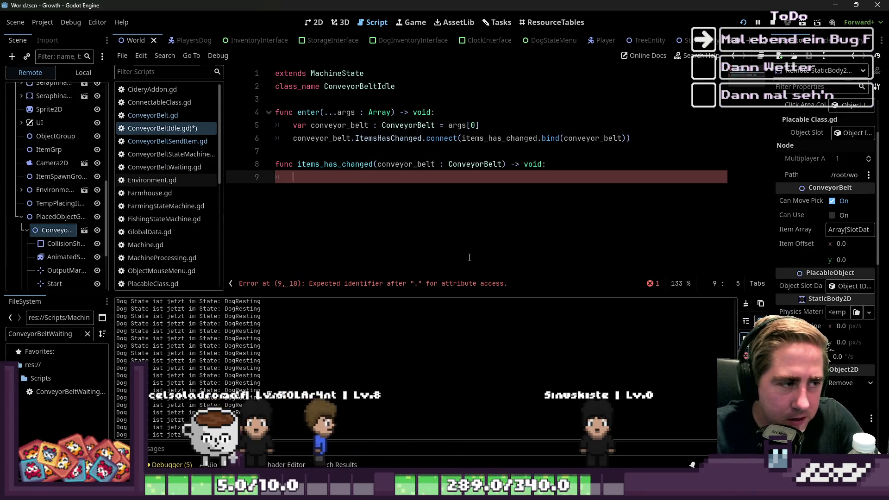
{"action": "type", "text": "conveyor_belt"}
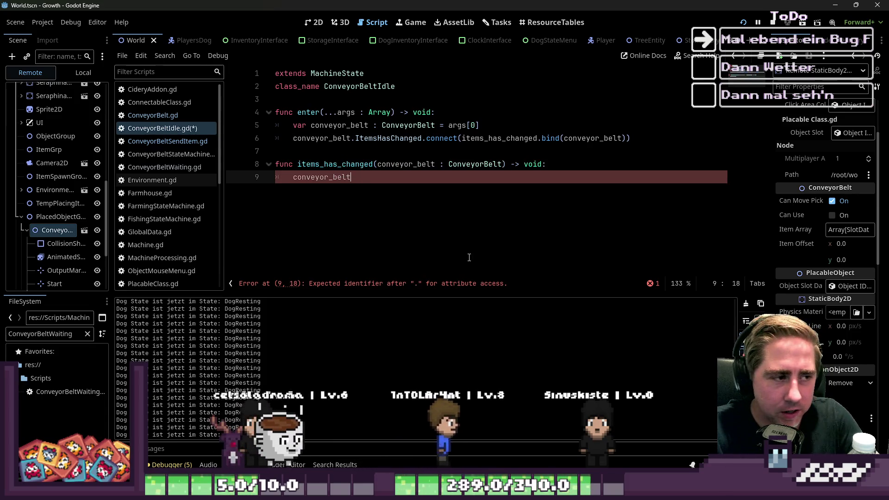
{"action": "key", "text": "ctrl+z"}
{"action": "key", "text": "ctrl+z"}
{"action": "key", "text": "ctrl+z"}
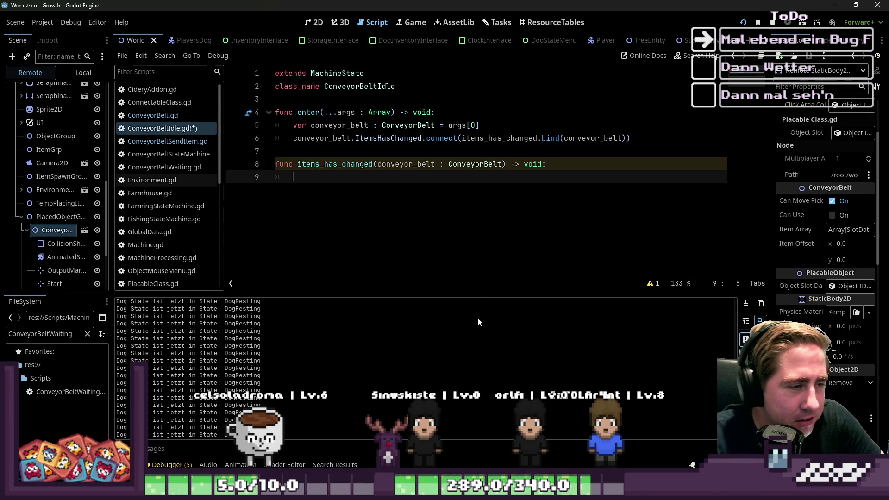
{"action": "key", "text": "ctrl+z"}
{"action": "key", "text": "ctrl+z"}
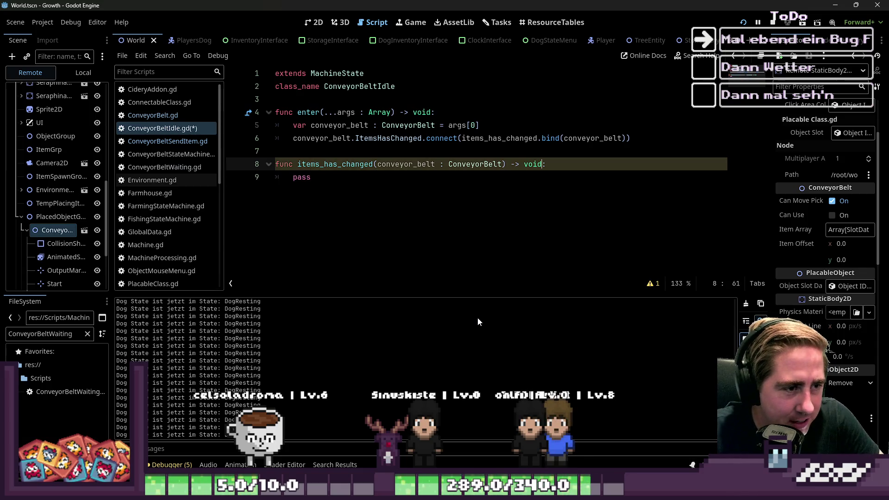
Delete the pass placeholder and the partial 'if', leaving the handler body blank.
{"action": "key", "text": "Down"}
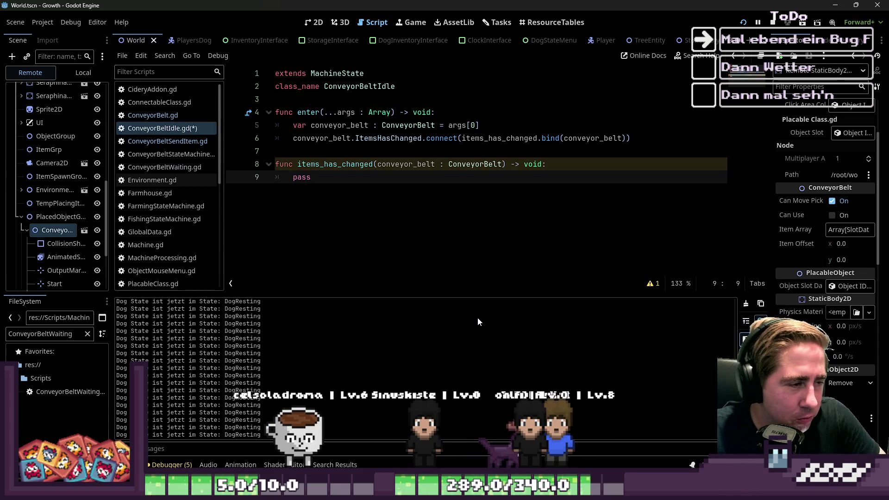
{"action": "key", "text": "shift+Home"}
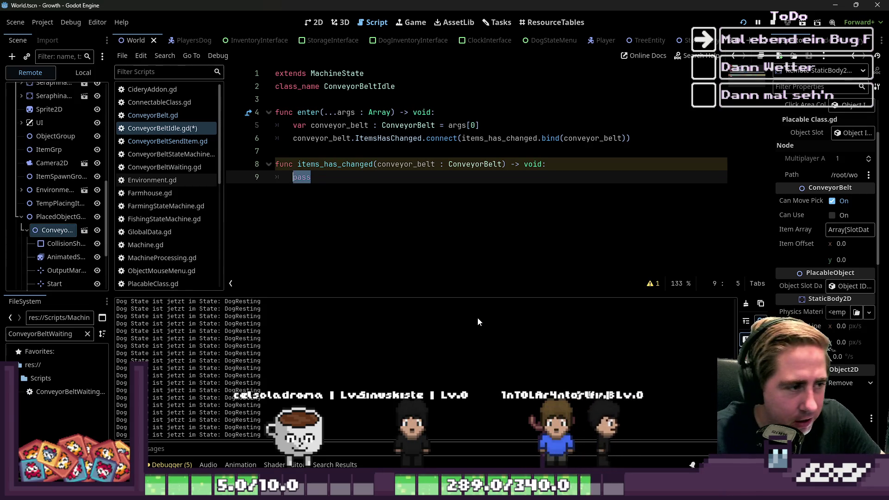
{"action": "left_click", "coordinate": [349, 202]}
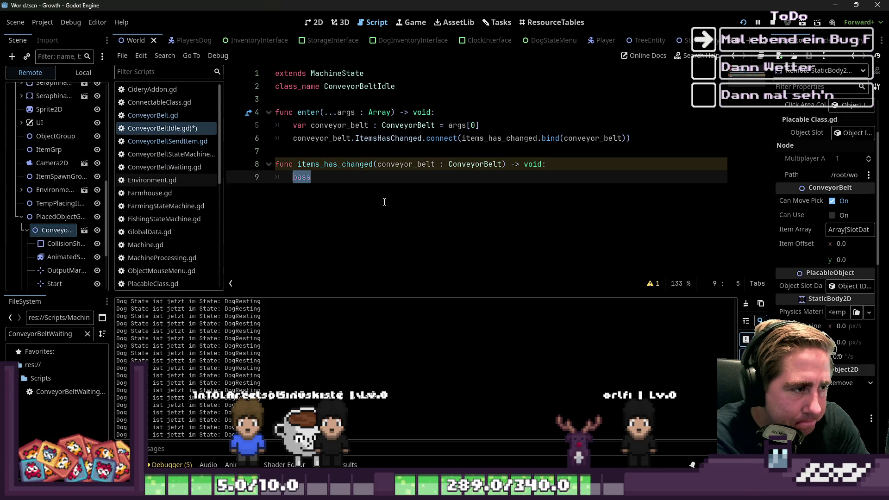
{"action": "type", "text": "if"}
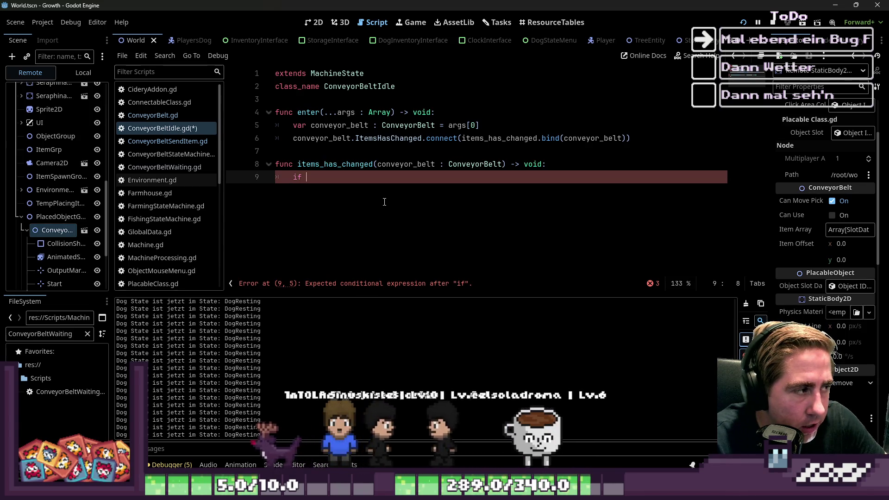
{"action": "key", "text": "BackSpace"}
{"action": "key", "text": "BackSpace"}
{"action": "key", "text": "BackSpace"}
{"action": "key", "text": "BackSpace"}
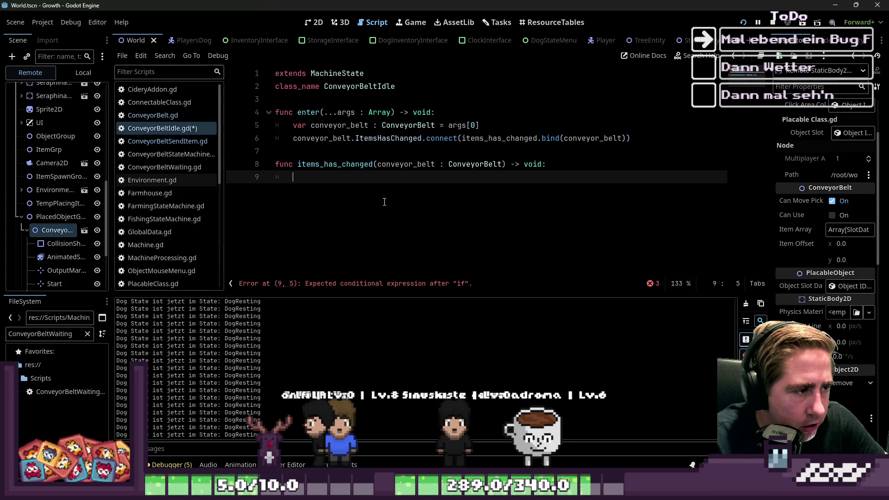
{"action": "key", "text": "Return"}
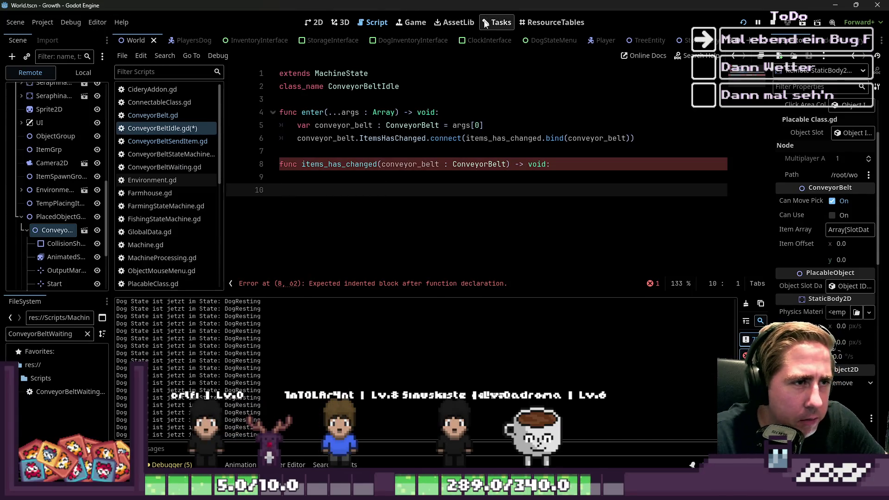
Open the Conveyor Belt bug task's details from the Tasks board and review its notes.
{"action": "left_click", "coordinate": [497, 23]}
{"action": "scroll", "coordinate": [499, 184], "scroll_direction": "down", "scroll_amount": 3}
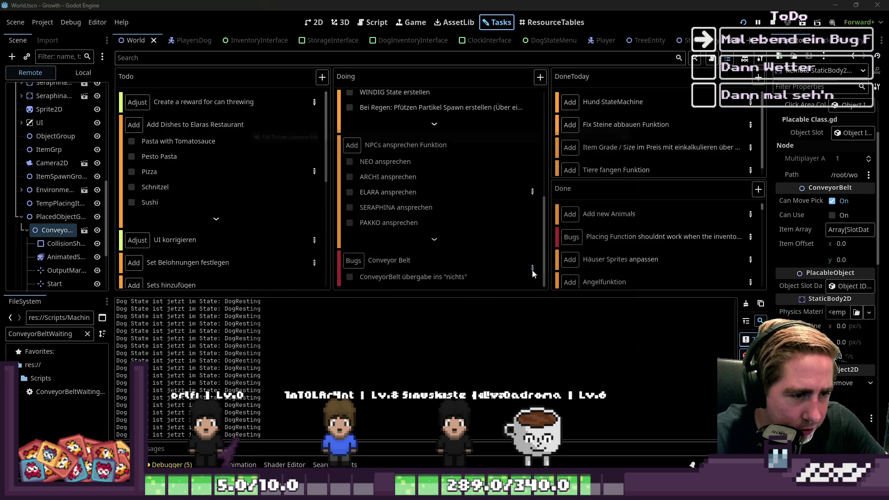
{"action": "double_click", "coordinate": [440, 271]}
{"action": "left_click_drag", "start_coordinate": [275, 166], "coordinate": [334, 166]}
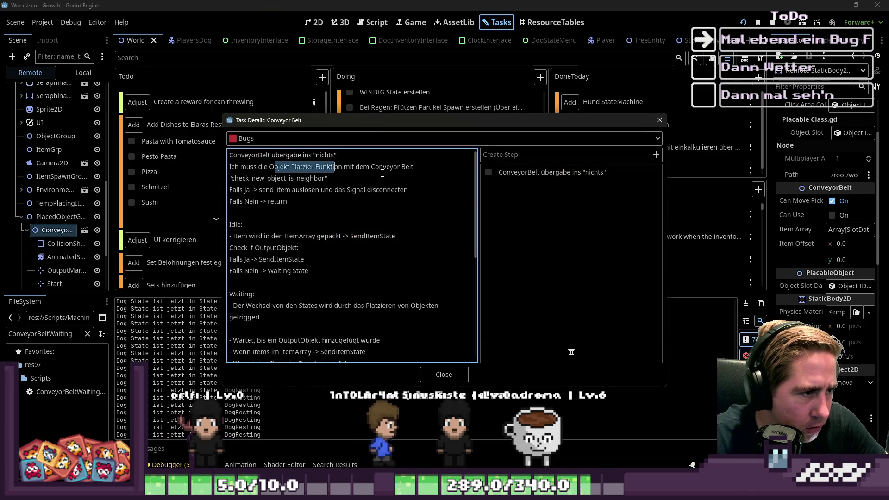
{"action": "scroll", "coordinate": [252, 180], "scroll_direction": "down", "scroll_amount": 2}
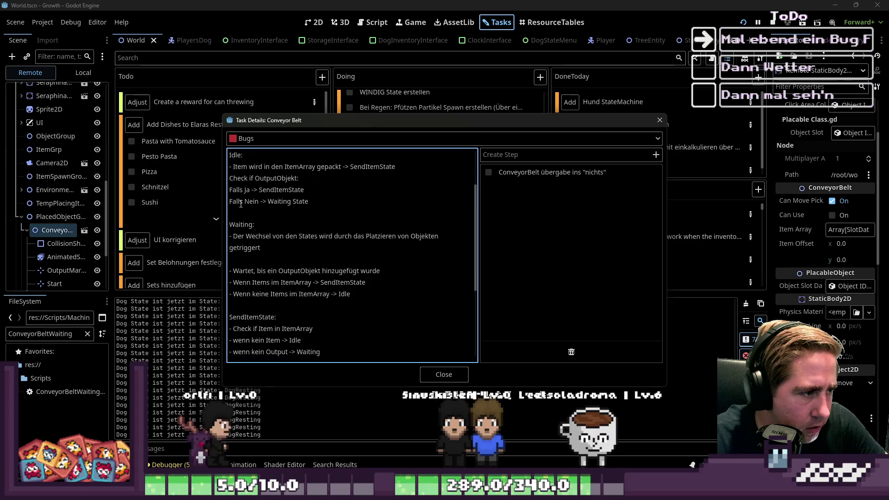
{"action": "left_click_drag", "start_coordinate": [248, 167], "coordinate": [316, 167]}
{"action": "scroll", "coordinate": [343, 196], "scroll_direction": "up", "scroll_amount": 1}
{"action": "left_click", "coordinate": [359, 201]}
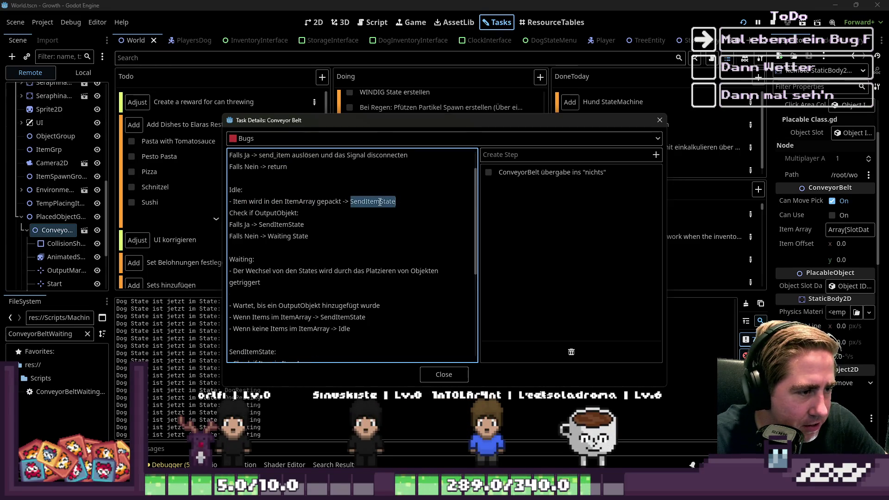
Insert a blank line before 'Check if OutputObjekt' and close the task details.
{"action": "left_click_drag", "start_coordinate": [396, 214], "coordinate": [230, 202]}
{"action": "left_click", "coordinate": [396, 214]}
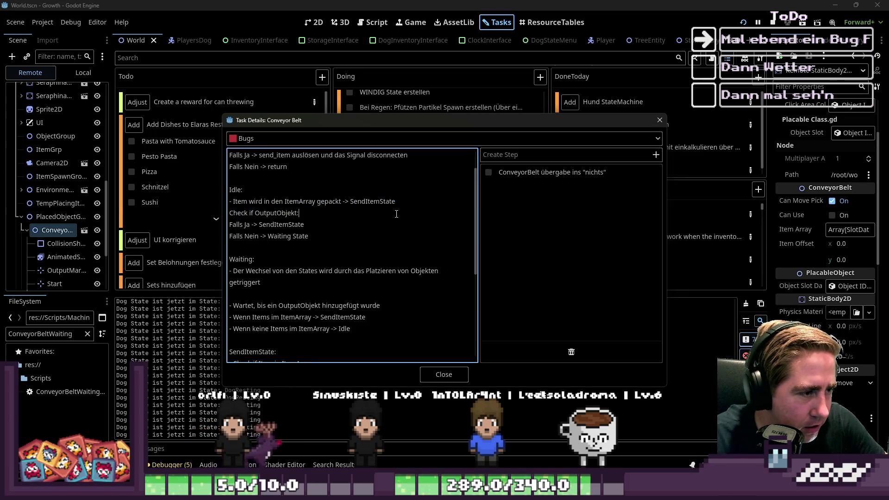
{"action": "key", "text": "Return"}
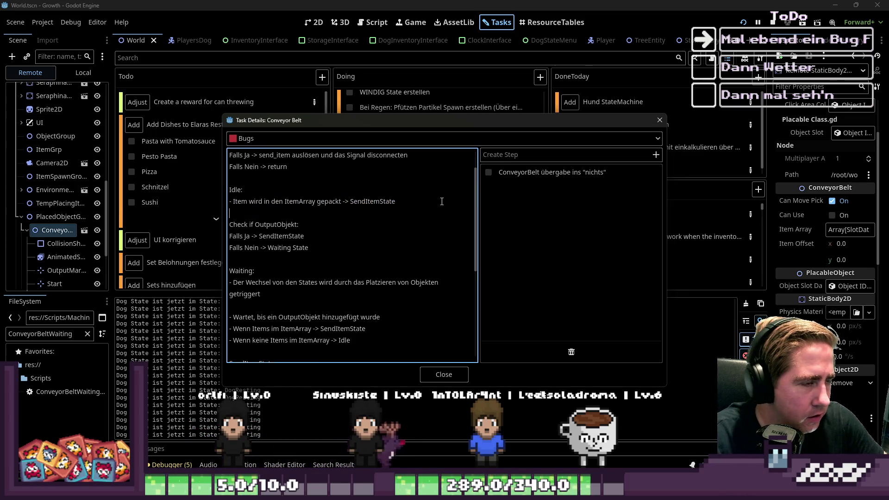
{"action": "left_click_drag", "start_coordinate": [280, 229], "coordinate": [230, 222]}
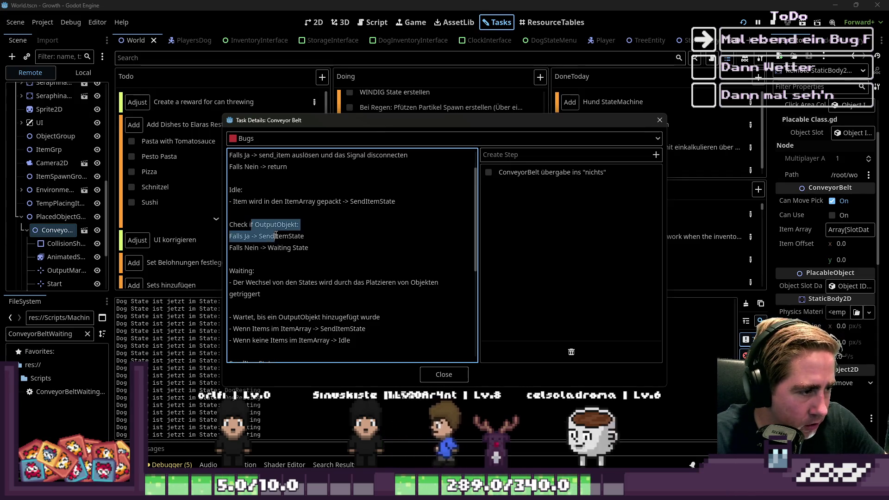
{"action": "left_click", "coordinate": [299, 247]}
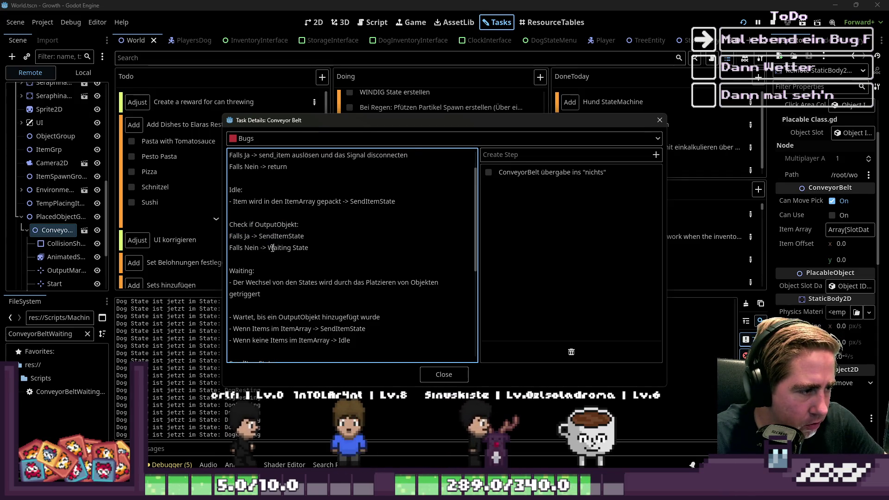
{"action": "left_click", "coordinate": [428, 371]}
Return to ConveyorBeltIdle.gd and place the caret at the end of the items_has_changed declaration.
{"action": "left_click", "coordinate": [368, 22]}
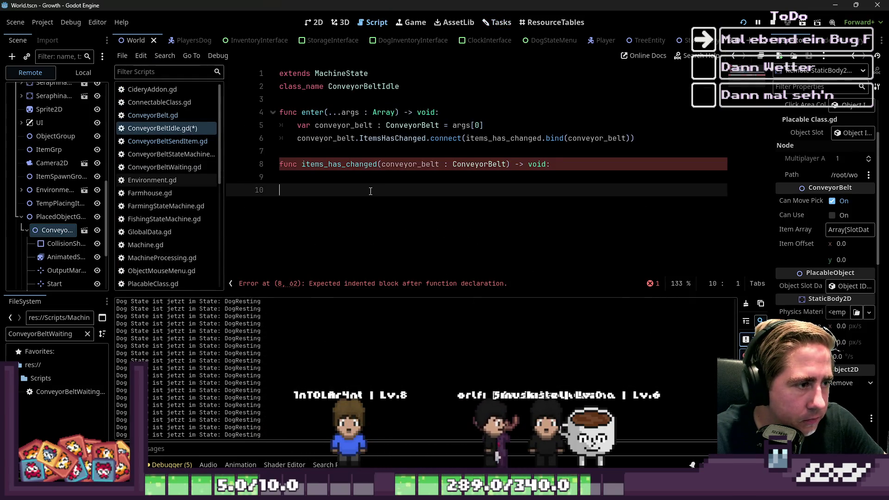
{"action": "double_click", "coordinate": [388, 138]}
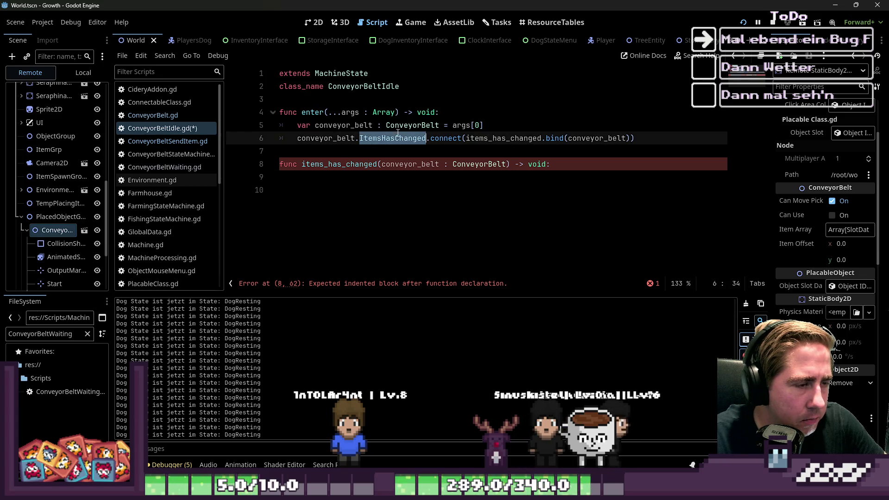
{"action": "left_click", "coordinate": [378, 199]}
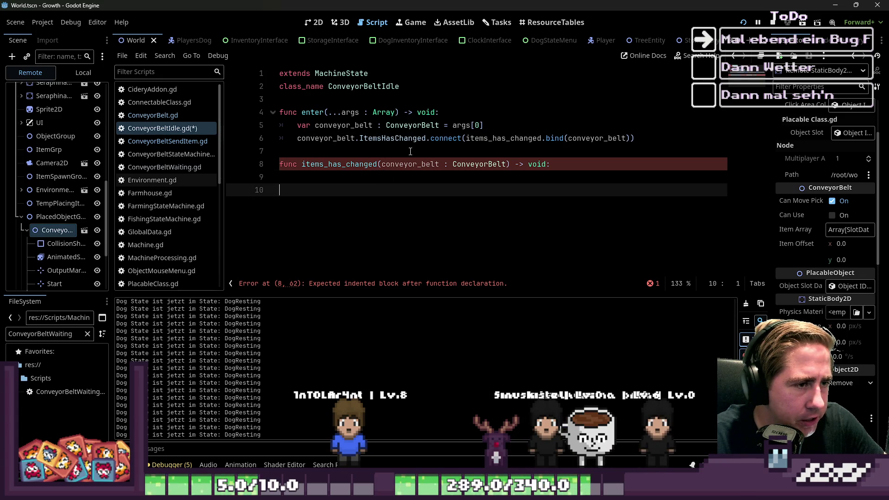
{"action": "left_click", "coordinate": [372, 178]}
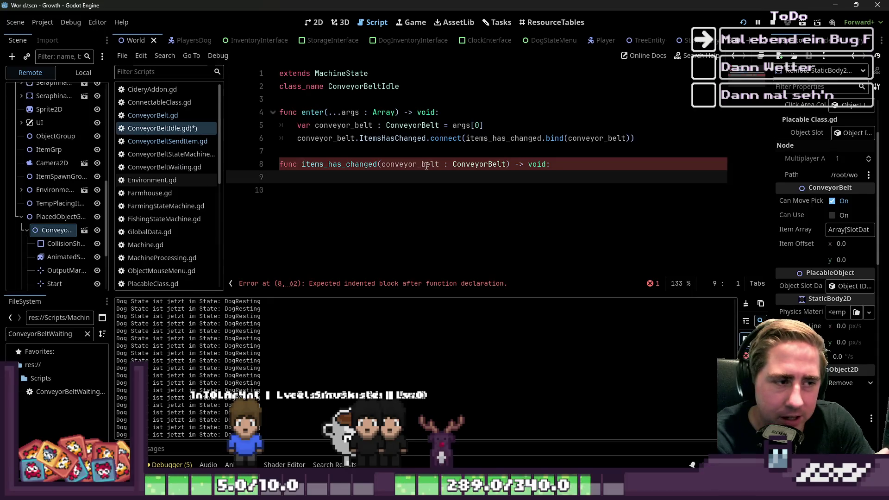
{"action": "key", "text": "Left"}
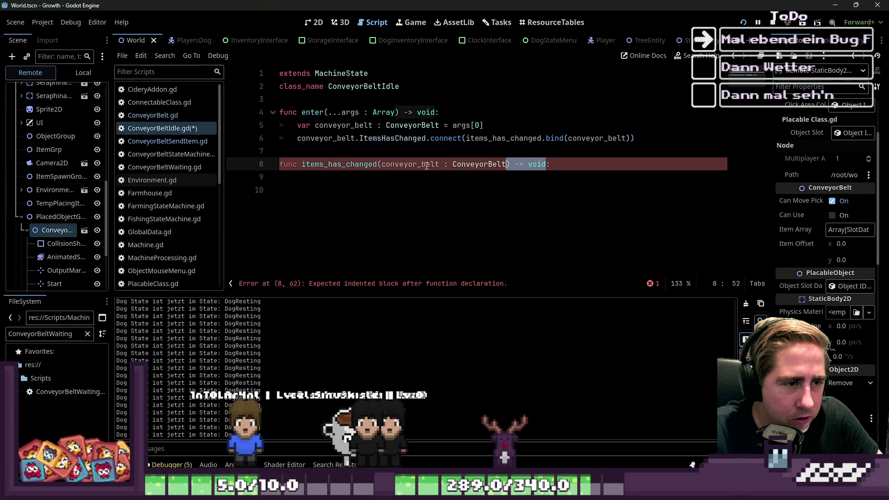
Try removing the ConveyorBelt type from the parameter and adding a pass body.
{"action": "type", "text": ")"}
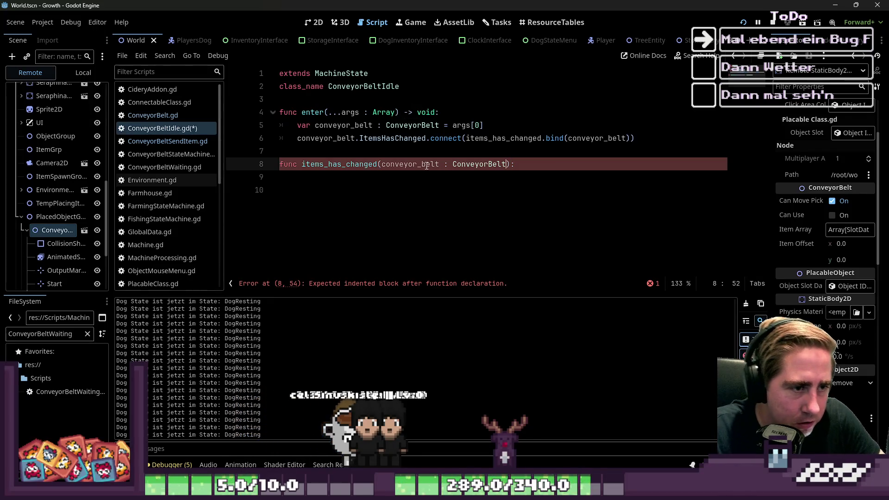
{"action": "key", "text": "BackSpace"}
{"action": "key", "text": "BackSpace"}
{"action": "key", "text": "BackSpace"}
{"action": "key", "text": "Down"}
{"action": "key", "text": "Down"}
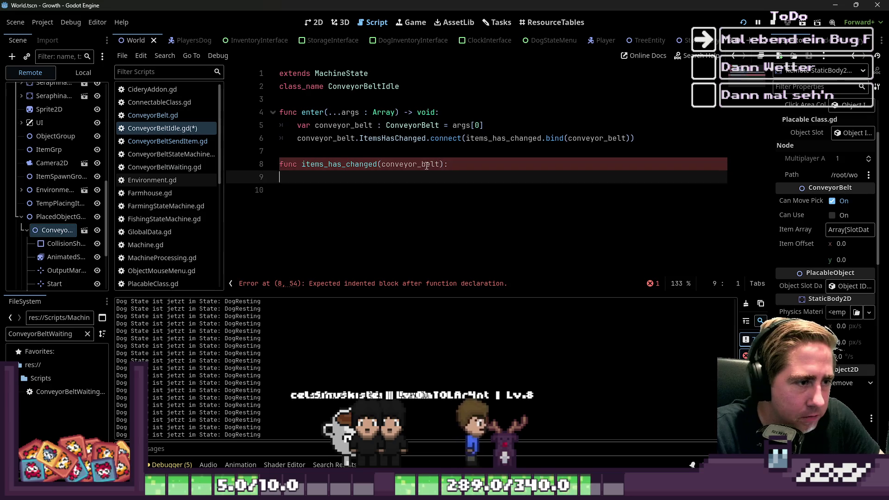
{"action": "key", "text": "Up"}
{"action": "type", "text": "pass"}
{"action": "key", "text": "Return"}
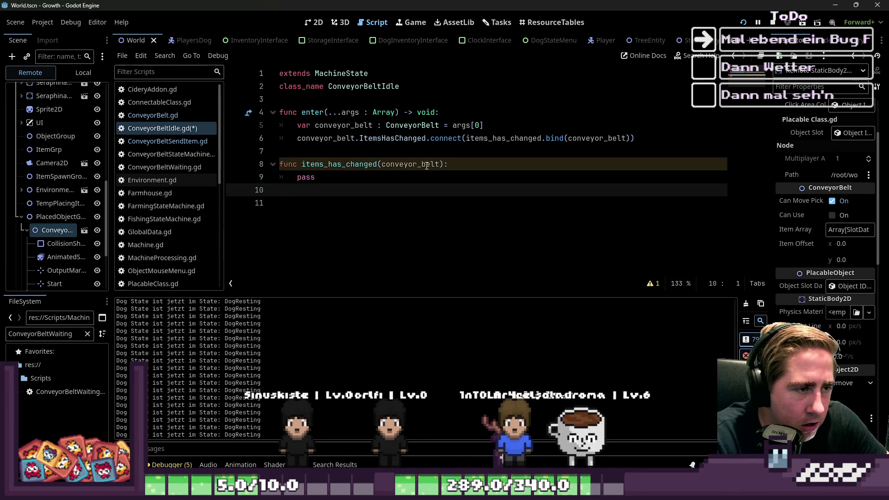
{"action": "double_click", "coordinate": [427, 165]}
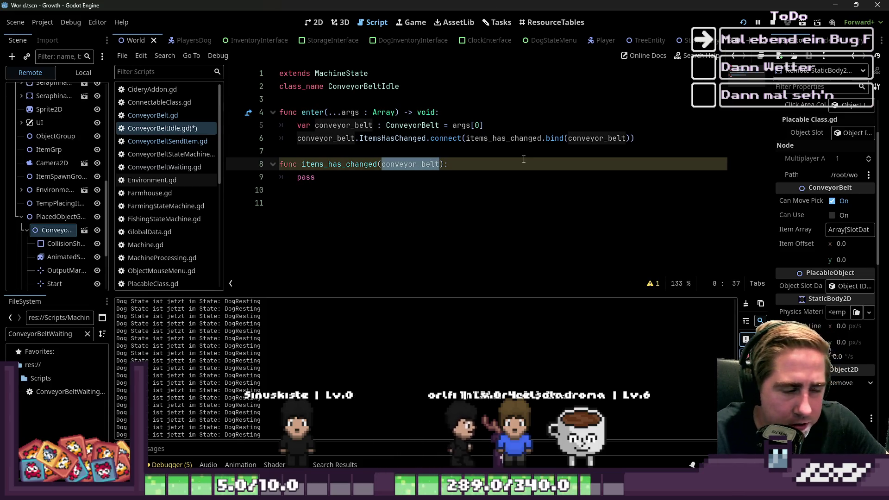
{"action": "left_click", "coordinate": [508, 164]}
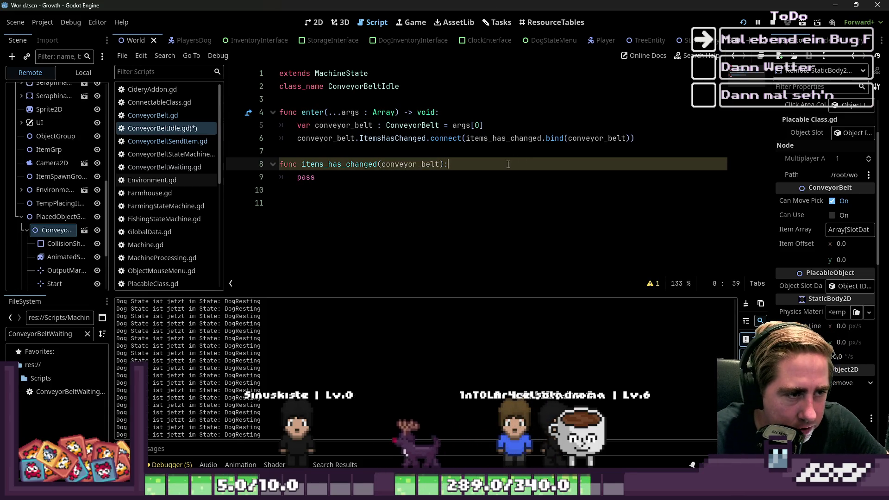
{"action": "double_click", "coordinate": [435, 164]}
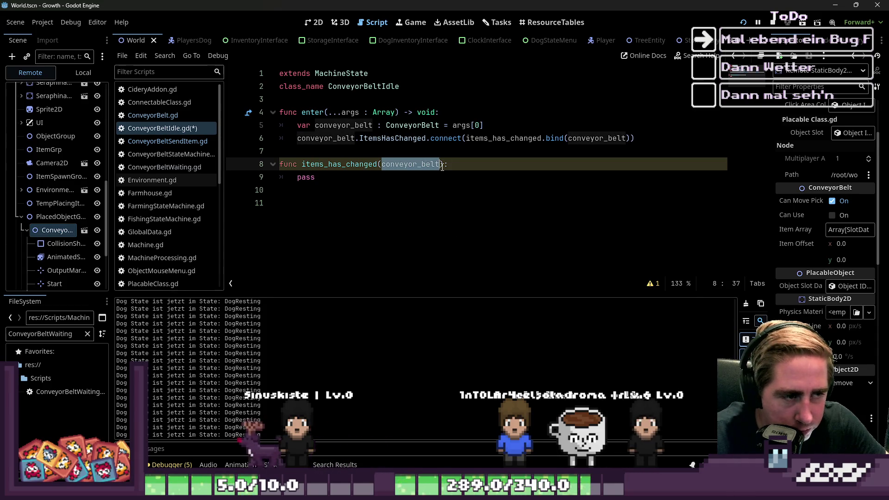
{"action": "left_click", "coordinate": [423, 174]}
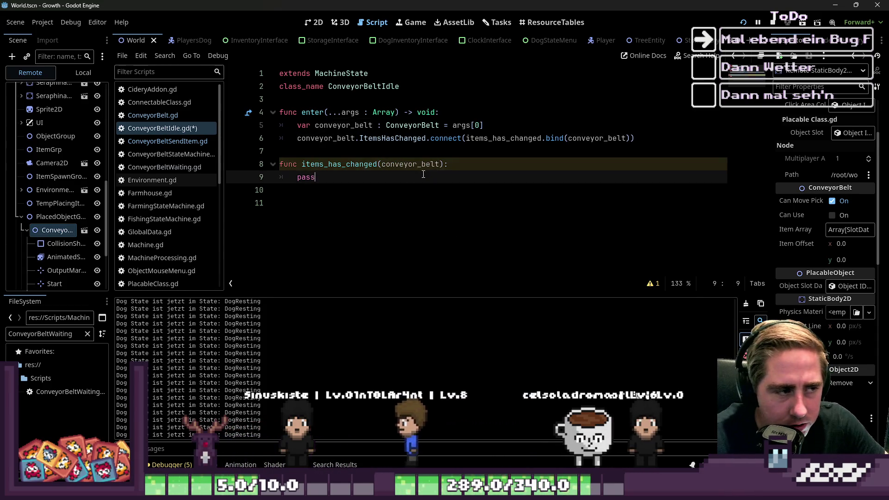
{"action": "key", "text": "shift+Home"}
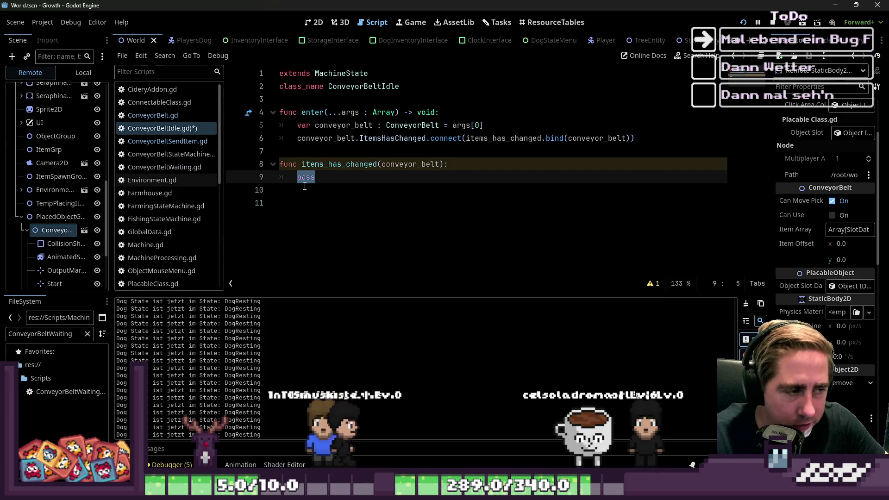
Remove the extra trailing empty line below the function.
{"action": "left_click", "coordinate": [403, 258]}
{"action": "left_click", "coordinate": [422, 168]}
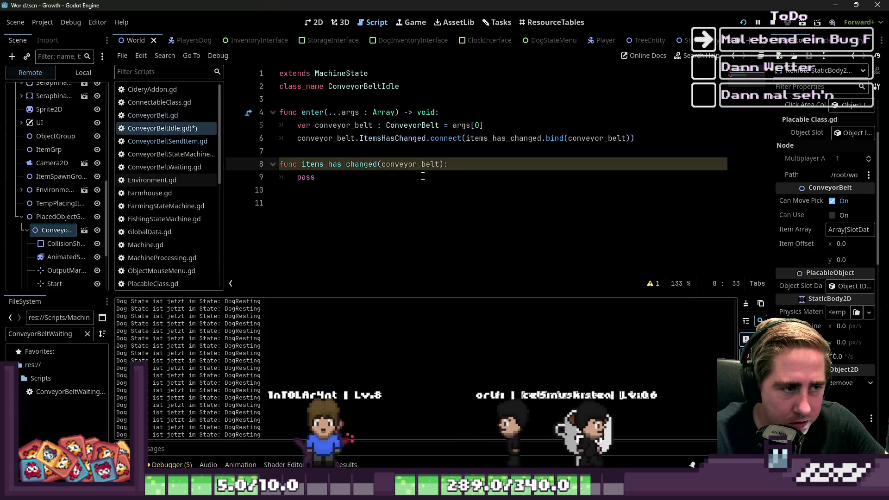
{"action": "left_click", "coordinate": [400, 205]}
{"action": "key", "text": "BackSpace"}
{"action": "key", "text": "Left"}
Undo back to the original typed declaration with its -> void return type.
{"action": "key", "text": "ctrl+z"}
{"action": "key", "text": "ctrl+z"}
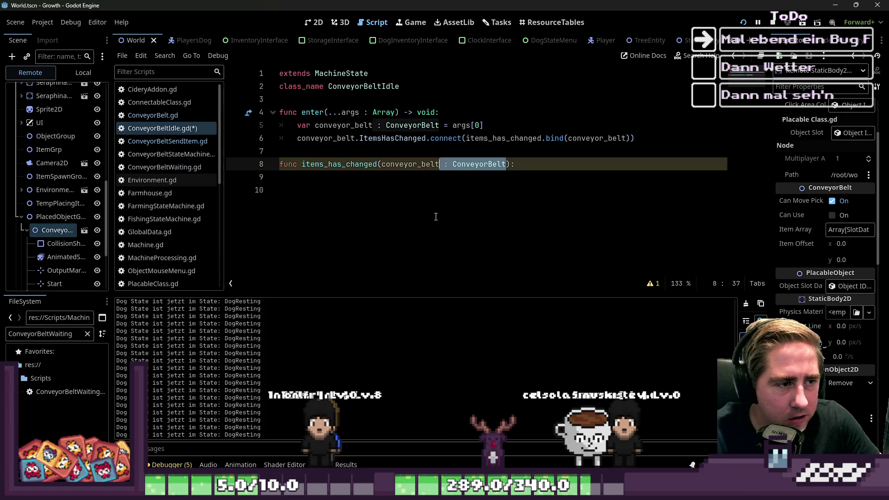
{"action": "key", "text": "ctrl+z"}
{"action": "key", "text": "ctrl+z"}
{"action": "key", "text": "ctrl+z"}
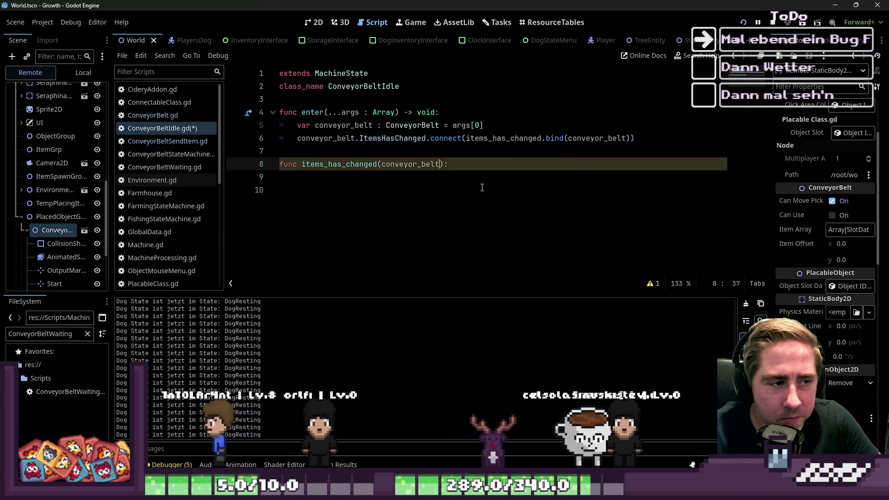
{"action": "key", "text": "ctrl+y"}
{"action": "key", "text": "ctrl+y"}
{"action": "key", "text": "ctrl+y"}
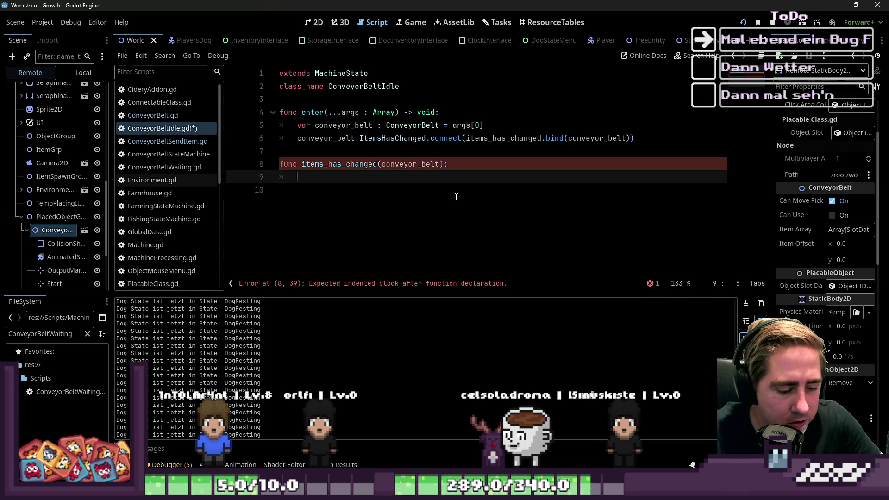
{"action": "left_click", "coordinate": [499, 178]}
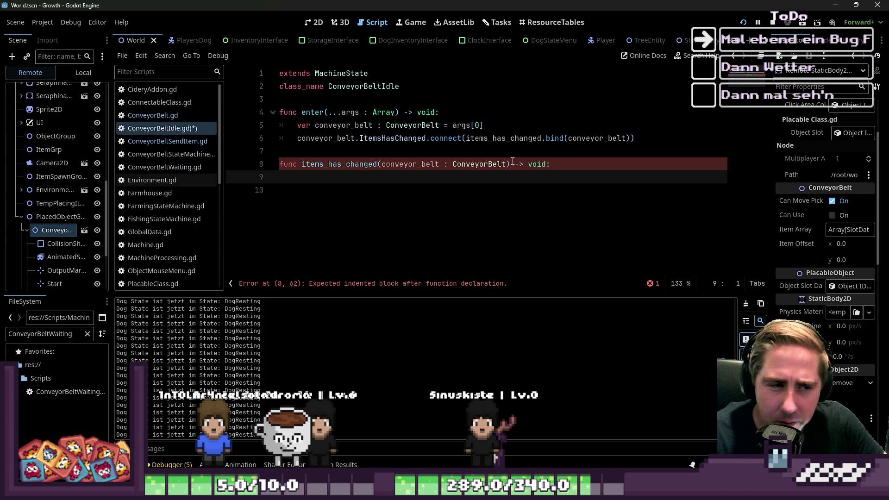
{"action": "left_click_drag", "start_coordinate": [509, 164], "coordinate": [548, 164]}
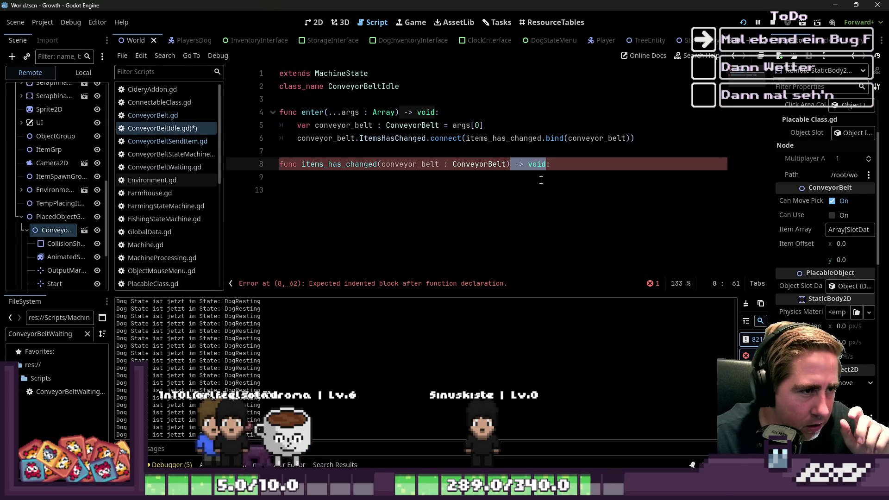
{"action": "left_click_drag", "start_coordinate": [510, 163], "coordinate": [537, 164]}
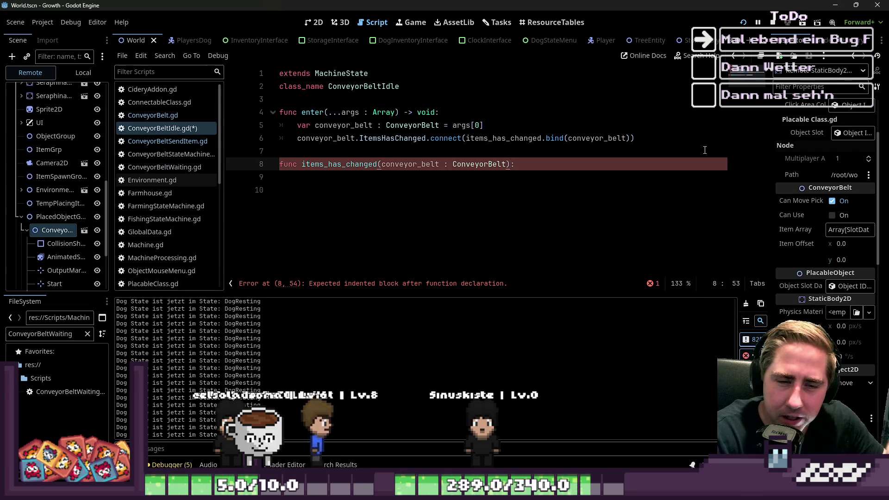
{"action": "key", "text": "ctrl+z"}
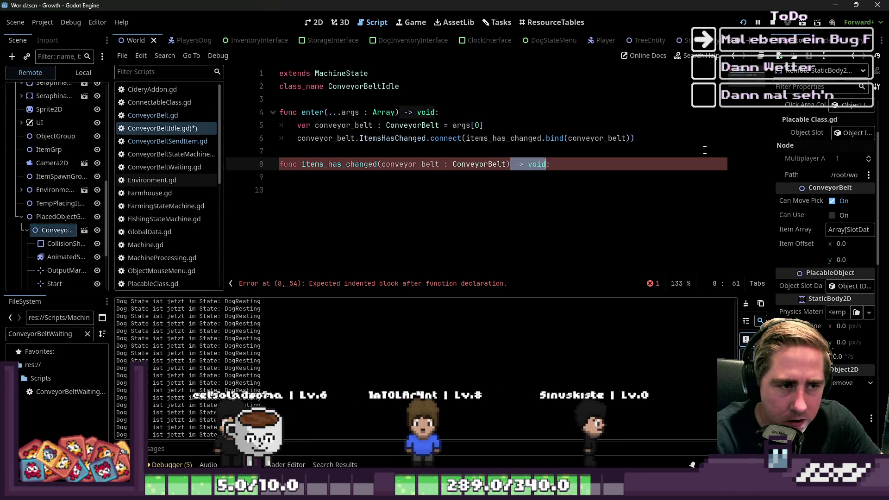
{"action": "key", "text": "Down"}
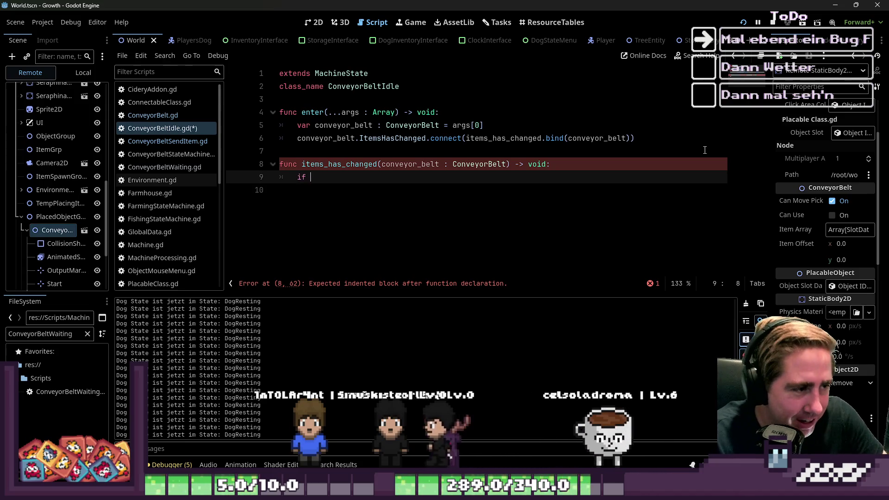
Begin an if condition in items_has_changed while checking the ConveyorBeltSendItem and ConveyorBelt scripts.
{"action": "type", "text": "if"}
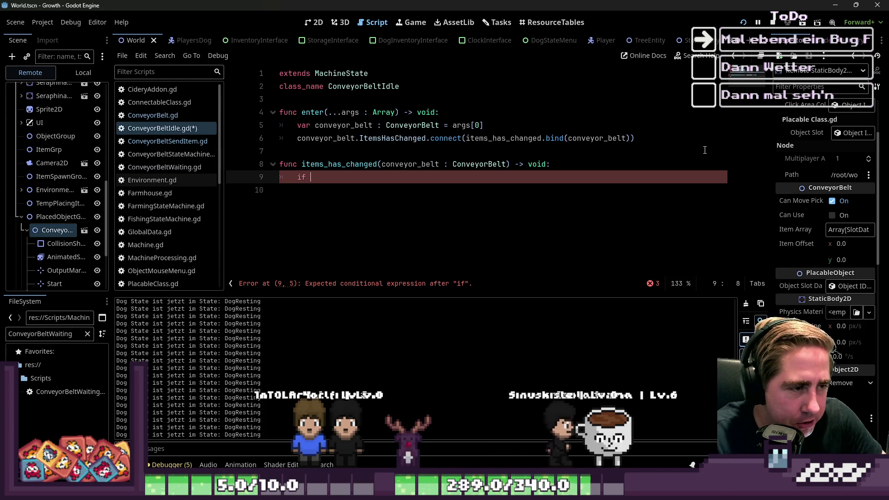
{"action": "key", "text": "ctrl+space"}
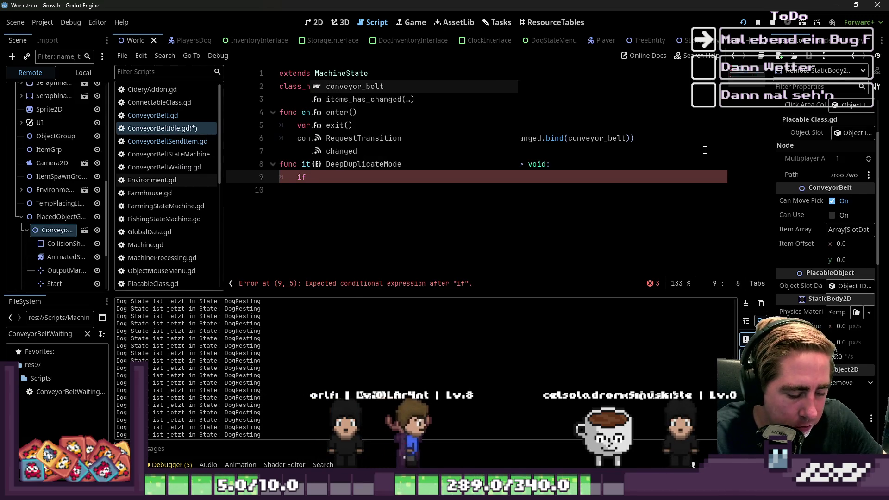
{"action": "type", "text": "GlobalData."}
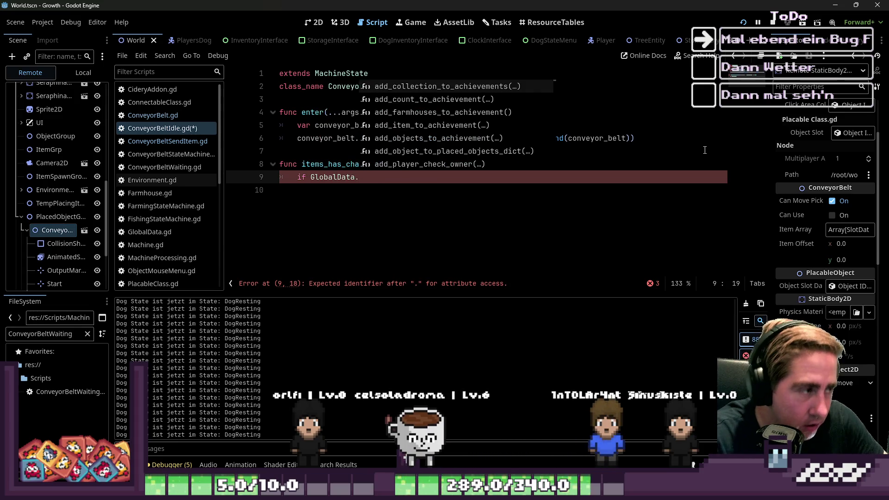
{"action": "left_click", "coordinate": [165, 144]}
{"action": "left_click", "coordinate": [164, 128]}
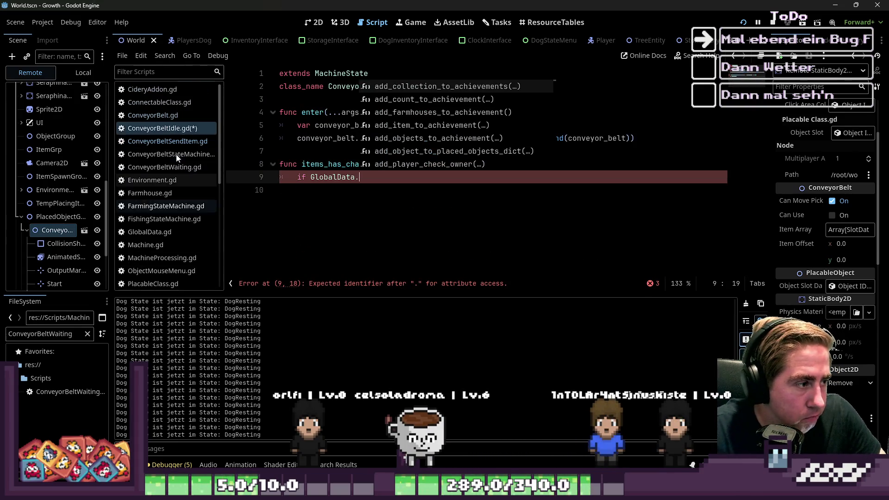
{"action": "left_click", "coordinate": [171, 142]}
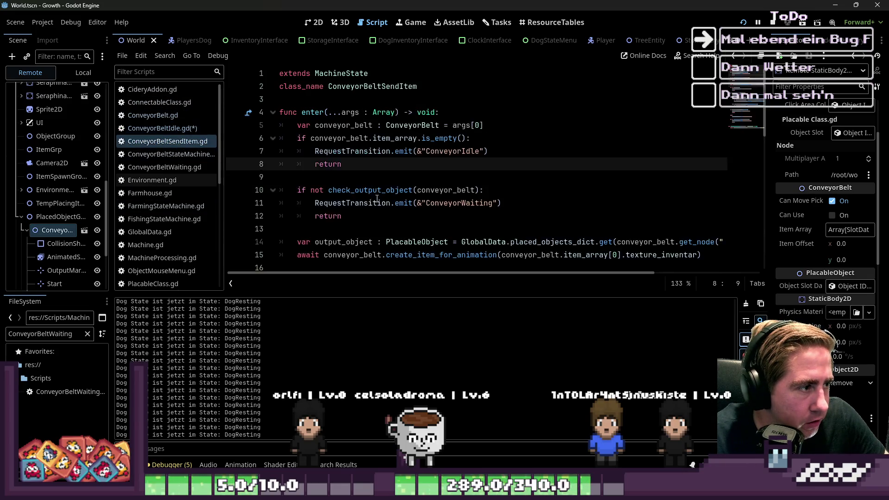
{"action": "scroll", "coordinate": [385, 234], "scroll_direction": "down", "scroll_amount": 10}
{"action": "left_click", "coordinate": [178, 132]}
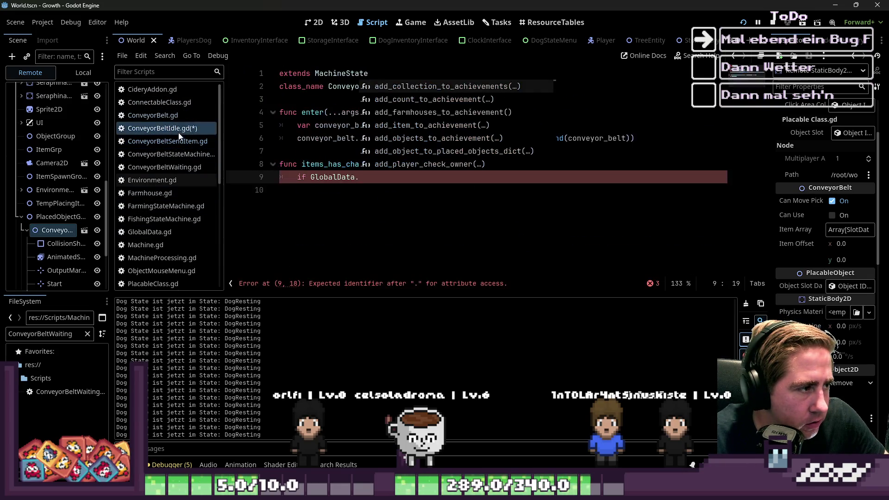
{"action": "left_click", "coordinate": [379, 220]}
{"action": "left_click", "coordinate": [169, 141]}
{"action": "left_click", "coordinate": [172, 115]}
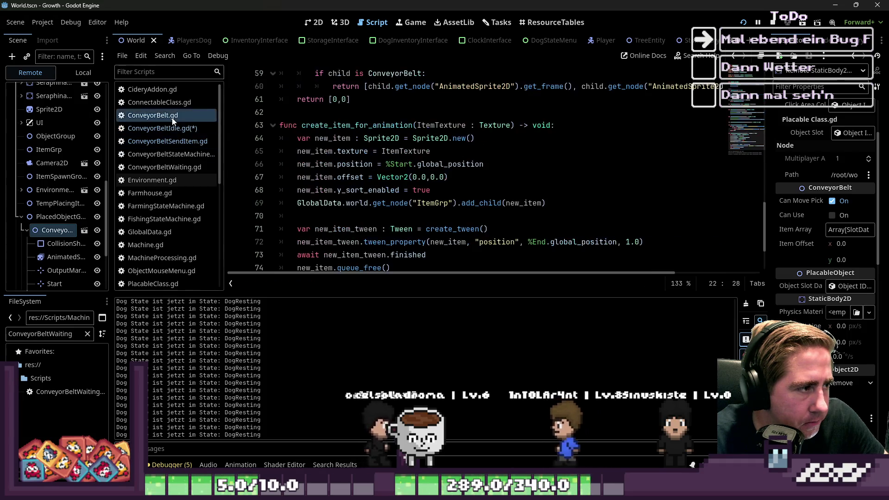
{"action": "left_click", "coordinate": [171, 129]}
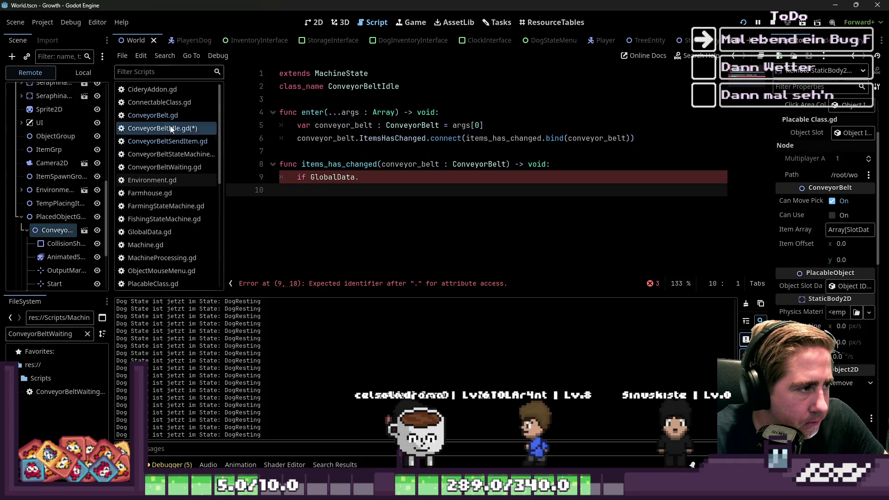
Copy check_output_object from ConveyorBeltSendItem.gd and paste it below items_has_changed in ConveyorBeltIdle.gd.
{"action": "left_click", "coordinate": [200, 141]}
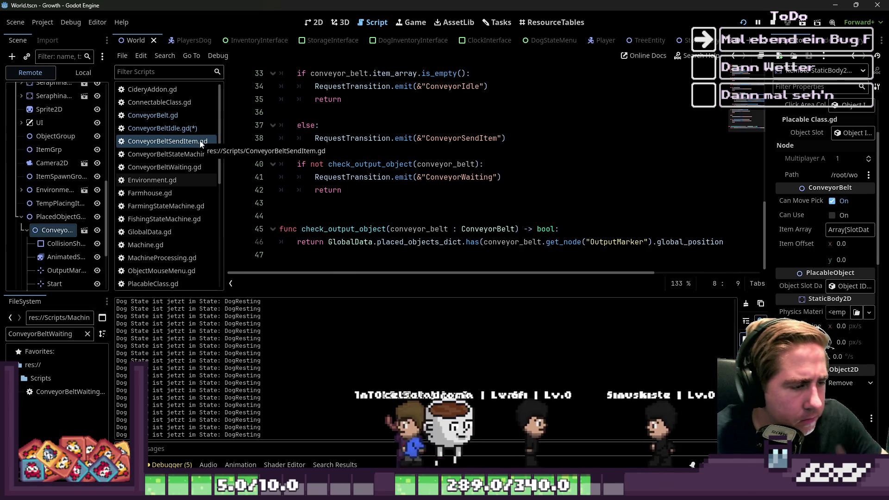
{"action": "left_click", "coordinate": [320, 227]}
{"action": "left_click_drag", "start_coordinate": [329, 255], "coordinate": [280, 232]}
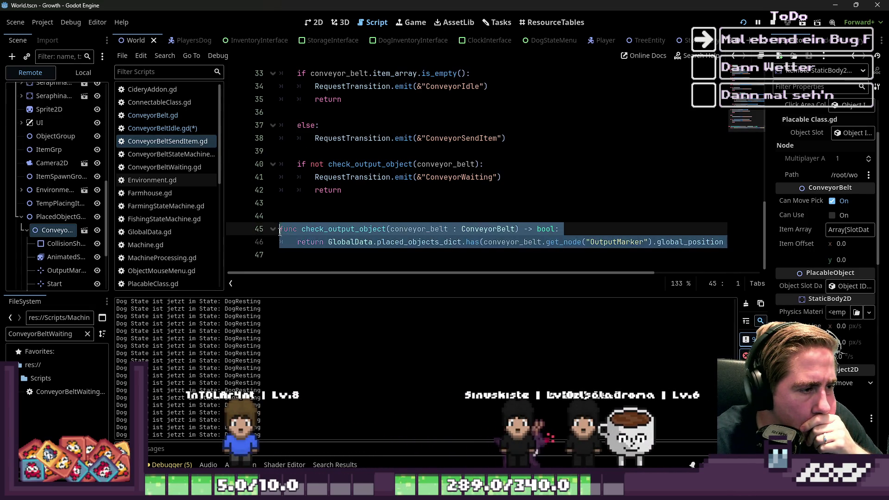
{"action": "key", "text": "ctrl+c"}
{"action": "left_click", "coordinate": [166, 128]}
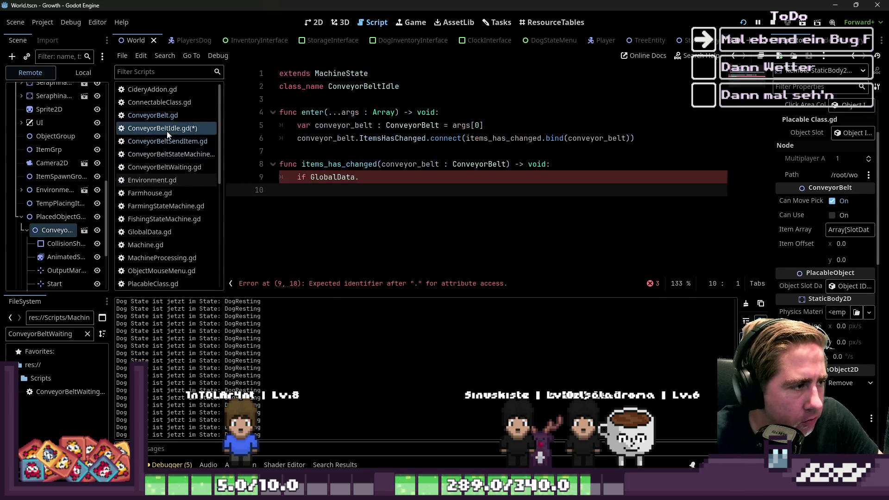
{"action": "left_click", "coordinate": [398, 224]}
{"action": "key", "text": "Return"}
{"action": "key", "text": "ctrl+v"}
Use the check_output_object call, without its type annotation, as the if condition.
{"action": "key", "text": "Up"}
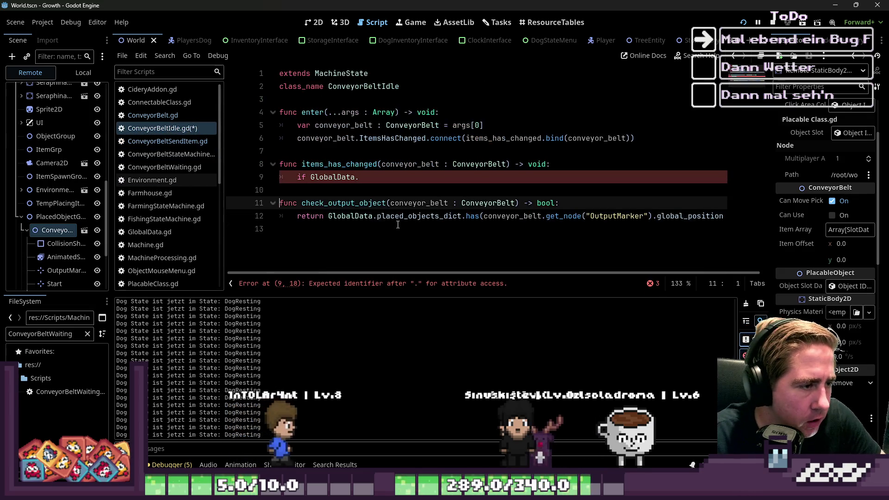
{"action": "key", "text": "ctrl+Right"}
{"action": "key", "text": "ctrl+shift+Right"}
{"action": "key", "text": "ctrl+shift+Right"}
{"action": "key", "text": "ctrl+shift+Right"}
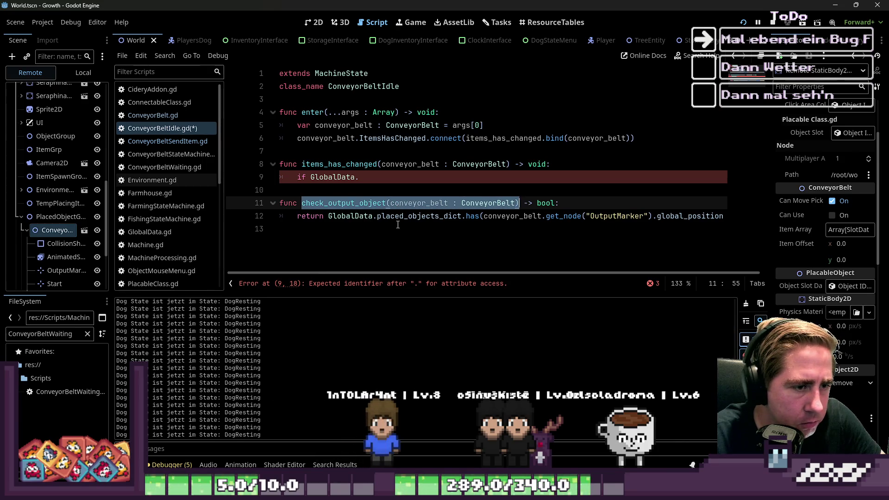
{"action": "key", "text": "Up"}
{"action": "key", "text": "Up"}
{"action": "key", "text": "ctrl+shift+Left"}
{"action": "key", "text": "ctrl+shift+Left"}
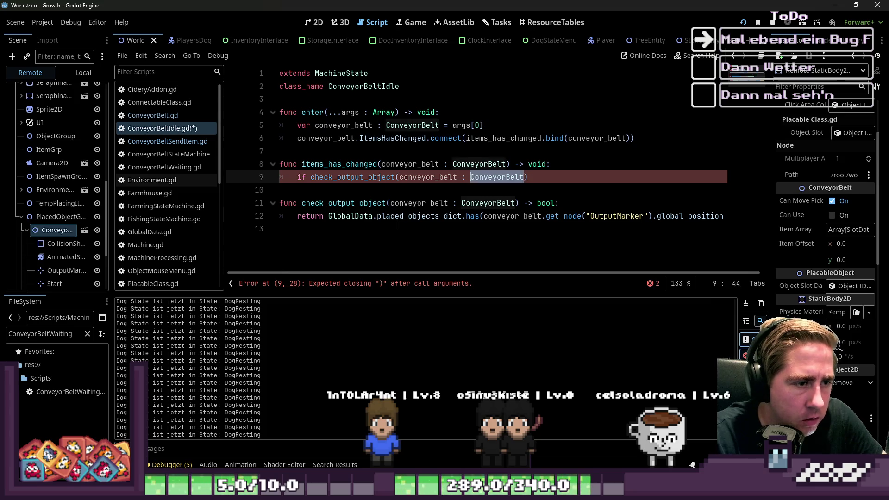
{"action": "key", "text": "BackSpace"}
{"action": "key", "text": "End"}
{"action": "type", "text": ":"}
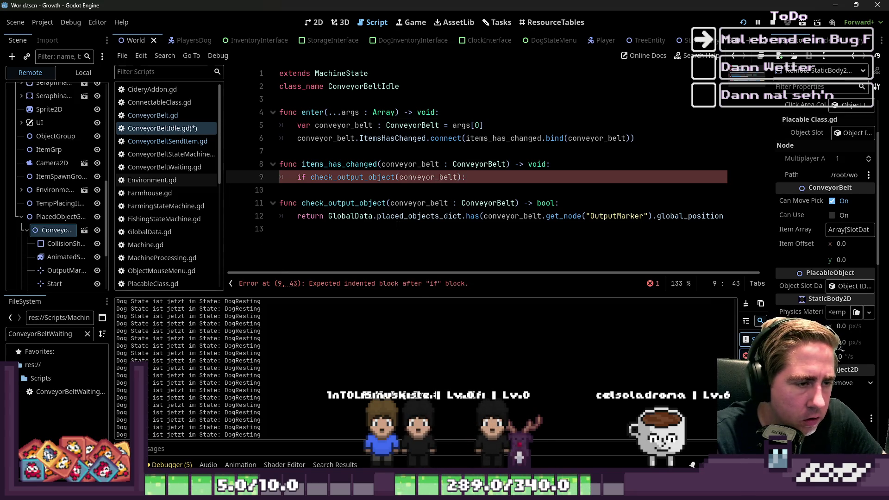
{"action": "key", "text": "Return"}
{"action": "type", "text": "Re"}
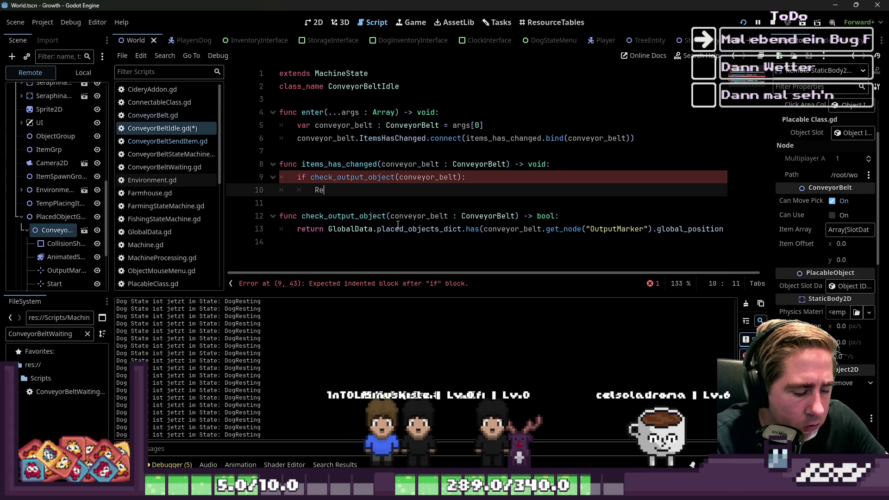
Emit RequestTransition in the if branch and add an else branch.
{"action": "key", "text": "Return"}
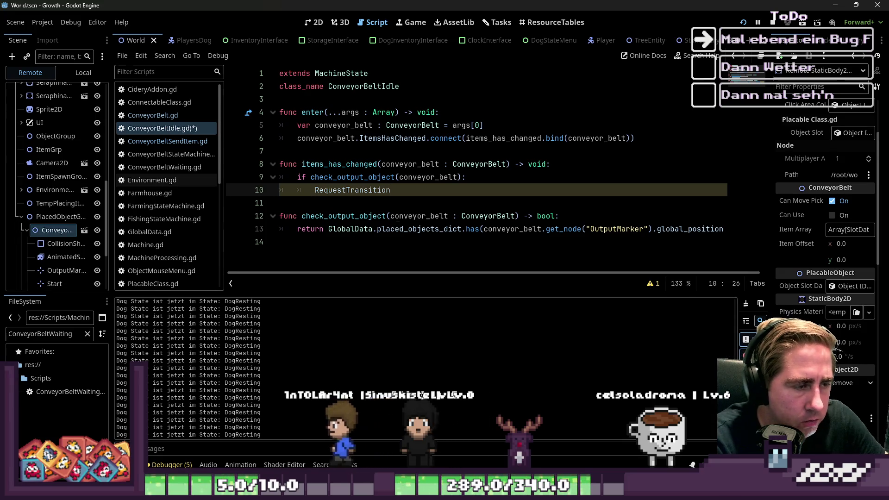
{"action": "type", "text": ".e"}
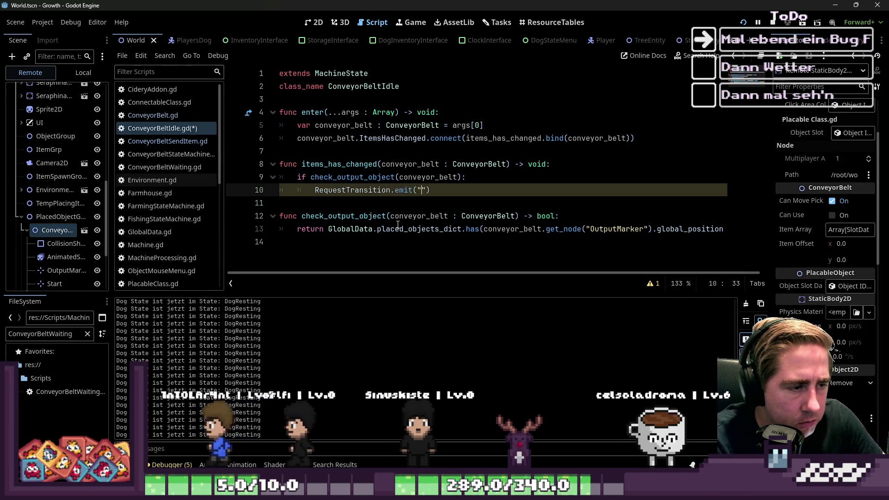
{"action": "type", "text": "mit(&\""}
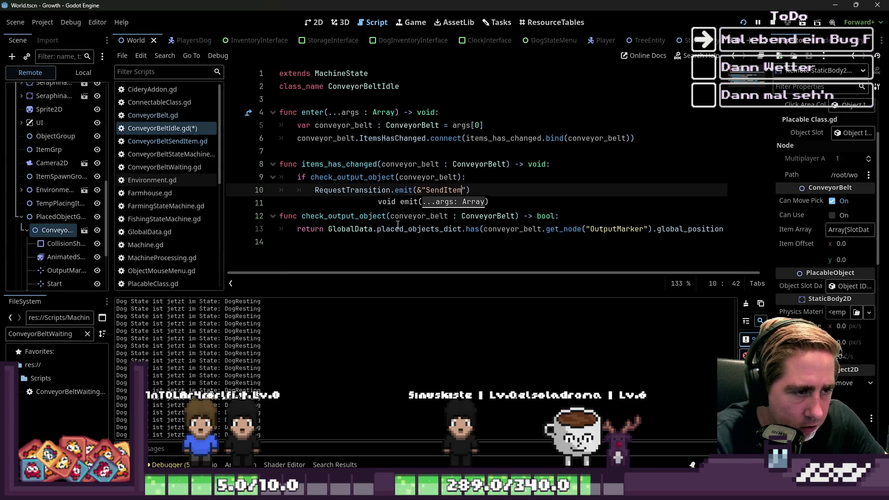
{"action": "key", "text": "End"}
{"action": "key", "text": "Return"}
{"action": "key", "text": "BackSpace"}
{"action": "type", "text": "else:"}
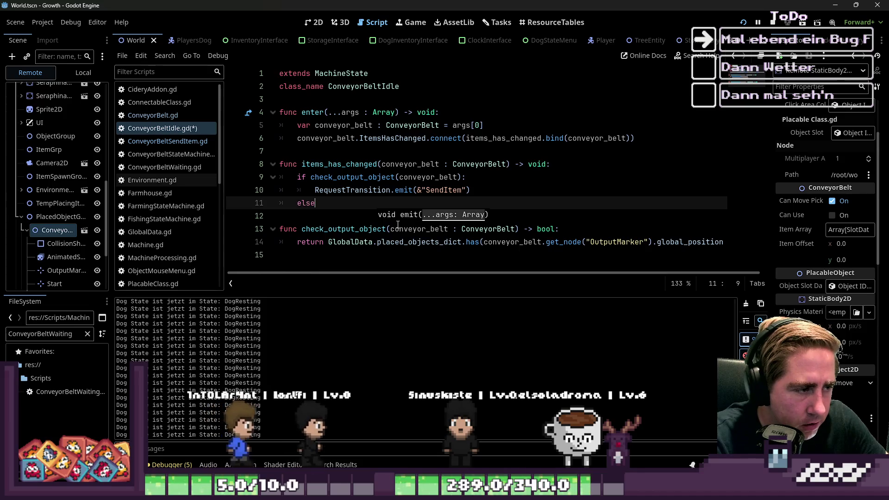
{"action": "key", "text": "Return"}
Emit ConveyorBeltIdle in the else branch, make the if branch ConveyorBeltSendItem, and save.
{"action": "key", "text": "Up"}
{"action": "key", "text": "Up"}
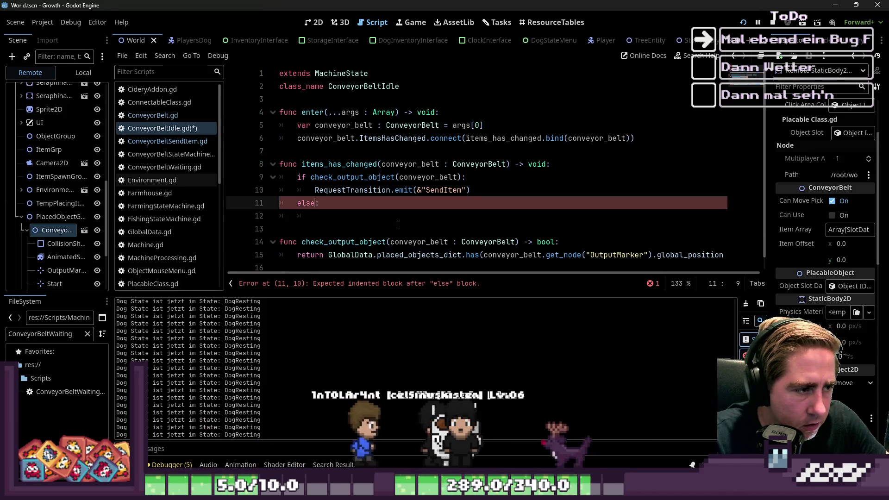
{"action": "key", "text": "ctrl+shift+Right"}
{"action": "key", "text": "ctrl+shift+Right"}
{"action": "key", "text": "ctrl+shift+Right"}
{"action": "key", "text": "Down"}
{"action": "key", "text": "Down"}
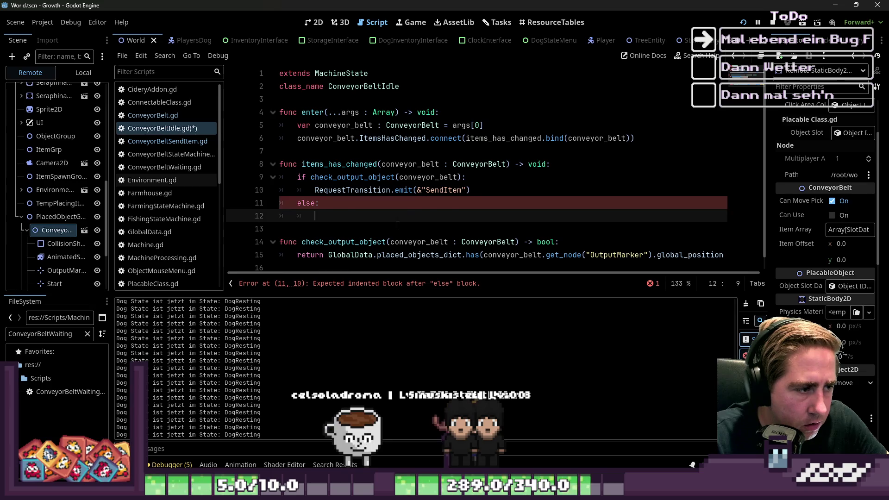
{"action": "key", "text": "Left"}
{"action": "key", "text": "Left"}
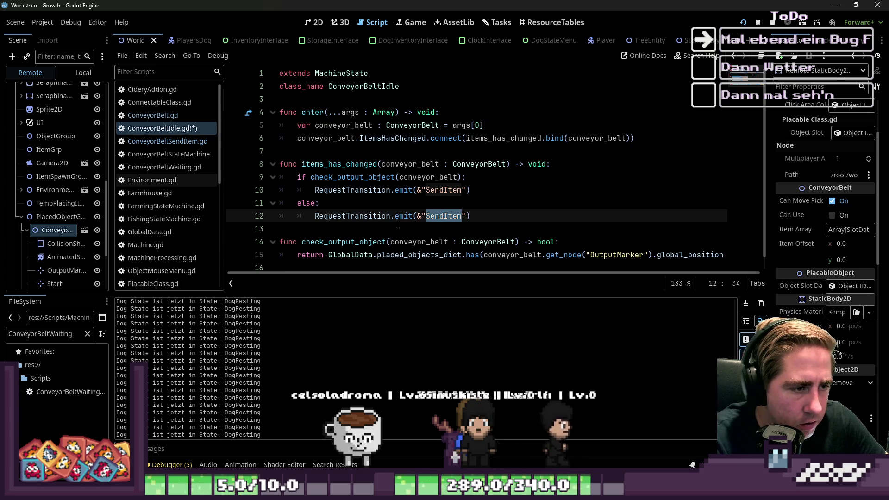
{"action": "key", "text": "Left"}
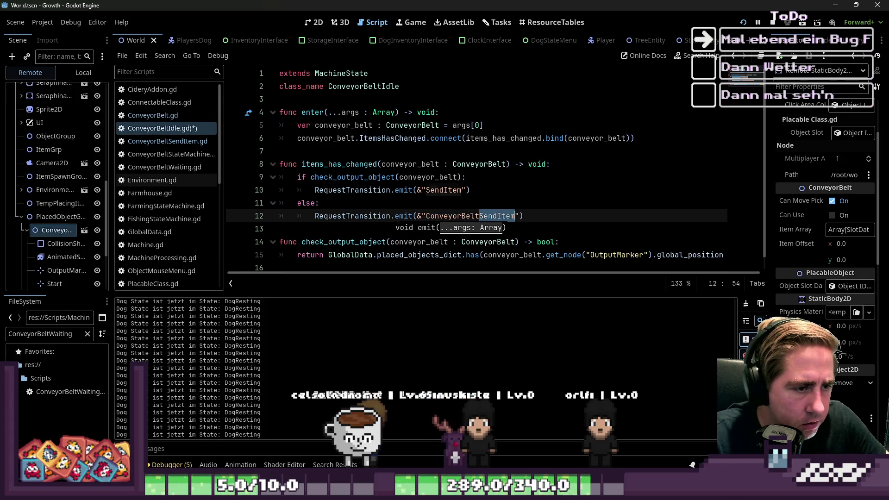
{"action": "type", "text": "Idl"}
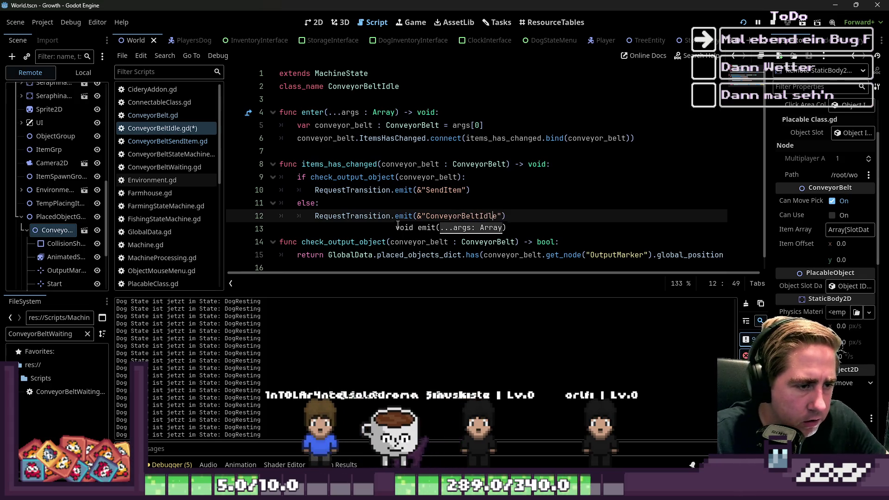
{"action": "key", "text": "shift+Left"}
{"action": "key", "text": "shift+Left"}
{"action": "key", "text": "shift+Left"}
{"action": "key", "text": "ctrl+c"}
{"action": "key", "text": "Left"}
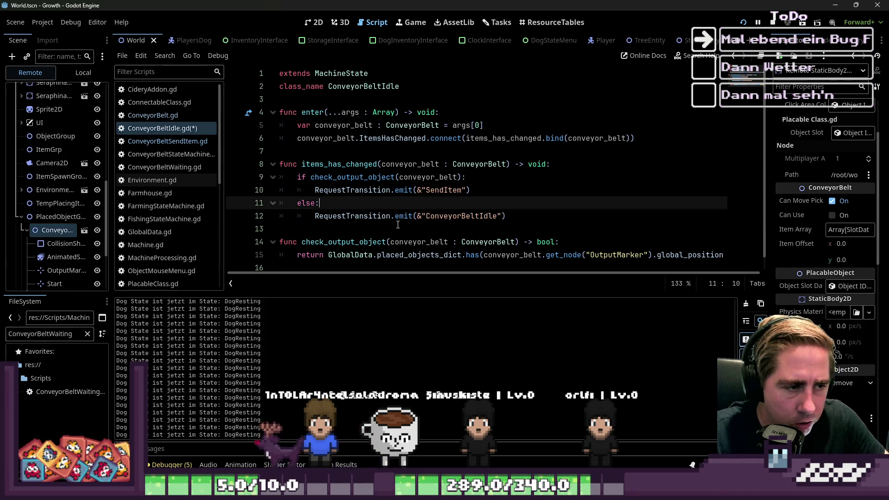
{"action": "key", "text": "Up"}
{"action": "key", "text": "Up"}
{"action": "key", "text": "ctrl+v"}
{"action": "key", "text": "Down"}
{"action": "key", "text": "Down"}
{"action": "key", "text": "Down"}
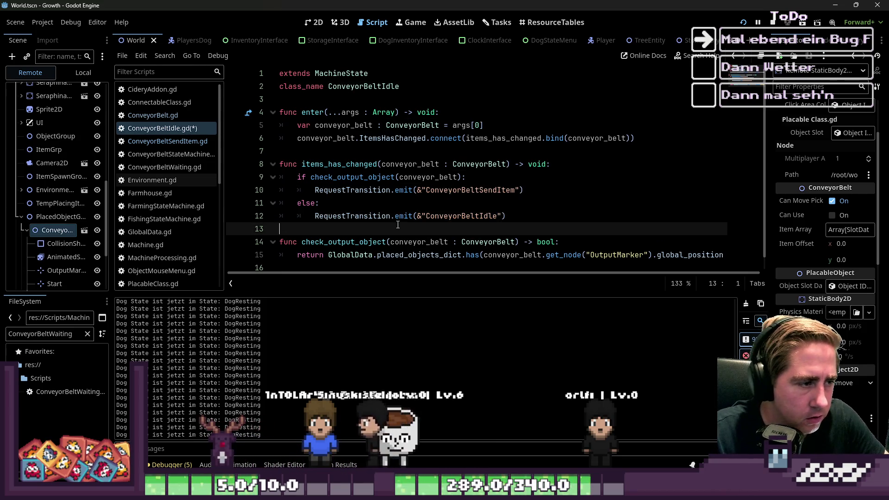
{"action": "key", "text": "ctrl+s"}
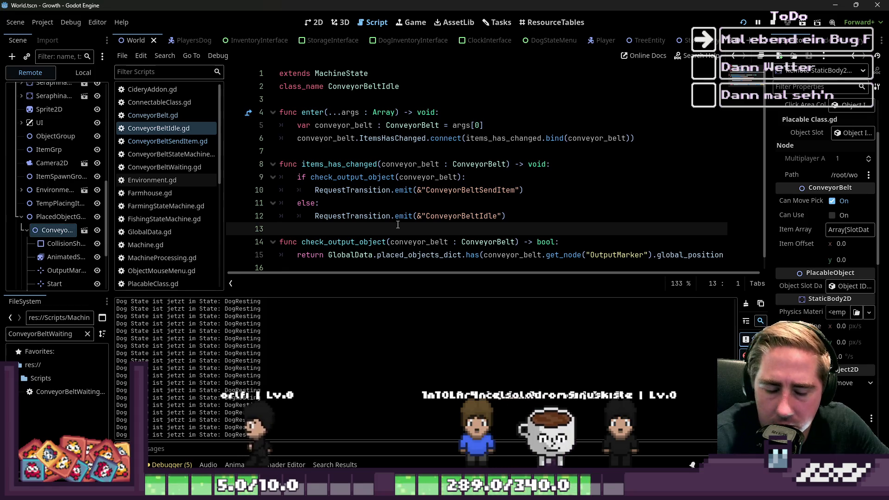
{"action": "key", "text": "Up"}
{"action": "key", "text": "Up"}
{"action": "key", "text": "Up"}
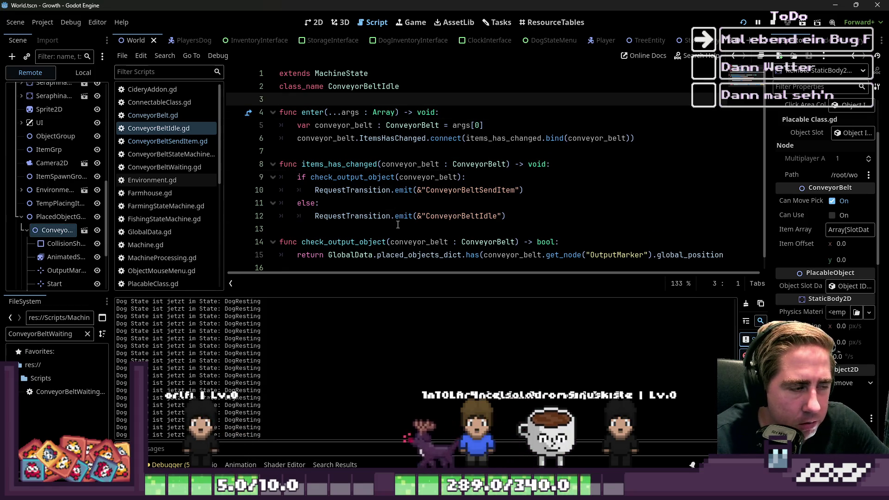
{"action": "key", "text": "Down"}
{"action": "key", "text": "Down"}
{"action": "key", "text": "Down"}
{"action": "key", "text": "Up"}
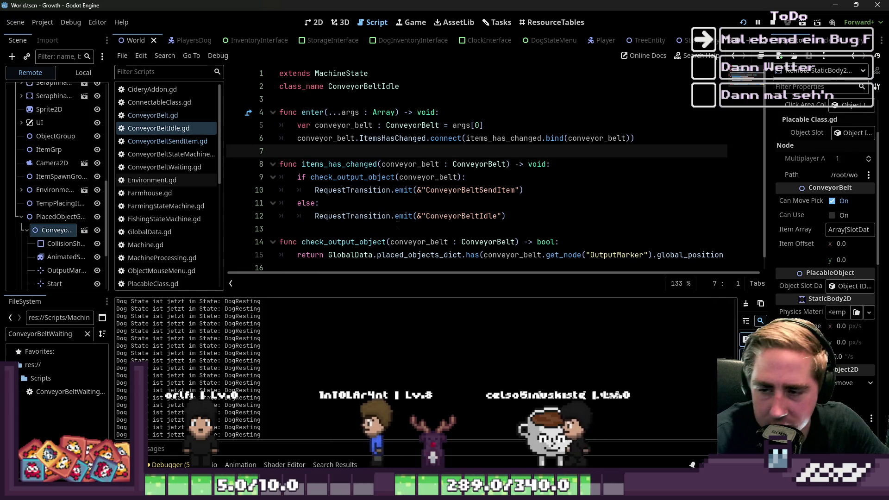
{"action": "key", "text": "Up"}
{"action": "key", "text": "Up"}
{"action": "key", "text": "End"}
{"action": "key", "text": "ctrl+Left"}
{"action": "key", "text": "ctrl+Left"}
{"action": "key", "text": "ctrl+Left"}
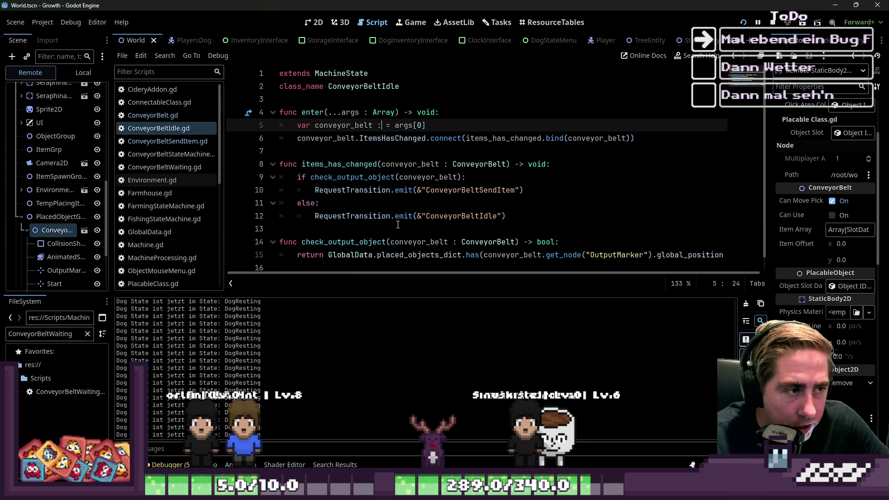
{"action": "key", "text": "Down"}
{"action": "key", "text": "Down"}
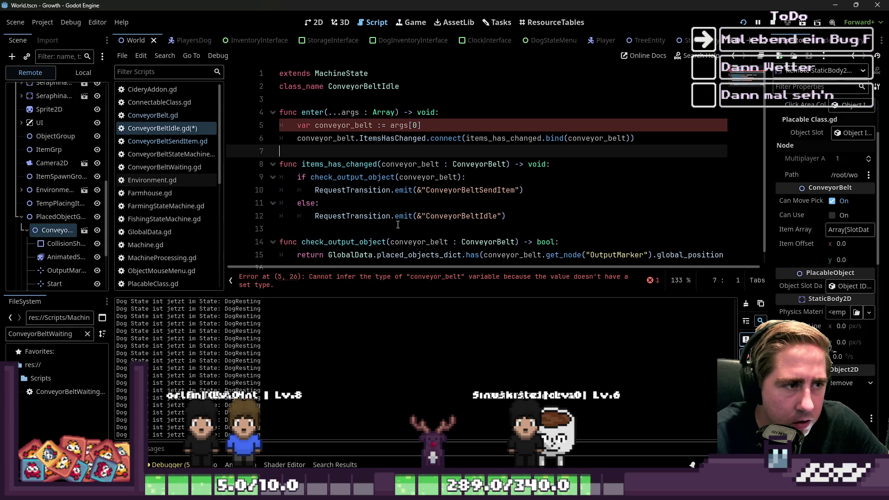
{"action": "key", "text": "Up"}
{"action": "key", "text": "Up"}
{"action": "key", "text": "ctrl+Right"}
{"action": "key", "text": "ctrl+Right"}
{"action": "key", "text": "ctrl+Right"}
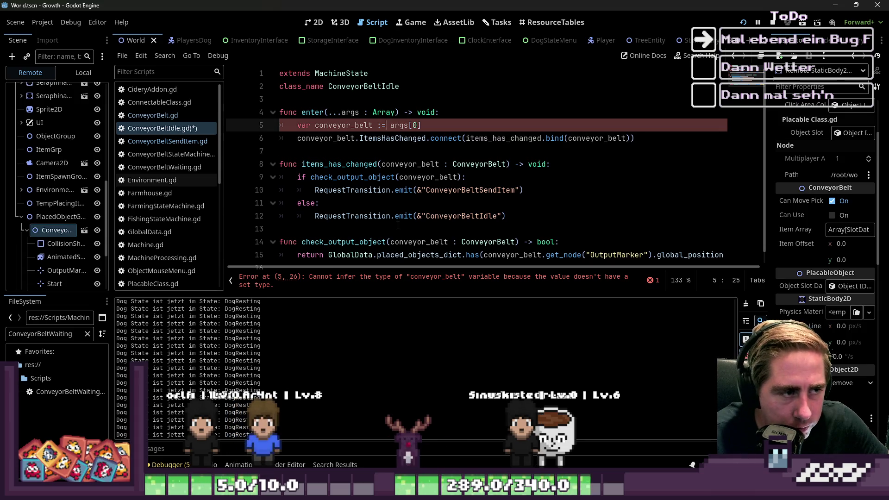
{"action": "key", "text": "ctrl+shift+Right"}
{"action": "key", "text": "shift+End"}
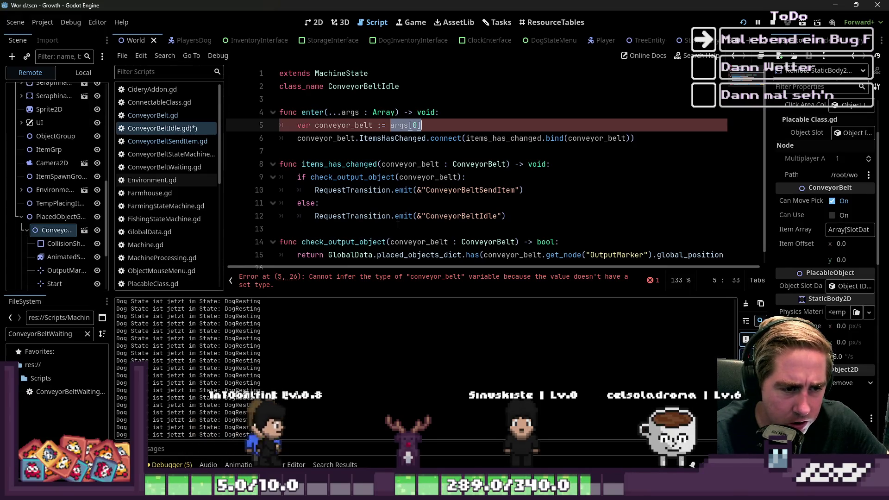
{"action": "key", "text": "Left"}
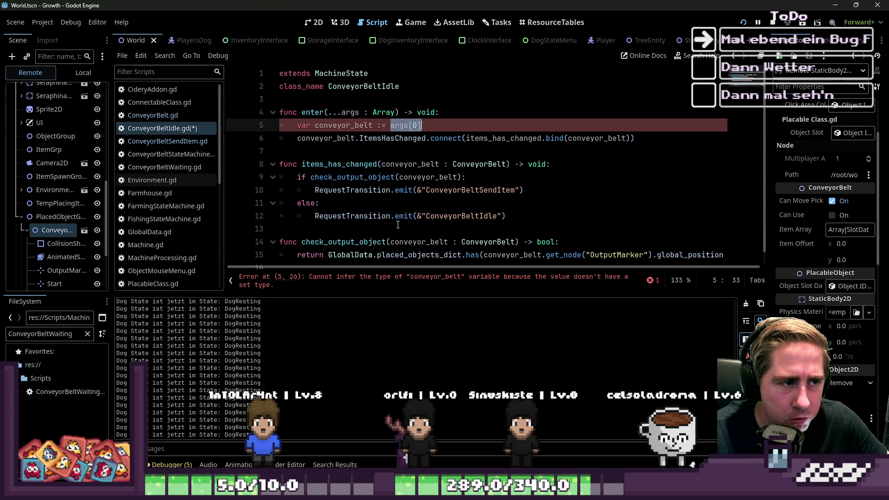
{"action": "key", "text": "ctrl+s"}
{"action": "key", "text": "Down"}
{"action": "key", "text": "Down"}
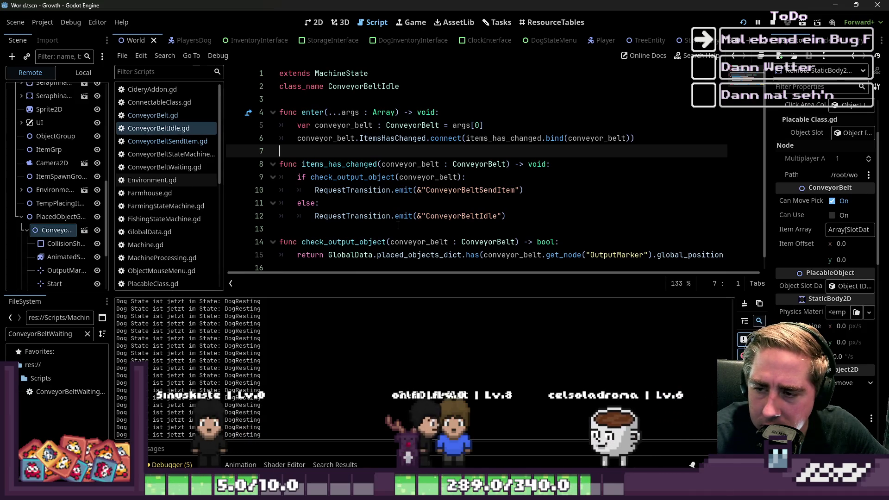
{"action": "key", "text": "Down"}
{"action": "key", "text": "Up"}
{"action": "key", "text": "Up"}
{"action": "key", "text": "Up"}
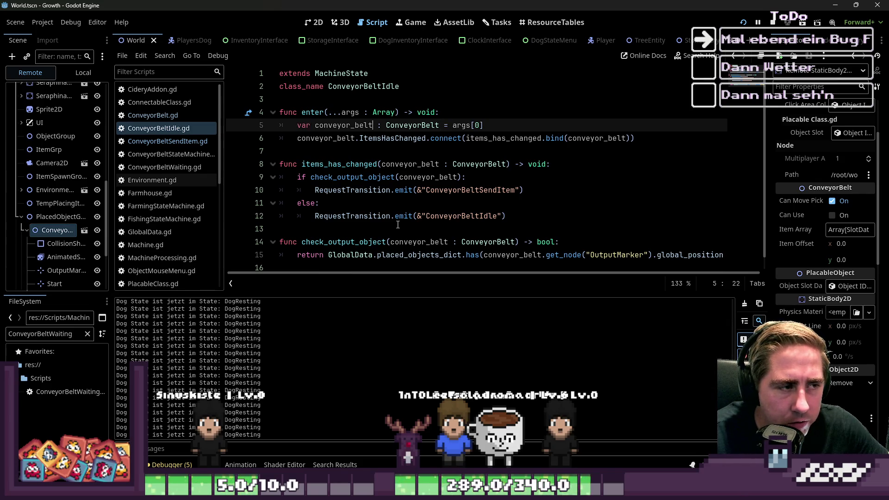
{"action": "key", "text": "ctrl+Right"}
{"action": "key", "text": "ctrl+shift+Right"}
{"action": "key", "text": "ctrl+shift+Right"}
{"action": "key", "text": "ctrl+shift+Right"}
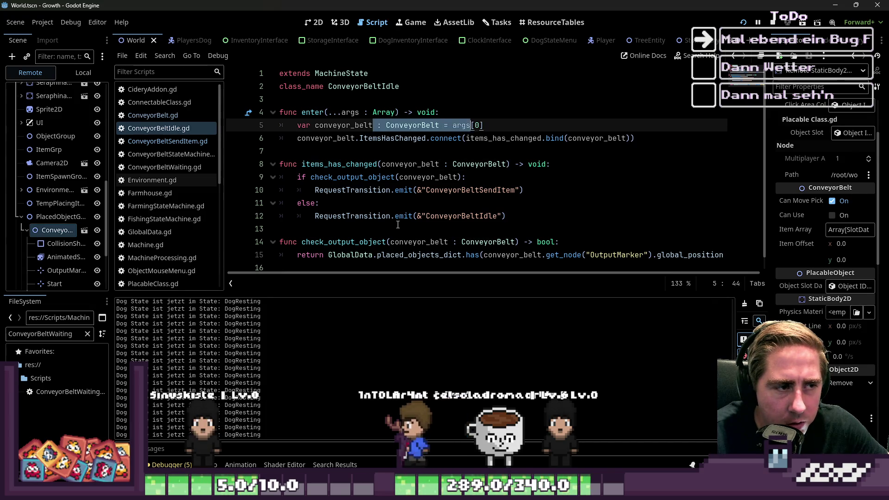
{"action": "key", "text": "ctrl+shift+Left"}
{"action": "key", "text": "ctrl+shift+Left"}
{"action": "key", "text": "ctrl+shift+Right"}
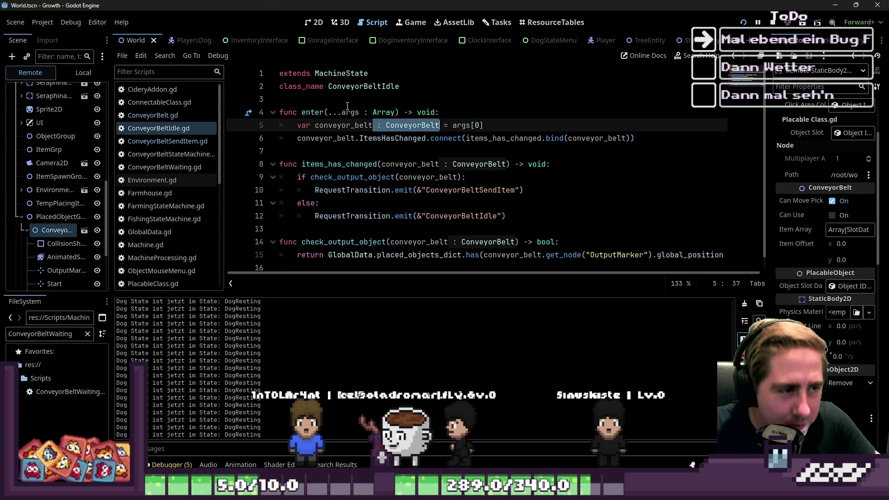
{"action": "left_click", "coordinate": [373, 201]}
{"action": "scroll", "coordinate": [373, 200], "scroll_direction": "down", "scroll_amount": 1}
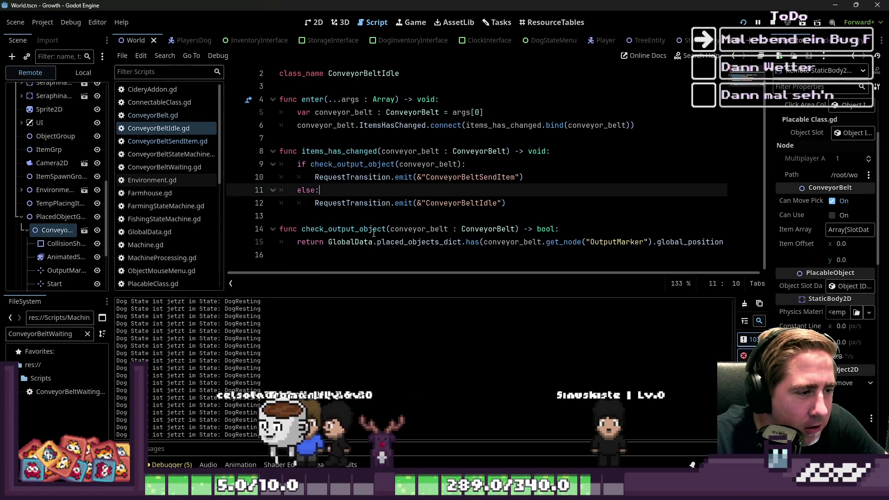
{"action": "key", "text": "Down"}
{"action": "key", "text": "Down"}
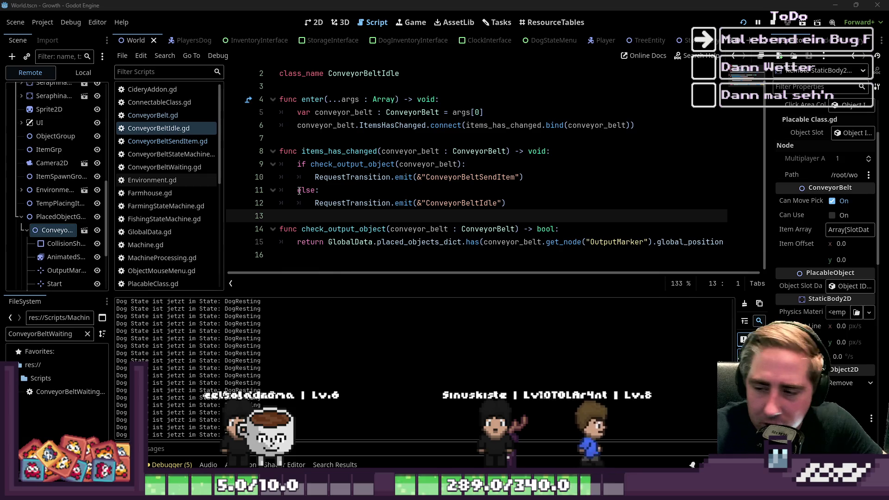
{"action": "left_click", "coordinate": [307, 256]}
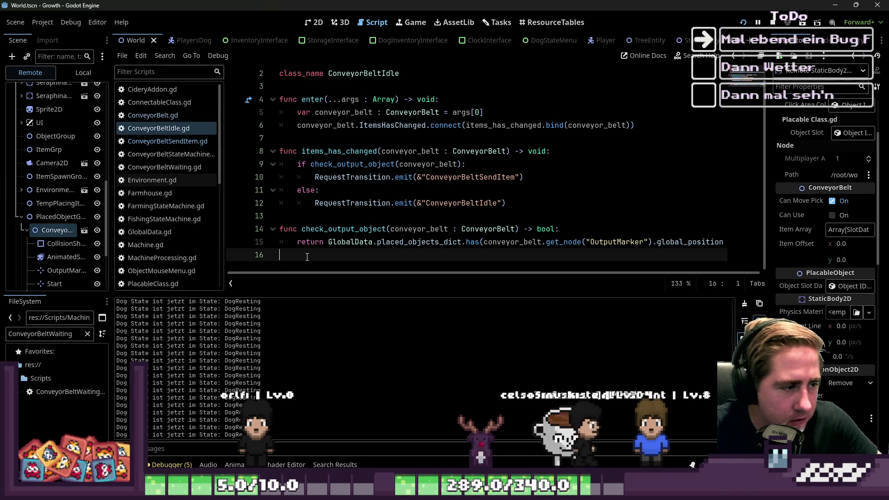
{"action": "key", "text": "BackSpace"}
{"action": "key", "text": "Up"}
{"action": "key", "text": "Up"}
{"action": "scroll", "coordinate": [307, 257], "scroll_direction": "up", "scroll_amount": 1}
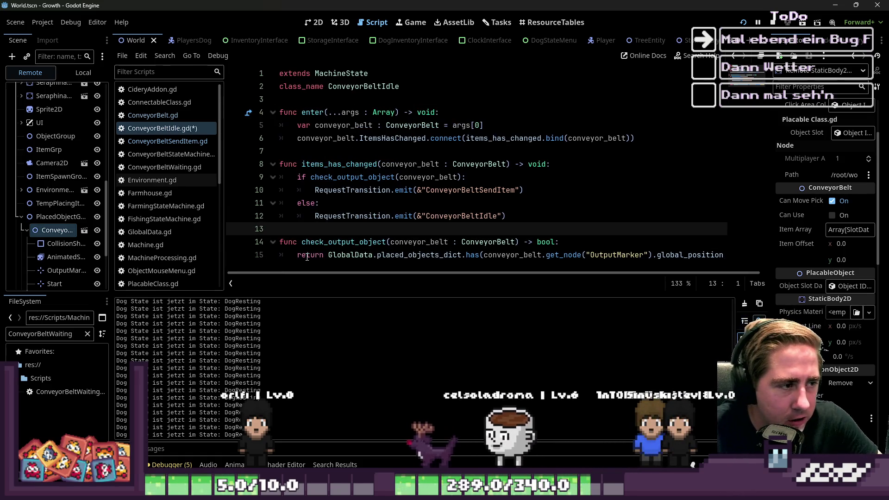
{"action": "left_click", "coordinate": [545, 198]}
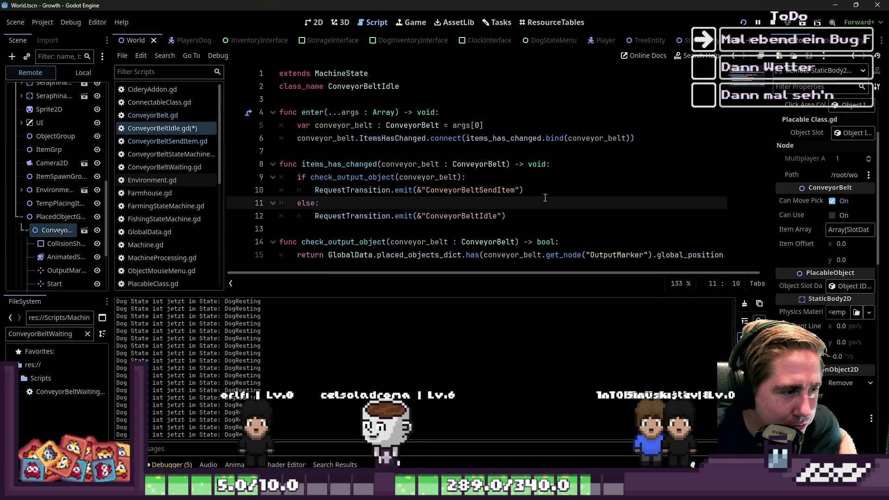
{"action": "scroll", "coordinate": [143, 170], "scroll_direction": "down", "scroll_amount": 8}
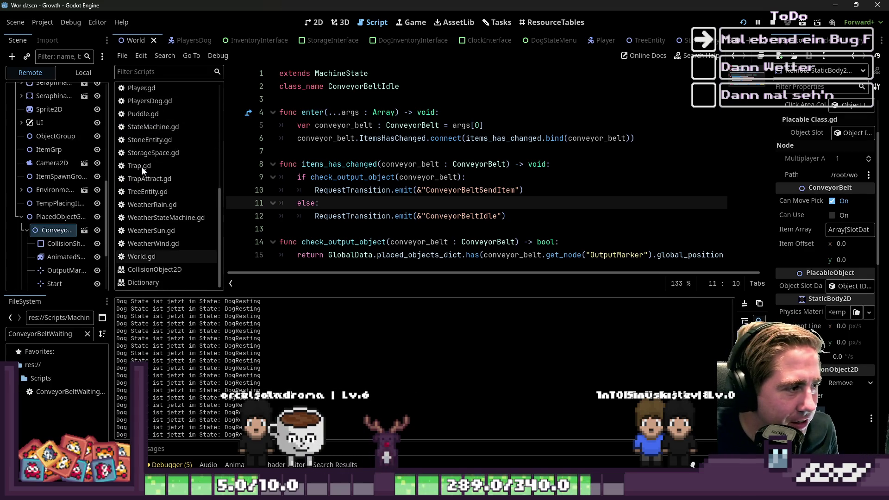
{"action": "double_click", "coordinate": [343, 242]}
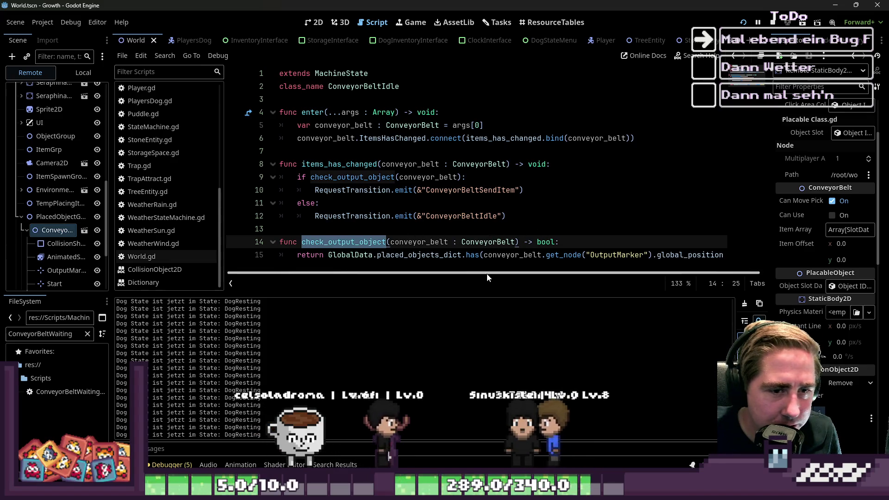
{"action": "scroll", "coordinate": [509, 274], "scroll_direction": "right", "scroll_amount": 1}
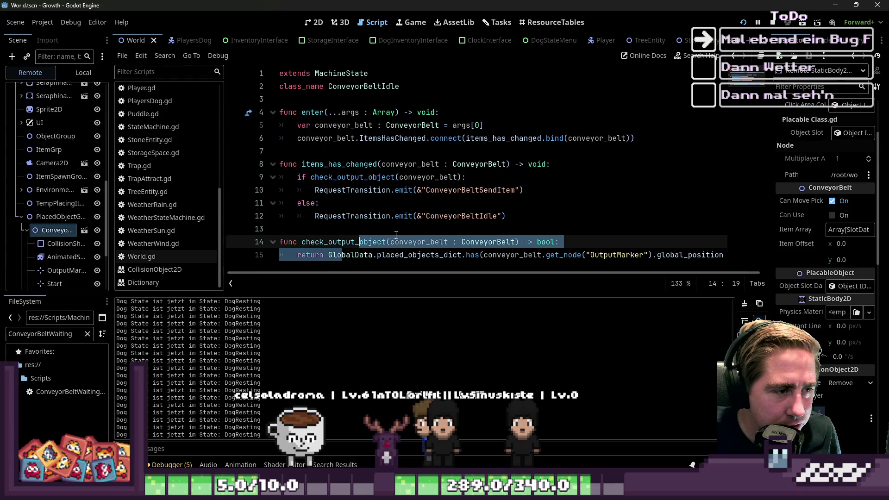
{"action": "left_click", "coordinate": [372, 229]}
{"action": "left_click", "coordinate": [406, 204]}
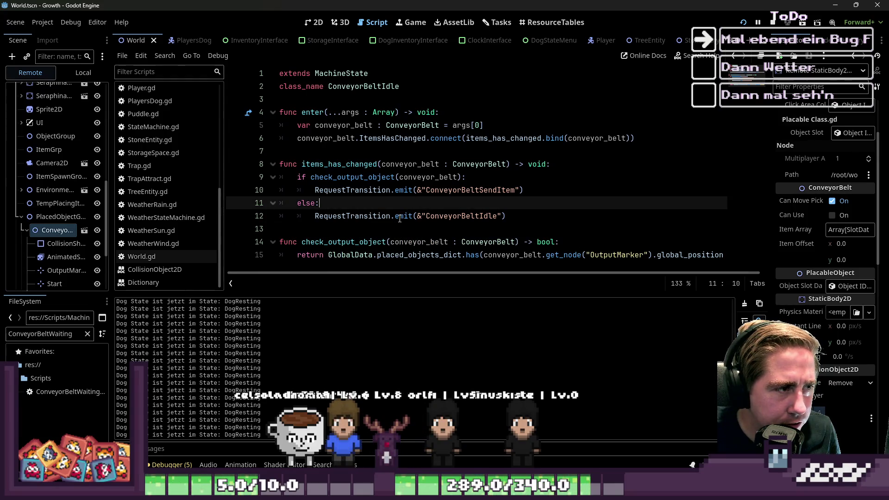
{"action": "left_click", "coordinate": [382, 74]}
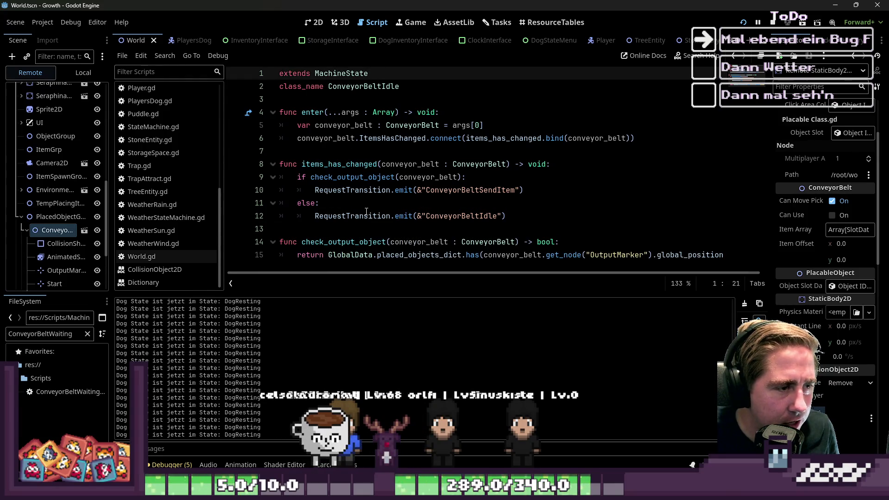
{"action": "left_click", "coordinate": [530, 216]}
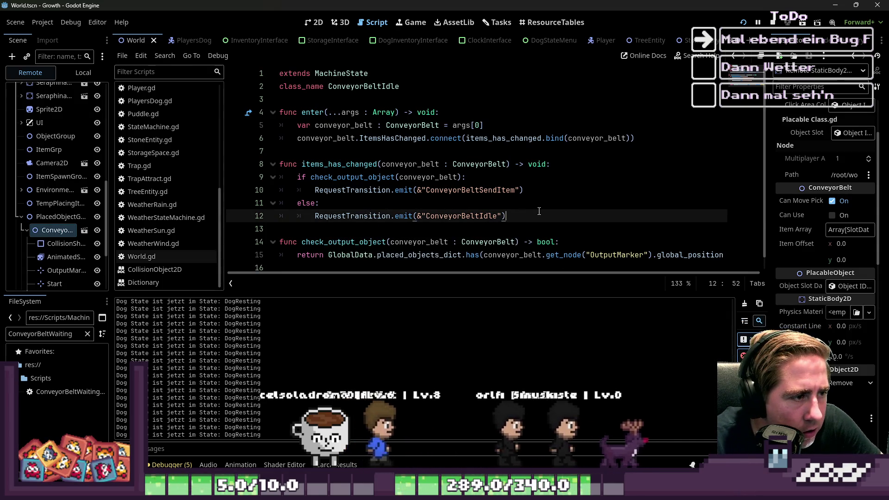
Change line 12's transition target to ConveyorBeltWaiting and copy check_output_object from lines 14–15.
{"action": "double_click", "coordinate": [494, 215]}
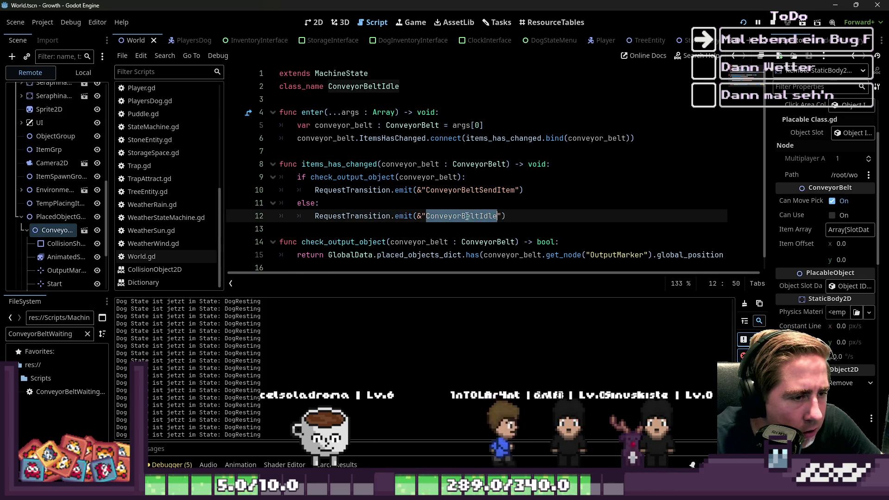
{"action": "left_click", "coordinate": [494, 216]}
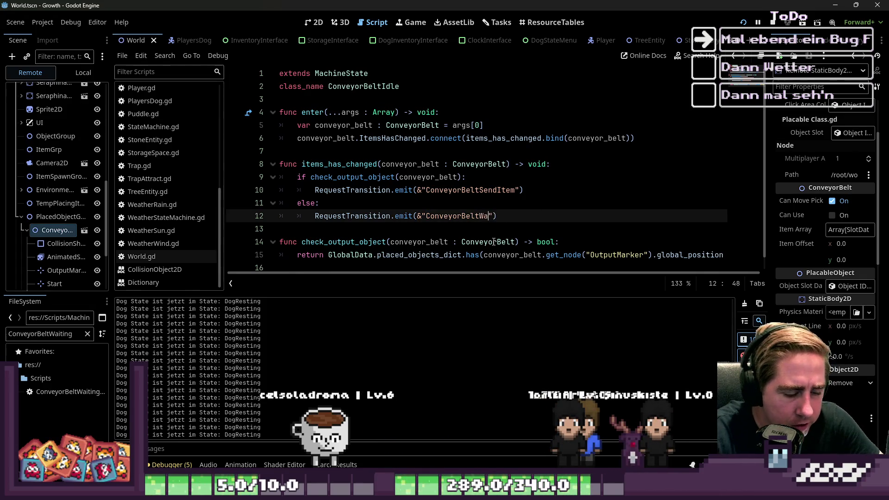
{"action": "type", "text": "iting"}
{"action": "left_click", "coordinate": [410, 254]}
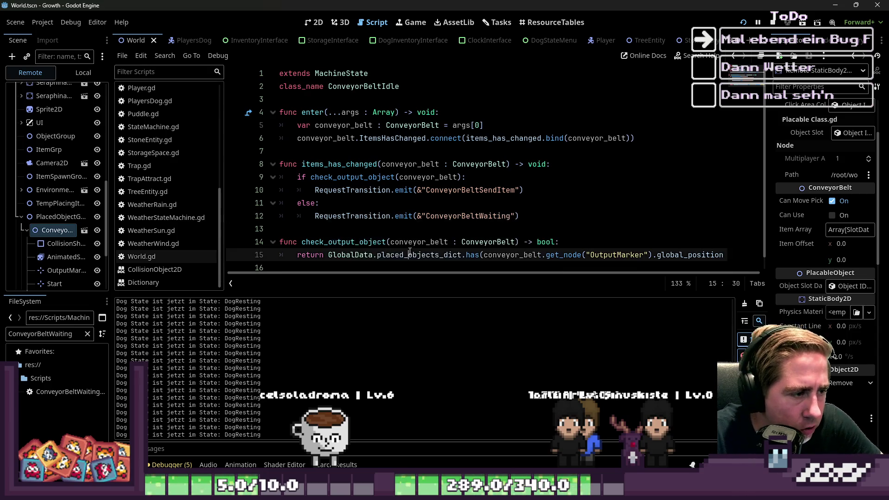
{"action": "scroll", "coordinate": [299, 258], "scroll_direction": "down", "scroll_amount": 1}
{"action": "left_click_drag", "start_coordinate": [300, 258], "coordinate": [264, 225]}
{"action": "key", "text": "ctrl+c"}
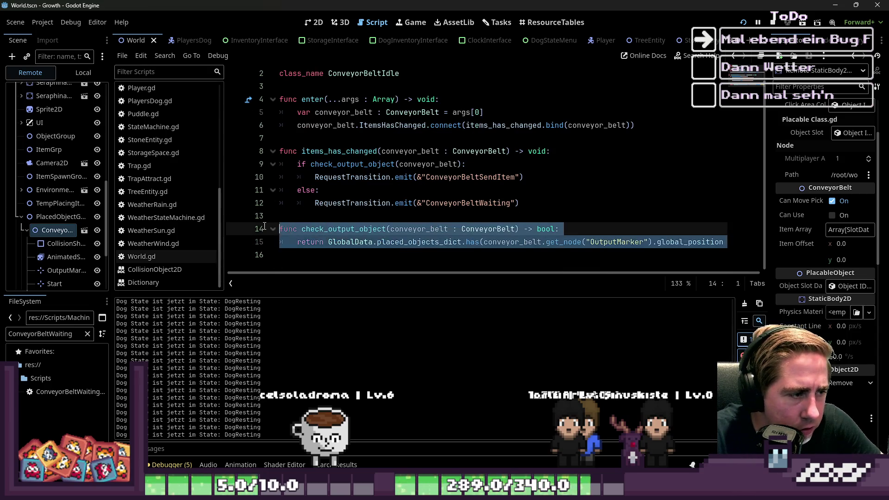
{"action": "scroll", "coordinate": [163, 143], "scroll_direction": "up", "scroll_amount": 5}
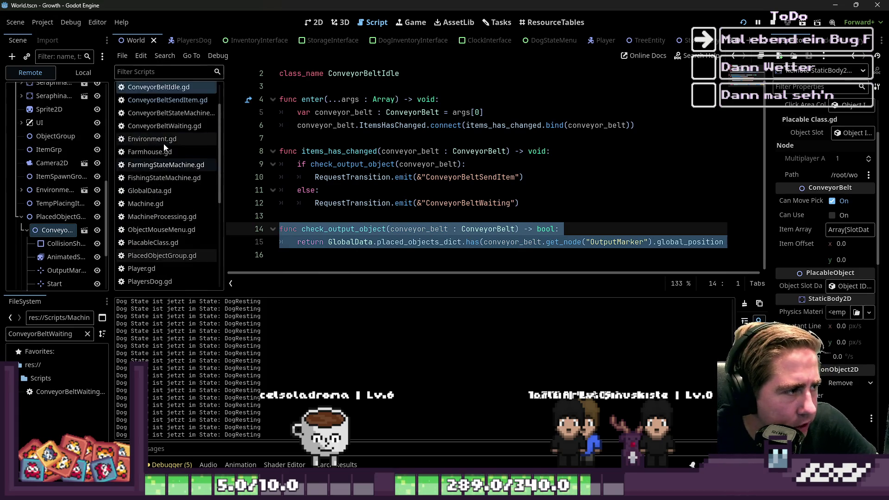
Paste the copied check_output_object function into the ConveyorBeltWaiting script.
{"action": "left_click", "coordinate": [163, 168]}
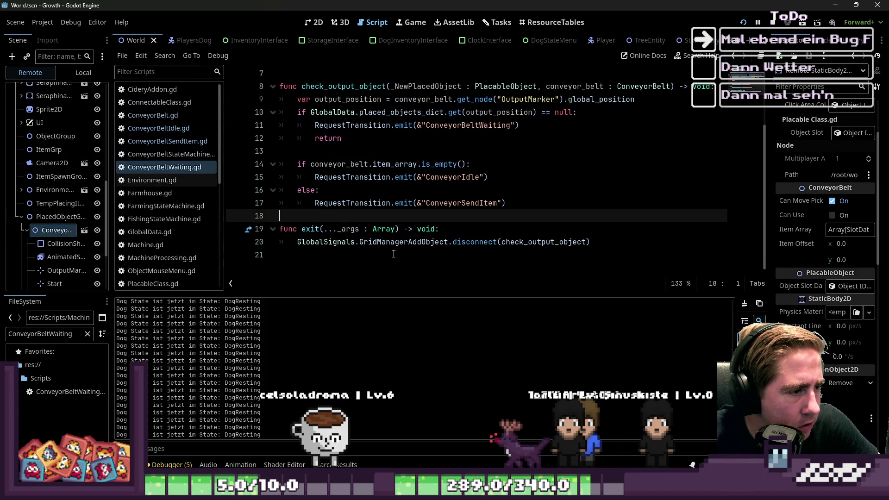
{"action": "scroll", "coordinate": [361, 214], "scroll_direction": "down", "scroll_amount": 1}
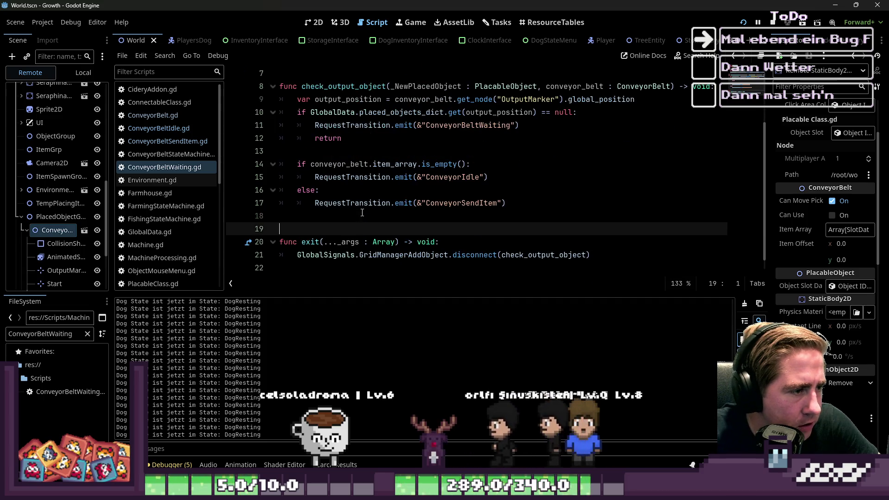
{"action": "key", "text": "ctrl+v"}
Replace the line 10 placed_objects_dict lookup with the pasted check_output_object name and parameter.
{"action": "key", "text": "Up"}
{"action": "key", "text": "Up"}
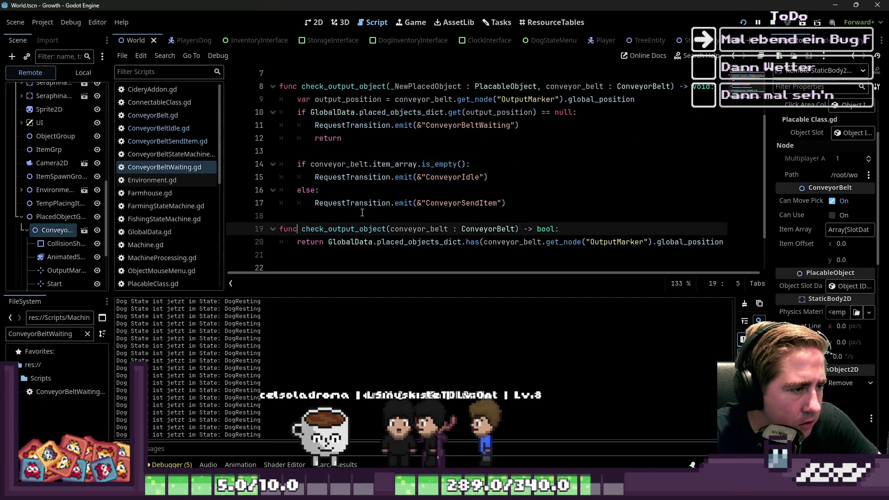
{"action": "key", "text": "ctrl+Right"}
{"action": "key", "text": "ctrl+shift+Right"}
{"action": "key", "text": "ctrl+shift+Right"}
{"action": "key", "text": "ctrl+shift+Right"}
{"action": "key", "text": "Up"}
{"action": "key", "text": "Up"}
{"action": "key", "text": "Up"}
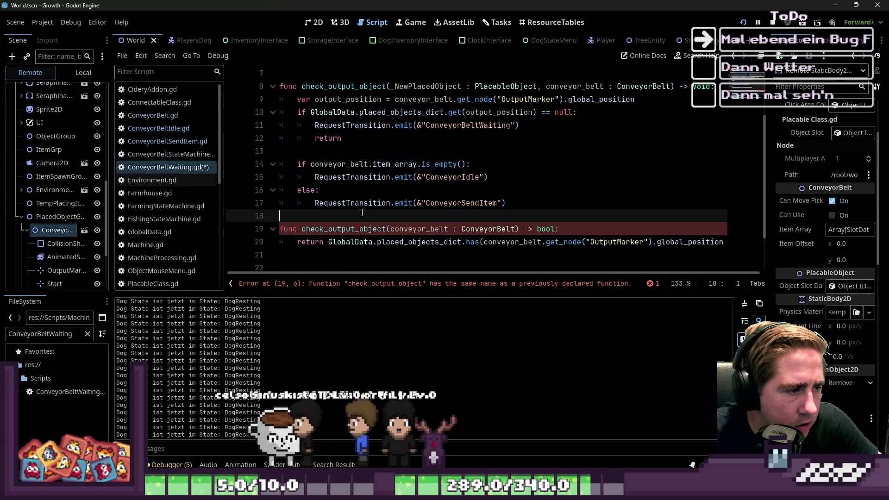
{"action": "key", "text": "Up"}
{"action": "key", "text": "Up"}
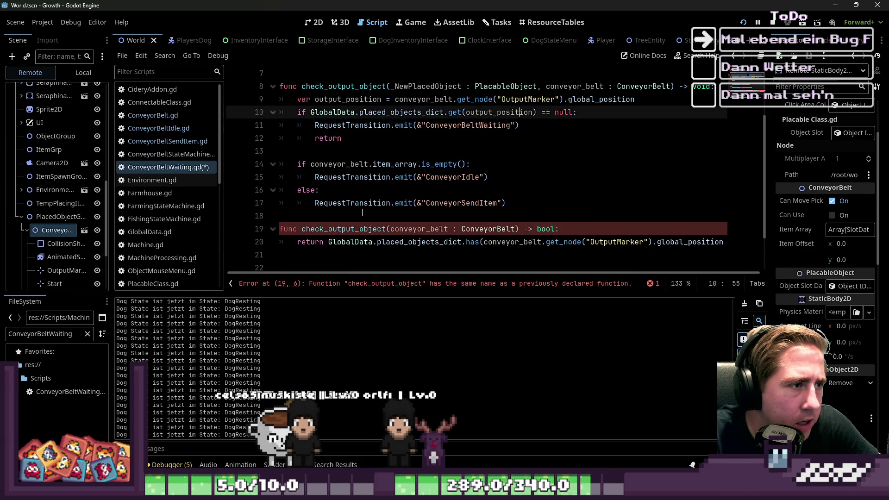
{"action": "key", "text": "ctrl+shift+Right"}
{"action": "key", "text": "ctrl+shift+Right"}
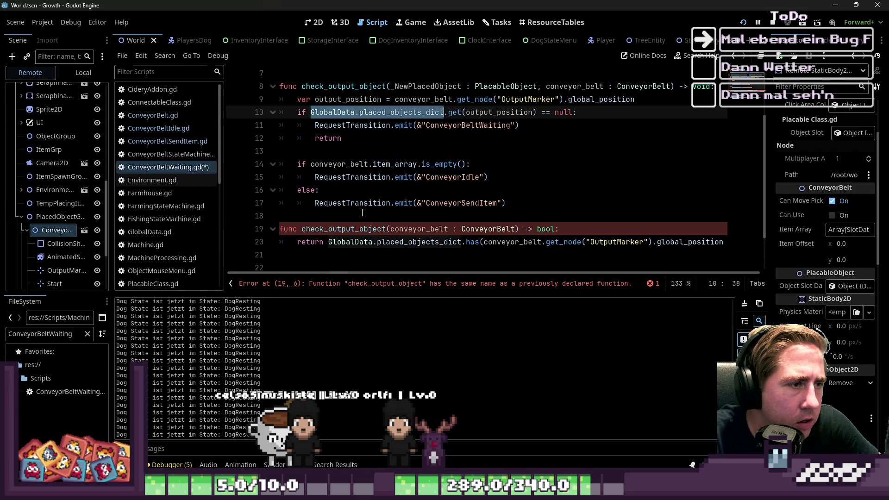
{"action": "type", "text": "check_output_object(conveyor_belt : ConveyorBelt)"}
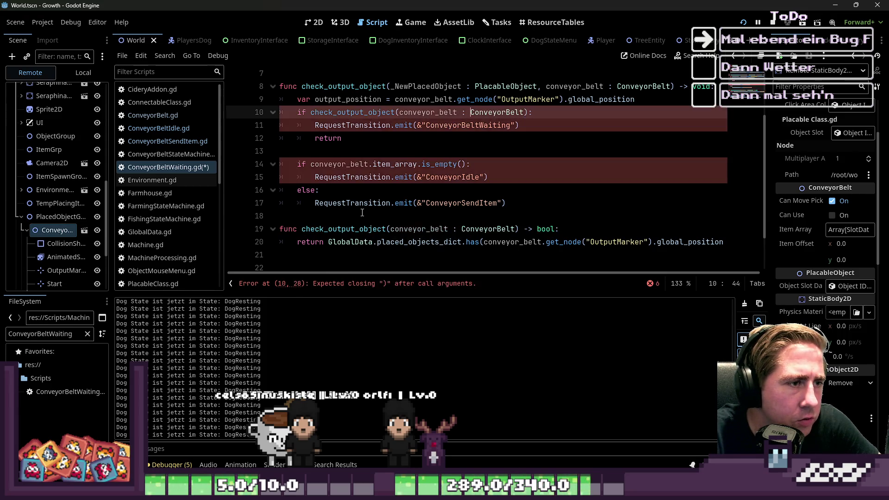
Strip the type annotation from the new check_output_object call in the if condition.
{"action": "key", "text": "ctrl+shift+Right"}
{"action": "key", "text": "ctrl+shift+Right"}
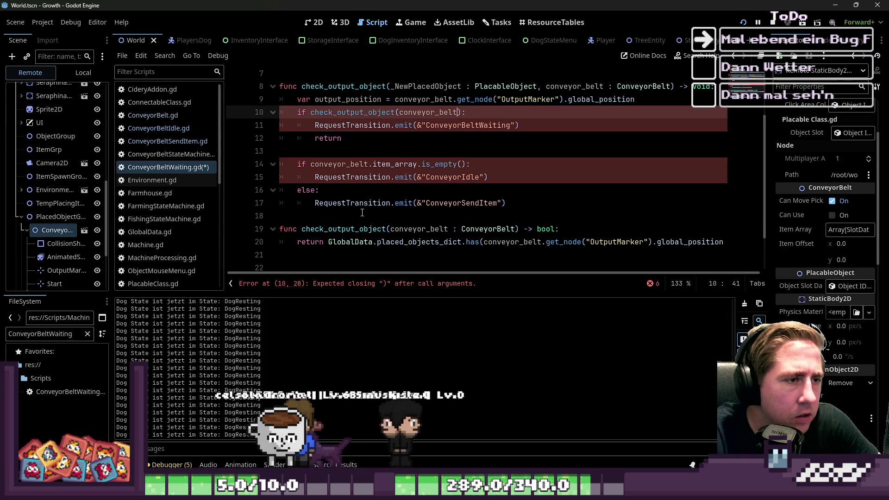
{"action": "key", "text": "BackSpace"}
{"action": "key", "text": "Down"}
{"action": "key", "text": "Home"}
{"action": "key", "text": "Up"}
{"action": "key", "text": "End"}
{"action": "key", "text": "Left"}
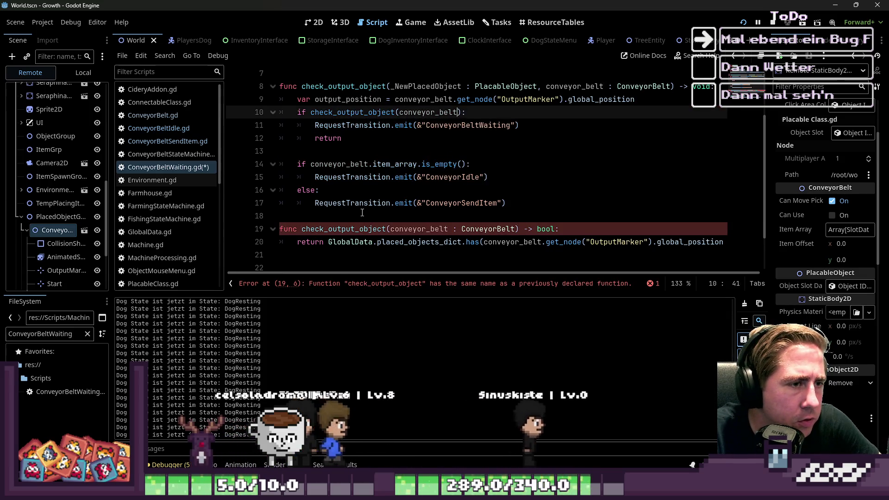
{"action": "key", "text": "Home"}
{"action": "key", "text": "Right"}
{"action": "key", "text": "Right"}
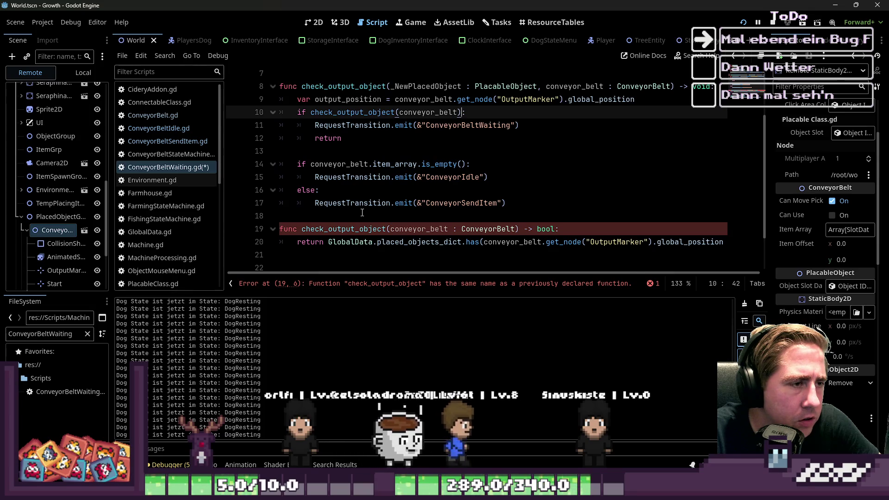
Negate the line 10 condition with 'not' and save ConveyorBeltWaiting.gd.
{"action": "type", "text": "not"}
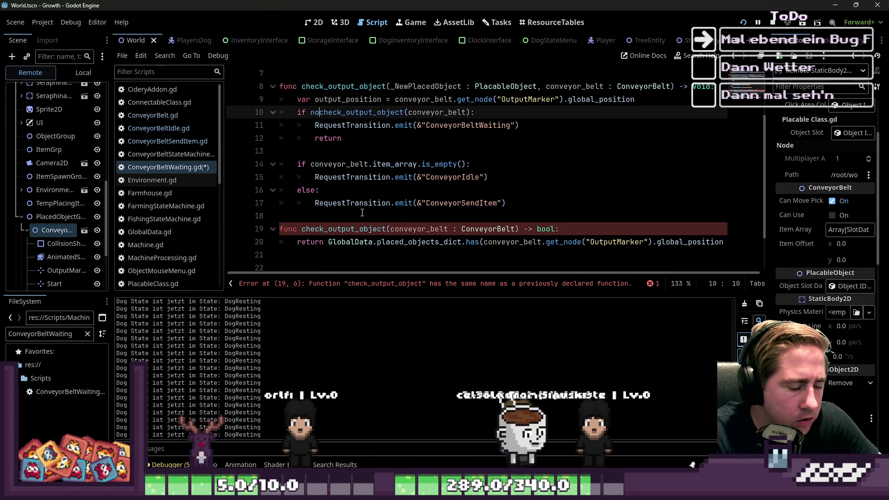
{"action": "key", "text": "Down"}
{"action": "key", "text": "Down"}
{"action": "key", "text": "Down"}
{"action": "key", "text": "Down"}
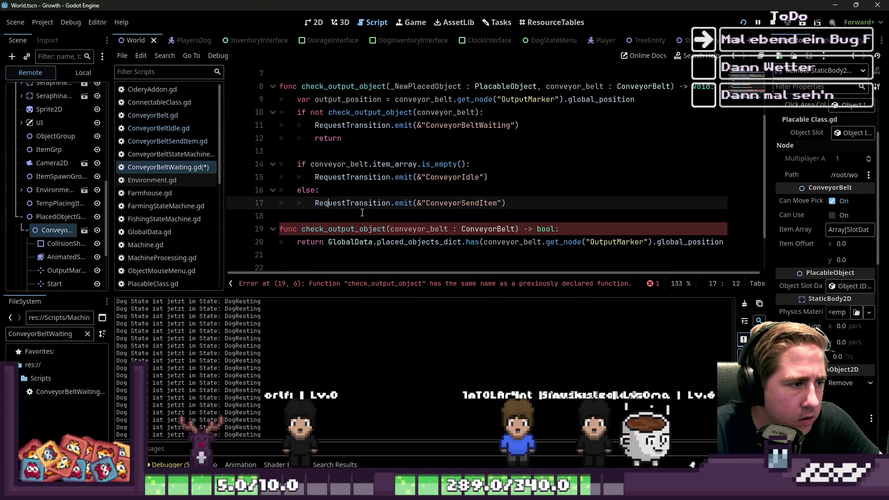
{"action": "key", "text": "Up"}
{"action": "key", "text": "Up"}
{"action": "key", "text": "Up"}
{"action": "key", "text": "Up"}
{"action": "key", "text": "Up"}
{"action": "key", "text": "Up"}
{"action": "key", "text": "Up"}
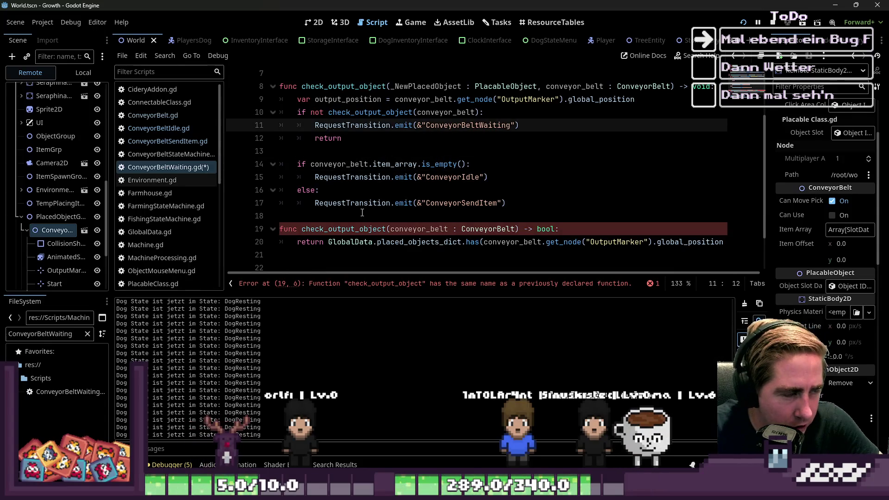
{"action": "key", "text": "Down"}
{"action": "key", "text": "ctrl+s"}
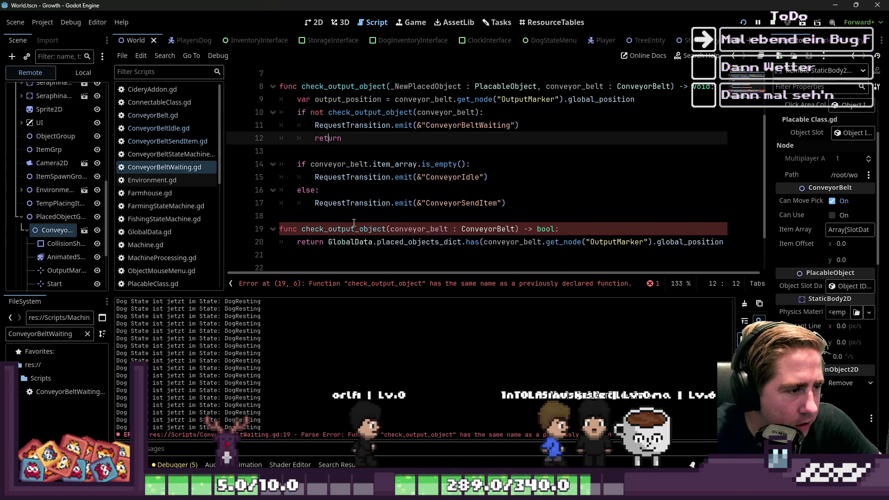
Select the duplicate check_output_object names on lines 19 and 8 to compare them.
{"action": "double_click", "coordinate": [333, 229]}
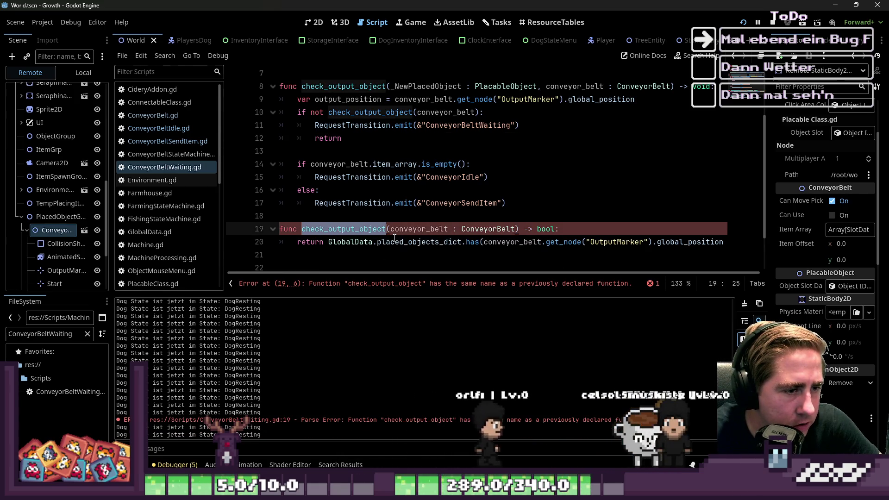
{"action": "mouse_move", "coordinate": [394, 238]}
{"action": "left_click", "coordinate": [353, 261]}
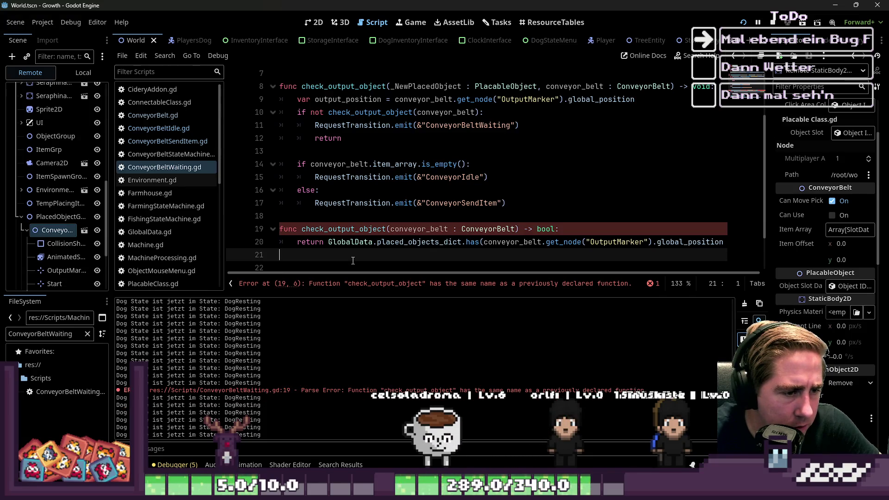
{"action": "double_click", "coordinate": [352, 229]}
{"action": "scroll", "coordinate": [356, 226], "scroll_direction": "up", "scroll_amount": 3}
{"action": "scroll", "coordinate": [356, 226], "scroll_direction": "down", "scroll_amount": 2}
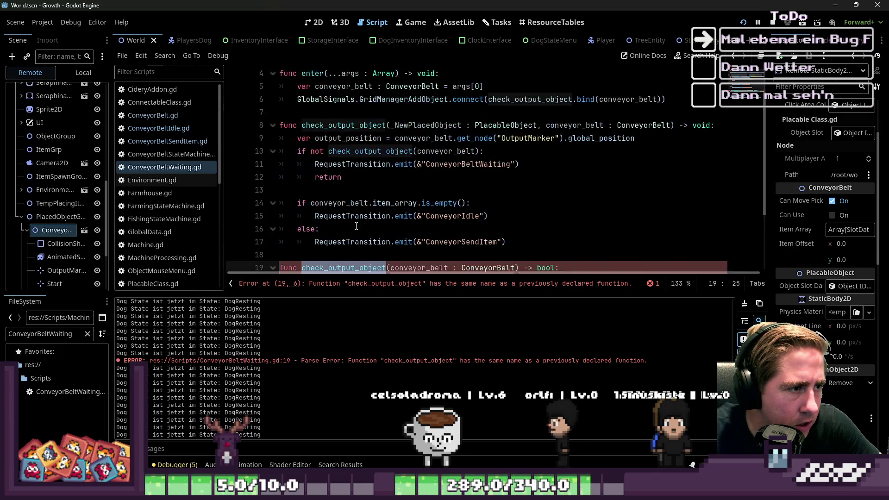
{"action": "left_click", "coordinate": [345, 87]}
{"action": "double_click", "coordinate": [346, 86]}
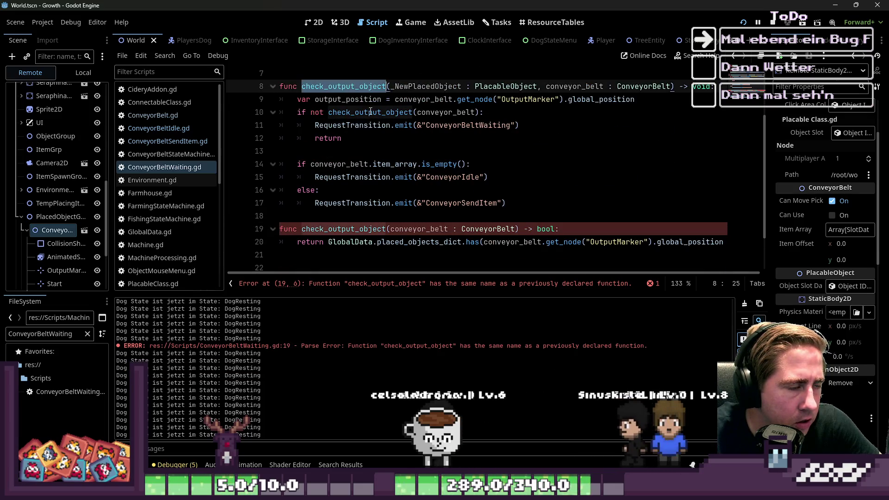
Rename line 8's check_output_object to check_conveyor_belt and update the connect call.
{"action": "mouse_move", "coordinate": [370, 112]}
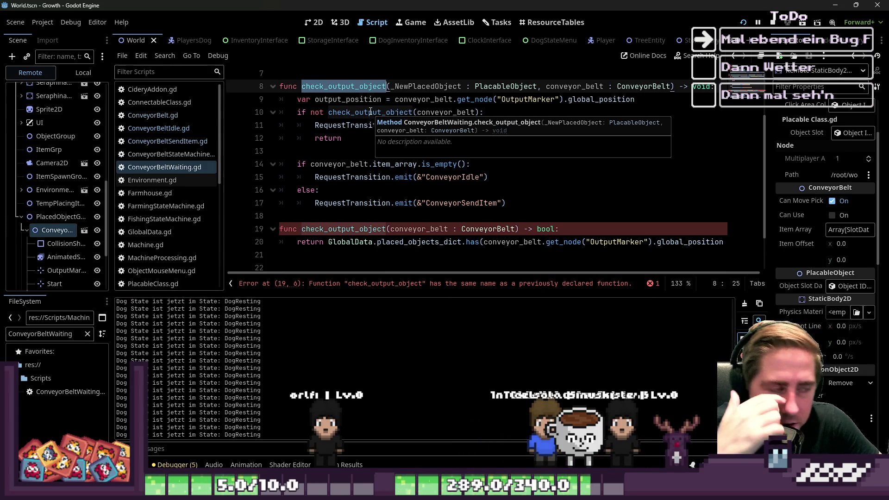
{"action": "scroll", "coordinate": [370, 112], "scroll_direction": "up", "scroll_amount": 2}
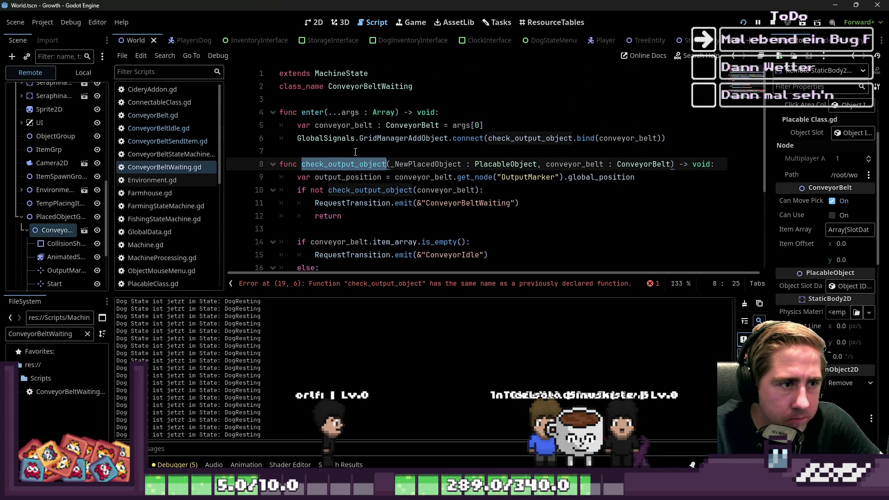
{"action": "key", "text": "BackSpace"}
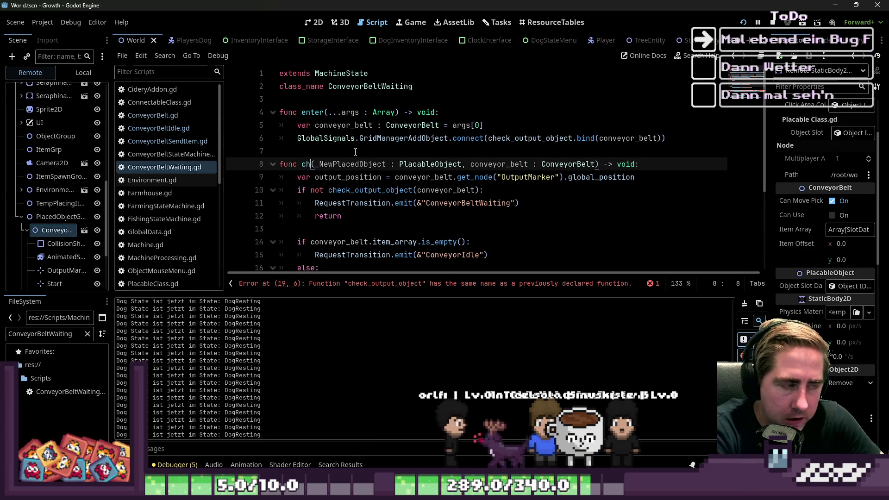
{"action": "type", "text": "check_"}
{"action": "type", "text": "c"}
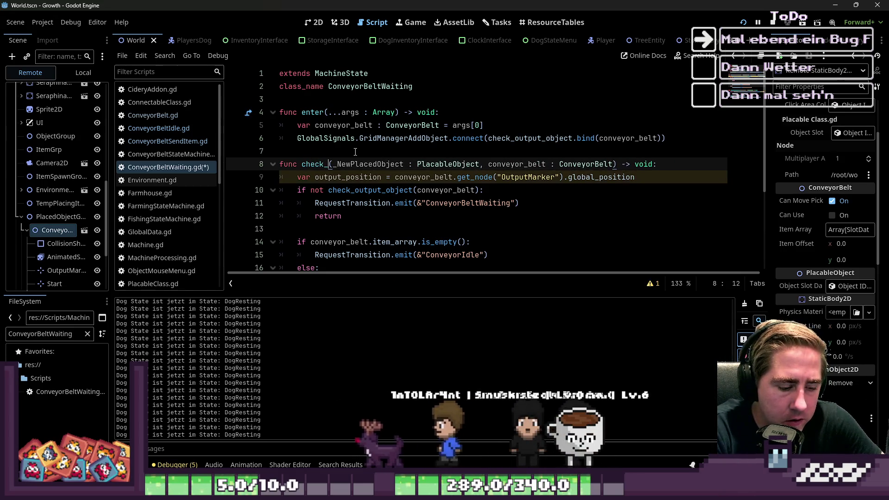
{"action": "key", "text": "BackSpace"}
{"action": "key", "text": "BackSpace"}
{"action": "type", "text": "conveyor_belt"}
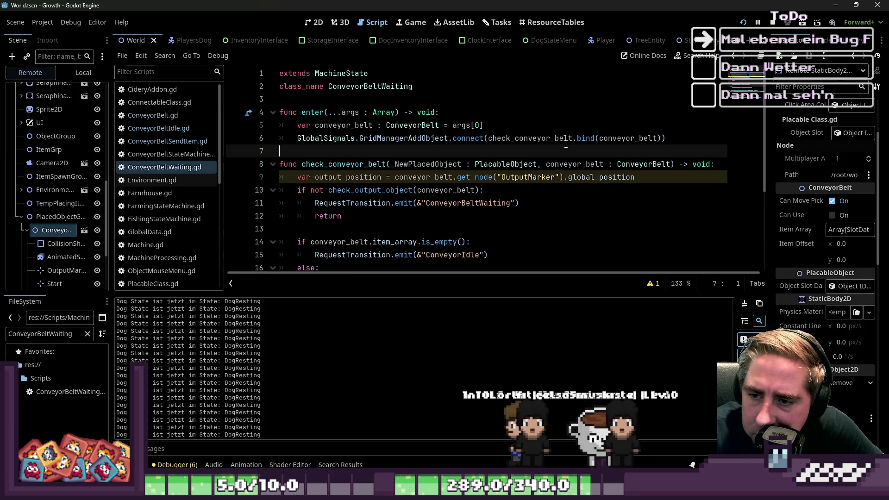
{"action": "mouse_move", "coordinate": [566, 144]}
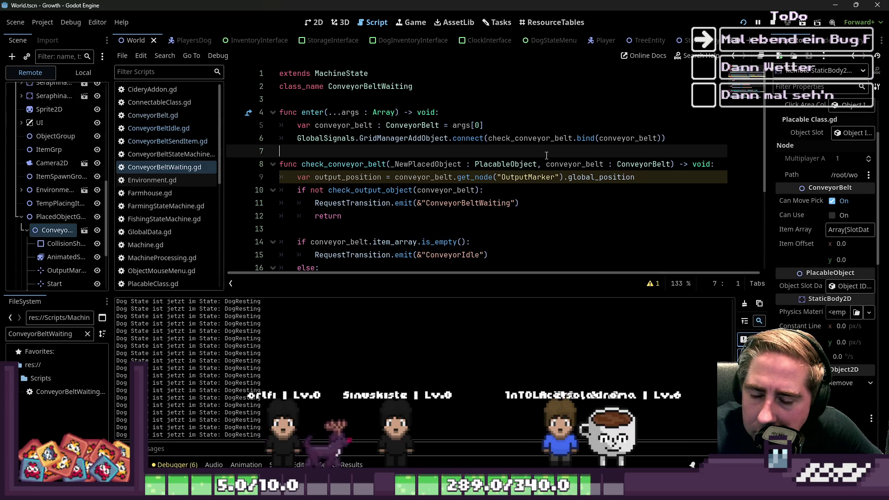
{"action": "scroll", "coordinate": [72, 204], "scroll_direction": "up", "scroll_amount": 10}
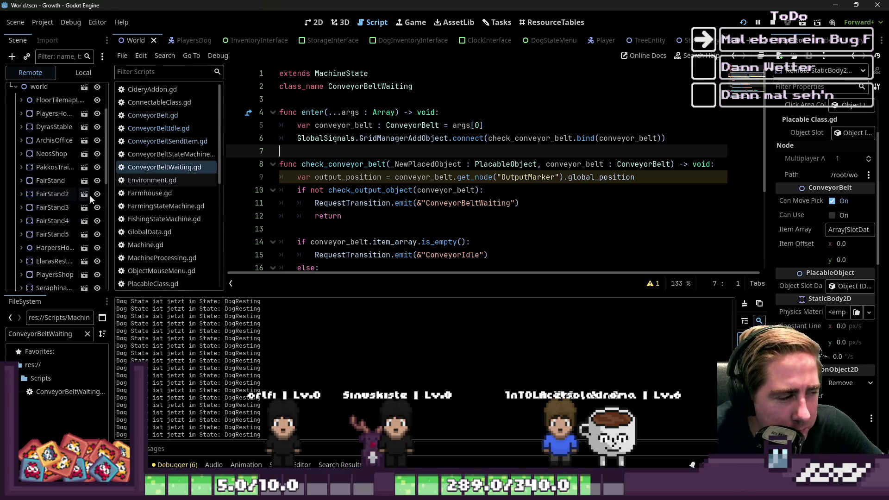
Widen the Scene dock, open the ClockInterface scene, and show its Local node tree.
{"action": "left_click_drag", "start_coordinate": [112, 196], "coordinate": [186, 196]}
{"action": "left_click", "coordinate": [306, 41]}
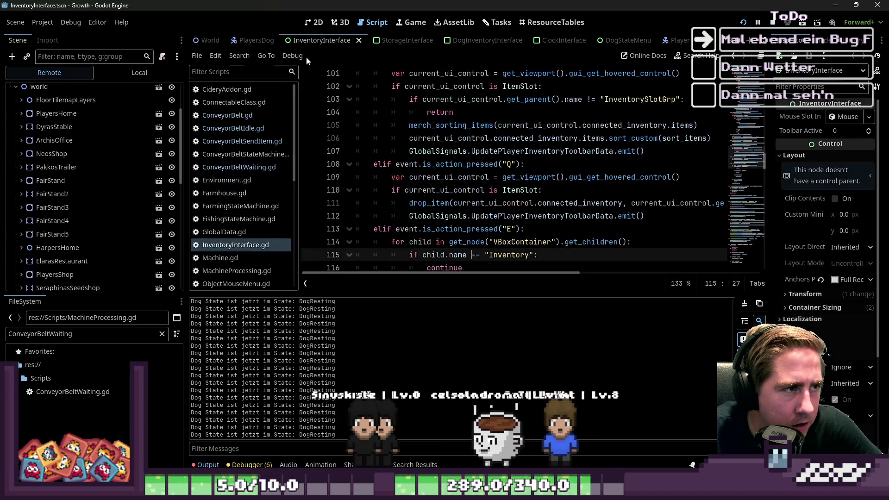
{"action": "left_click", "coordinate": [407, 40]}
{"action": "left_click", "coordinate": [487, 40]}
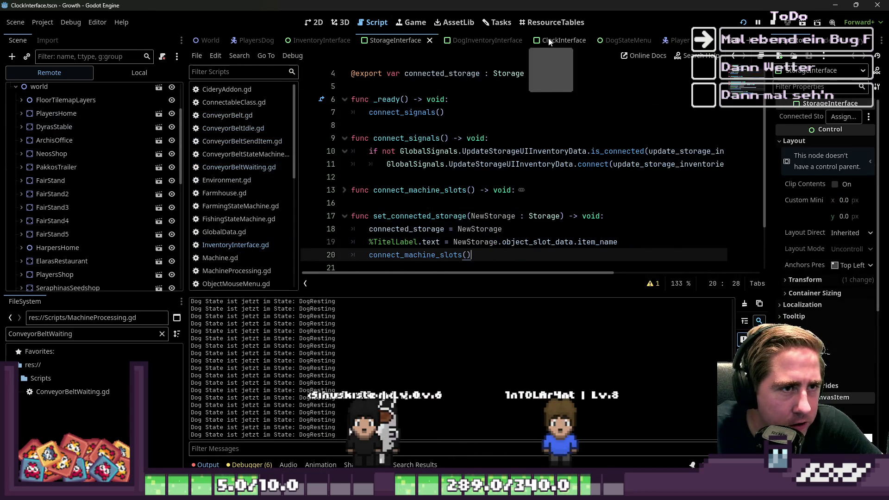
{"action": "left_click", "coordinate": [564, 41]}
{"action": "left_click", "coordinate": [314, 23]}
{"action": "left_click", "coordinate": [135, 72]}
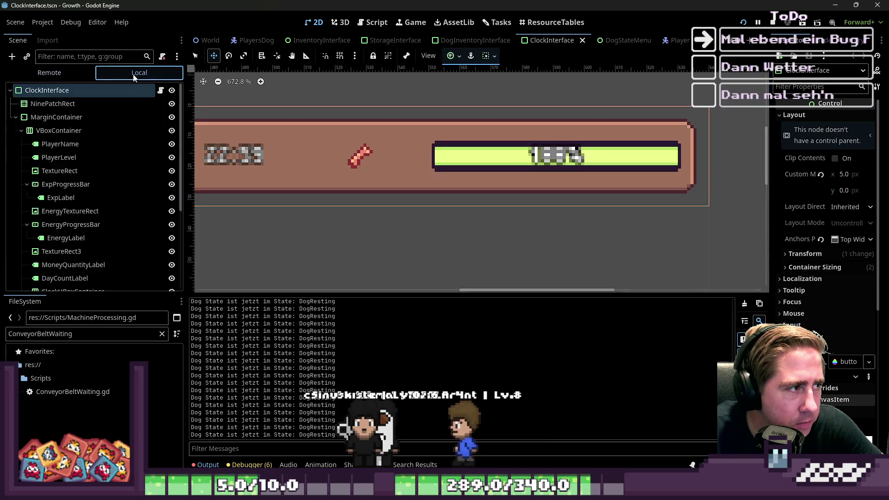
Stop the running game and select the ClockTextureRect node.
{"action": "left_click", "coordinate": [773, 22]}
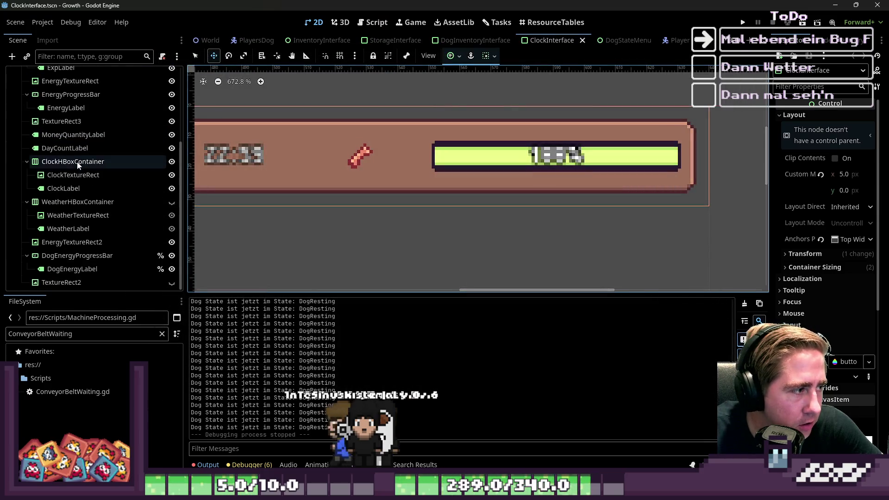
{"action": "scroll", "coordinate": [77, 157], "scroll_direction": "down", "scroll_amount": 3}
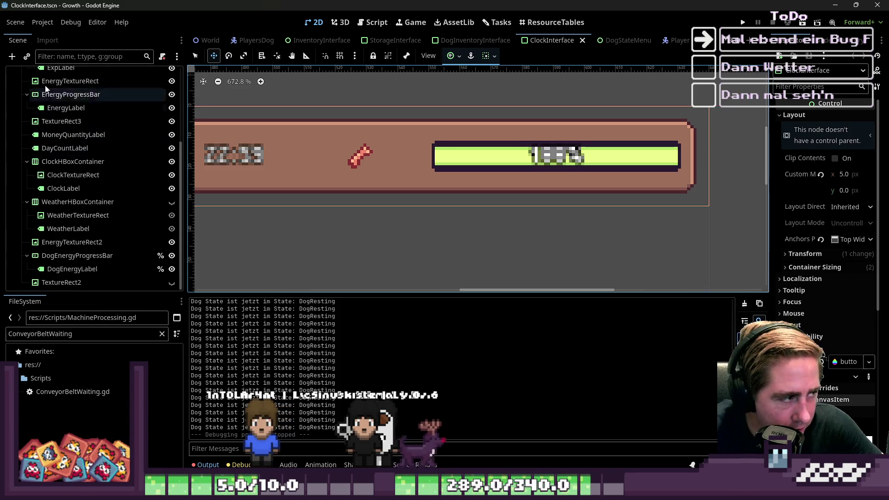
{"action": "scroll", "coordinate": [69, 152], "scroll_direction": "up", "scroll_amount": 3}
{"action": "scroll", "coordinate": [66, 157], "scroll_direction": "down", "scroll_amount": 2}
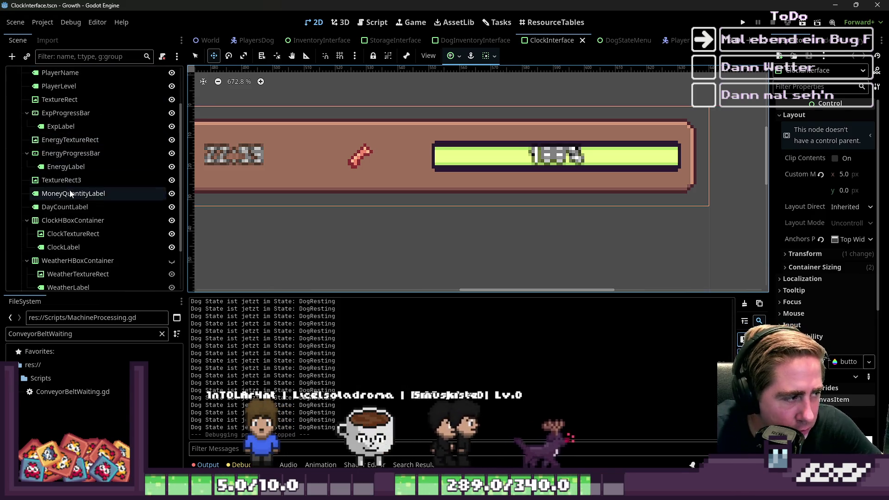
{"action": "left_click", "coordinate": [78, 234]}
{"action": "scroll", "coordinate": [78, 232], "scroll_direction": "up", "scroll_amount": 2}
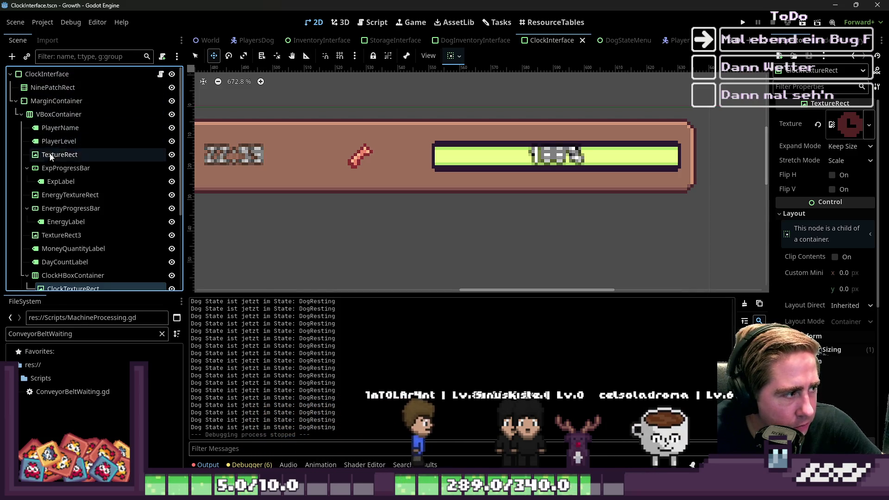
{"action": "scroll", "coordinate": [51, 208], "scroll_direction": "down", "scroll_amount": 1}
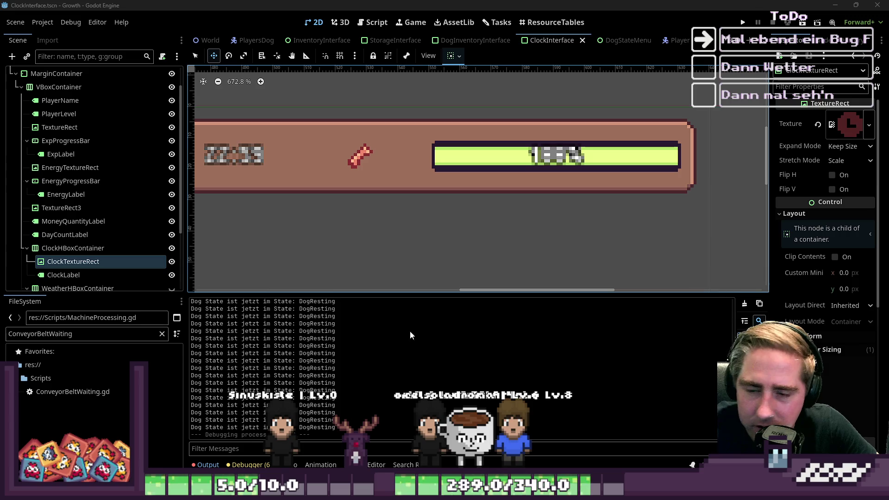
{"action": "scroll", "coordinate": [639, 181], "scroll_direction": "down", "scroll_amount": 6}
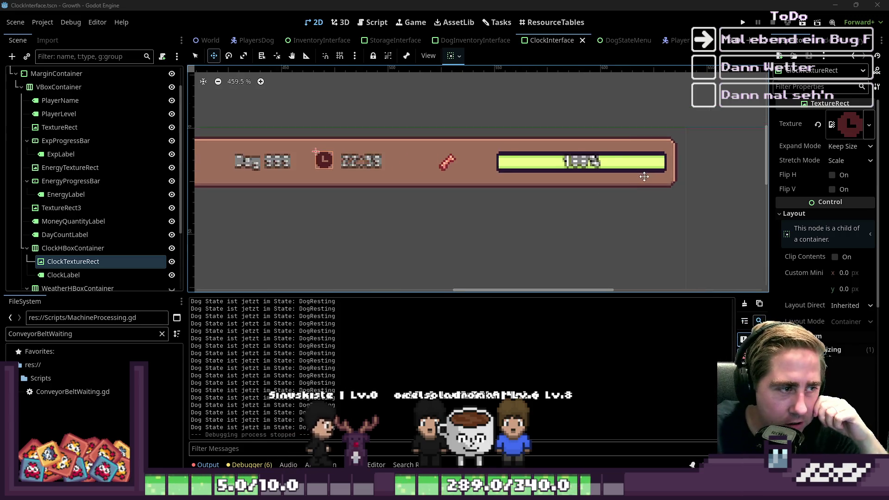
Inspect ClockHBoxContainer, then reselect ClockTextureRect in the scene tree.
{"action": "scroll", "coordinate": [648, 189], "scroll_direction": "down", "scroll_amount": 8}
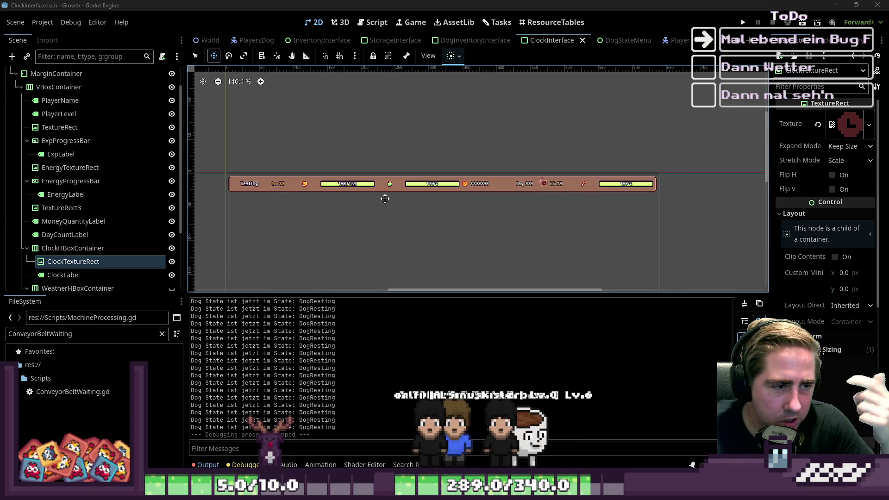
{"action": "scroll", "coordinate": [416, 195], "scroll_direction": "up", "scroll_amount": 2}
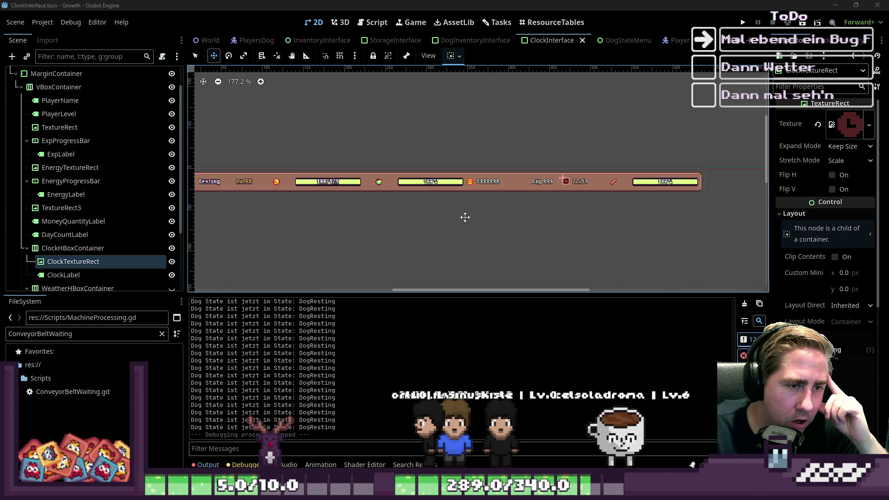
{"action": "left_click", "coordinate": [61, 253]}
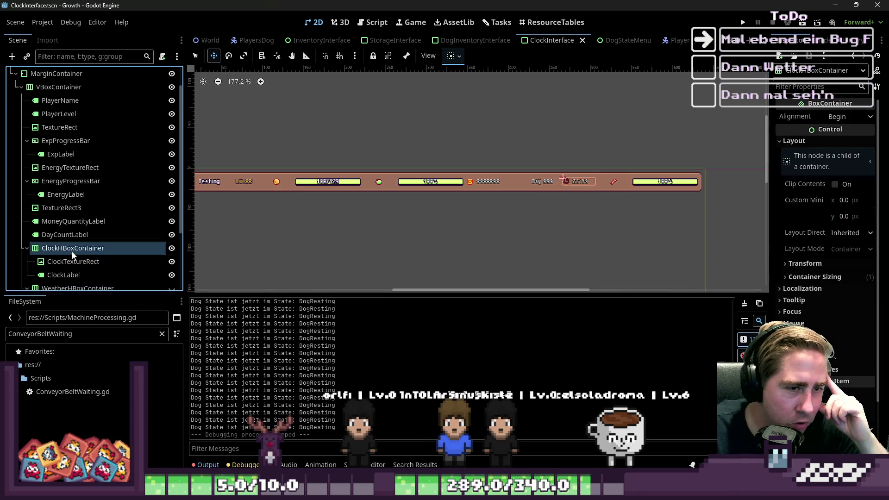
{"action": "scroll", "coordinate": [266, 256], "scroll_direction": "up", "scroll_amount": 1}
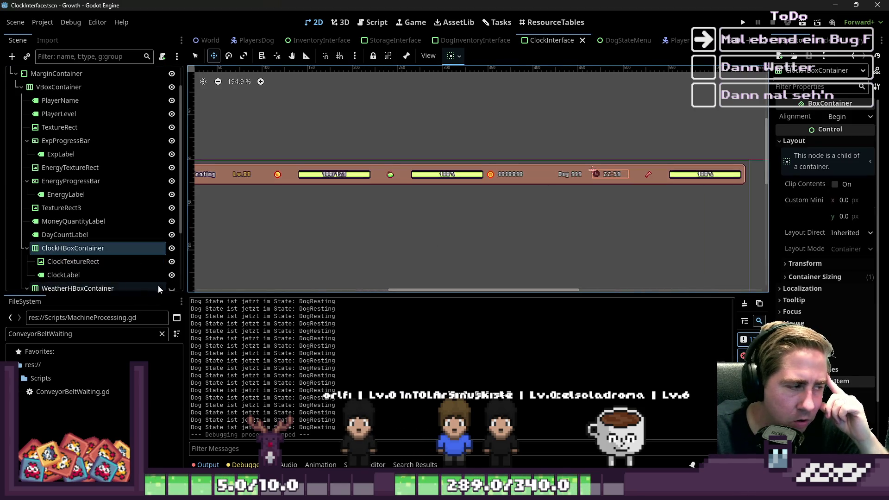
{"action": "left_click", "coordinate": [77, 262]}
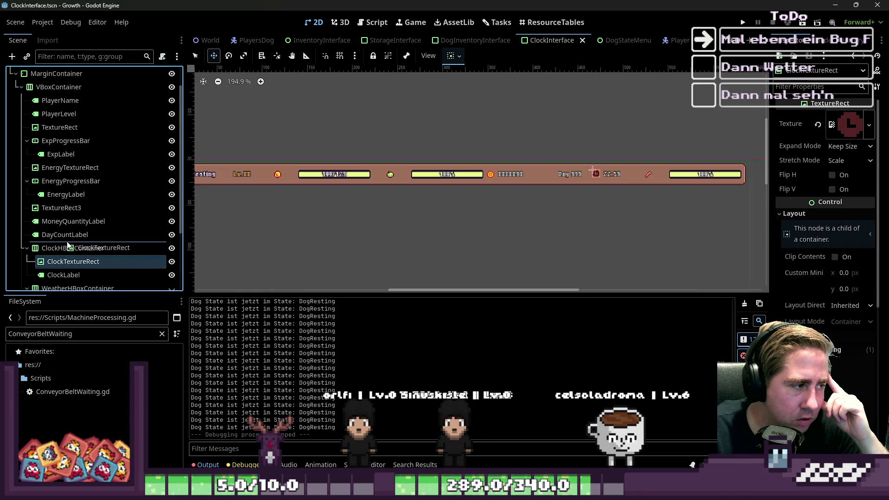
Move ClockTextureRect above ClockHBoxContainer, undo the move, and collapse VBoxContainer.
{"action": "left_click_drag", "start_coordinate": [67, 246], "coordinate": [70, 246]}
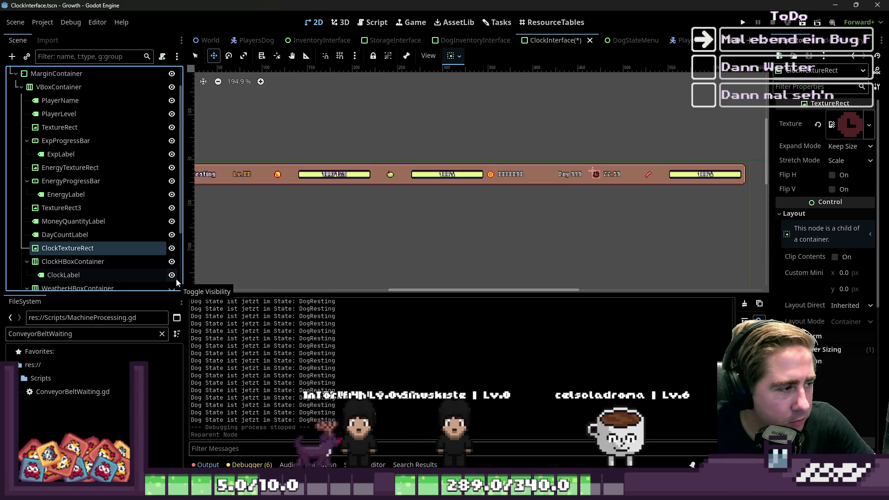
{"action": "key", "text": "ctrl+z"}
{"action": "scroll", "coordinate": [91, 249], "scroll_direction": "down", "scroll_amount": 1}
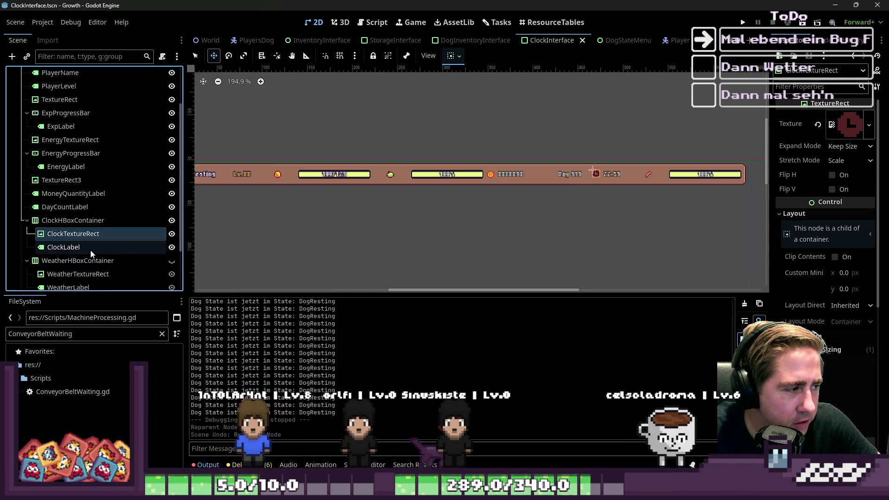
{"action": "scroll", "coordinate": [96, 249], "scroll_direction": "up", "scroll_amount": 2}
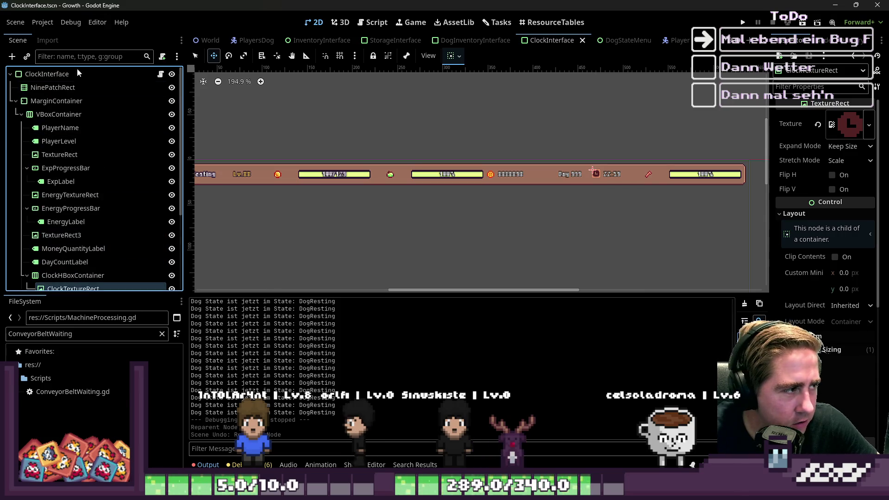
{"action": "left_click", "coordinate": [20, 115]}
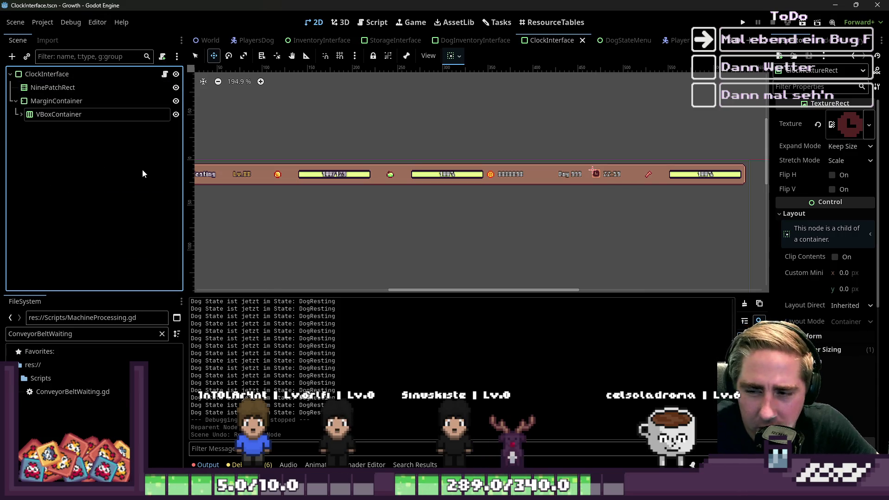
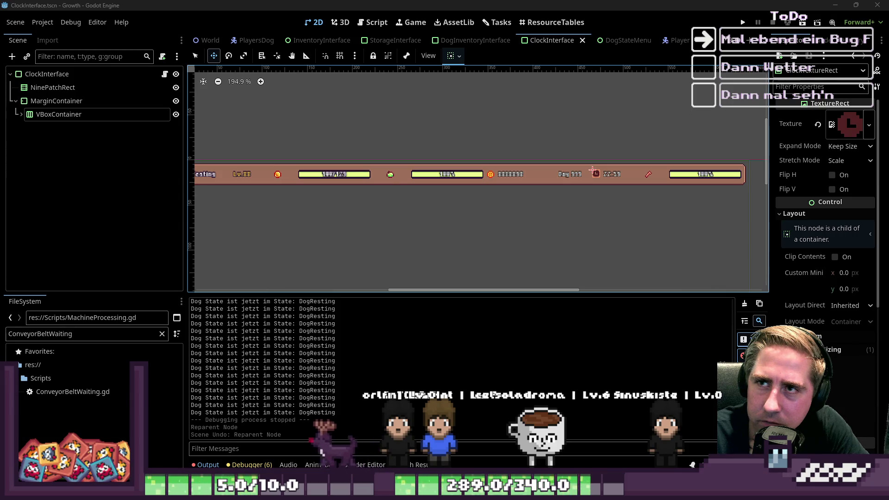
{"action": "left_click", "coordinate": [373, 22]}
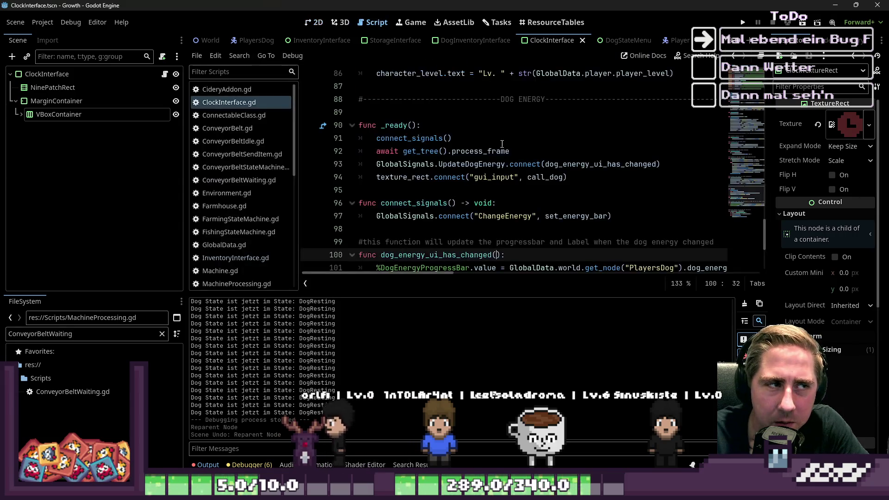
{"action": "scroll", "coordinate": [521, 167], "scroll_direction": "up", "scroll_amount": 10}
{"action": "scroll", "coordinate": [522, 167], "scroll_direction": "up", "scroll_amount": 15}
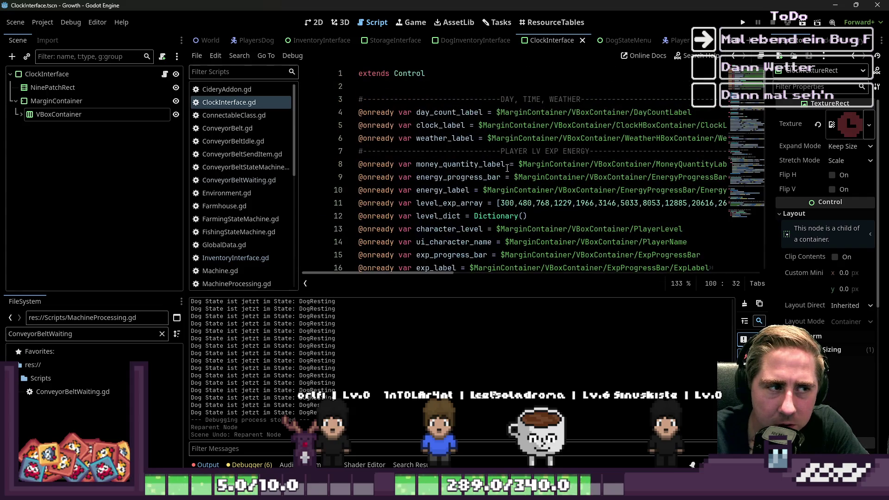
{"action": "scroll", "coordinate": [470, 146], "scroll_direction": "down", "scroll_amount": 2}
{"action": "scroll", "coordinate": [469, 145], "scroll_direction": "up", "scroll_amount": 2}
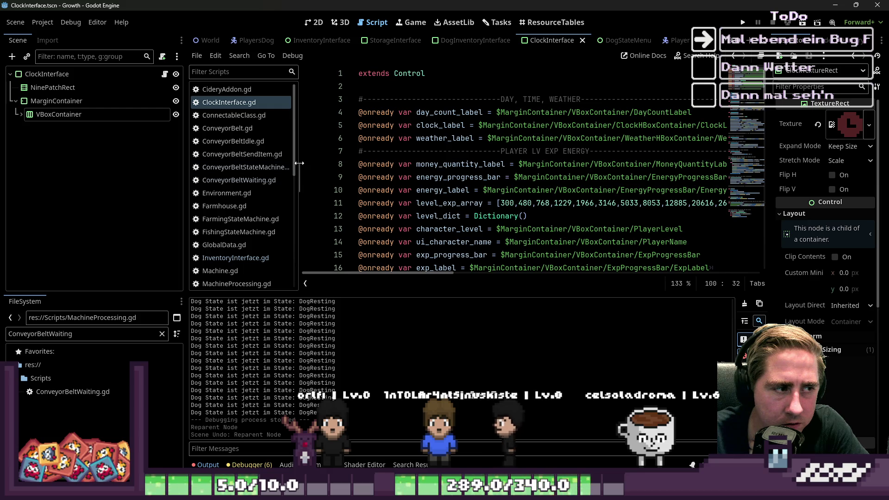
{"action": "left_click_drag", "start_coordinate": [296, 167], "coordinate": [233, 167]}
{"action": "scroll", "coordinate": [568, 91], "scroll_direction": "down", "scroll_amount": 1}
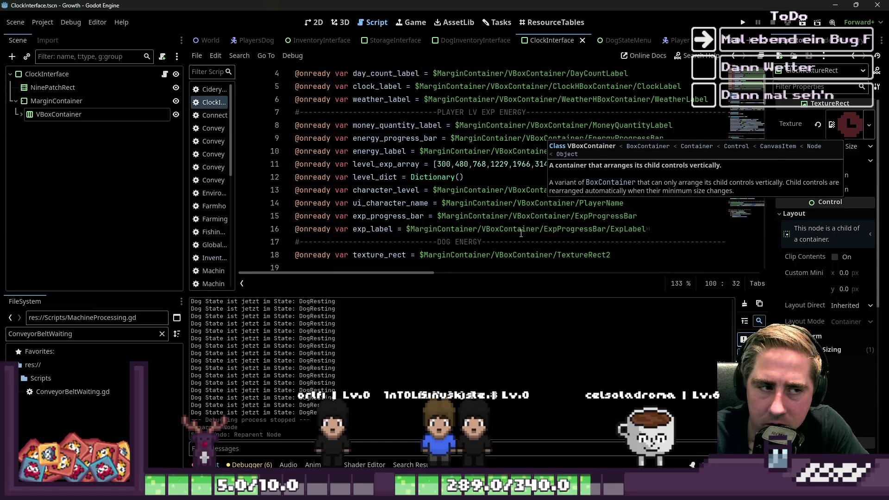
{"action": "left_click", "coordinate": [680, 230]}
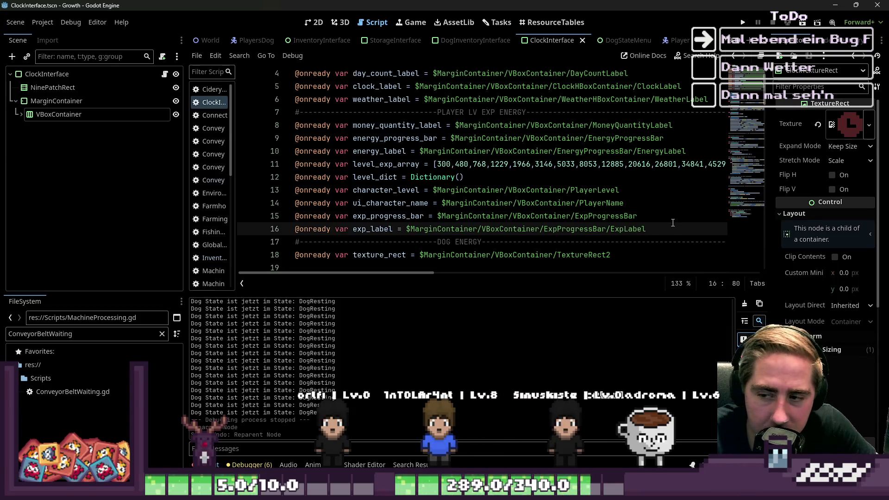
{"action": "left_click", "coordinate": [295, 125]}
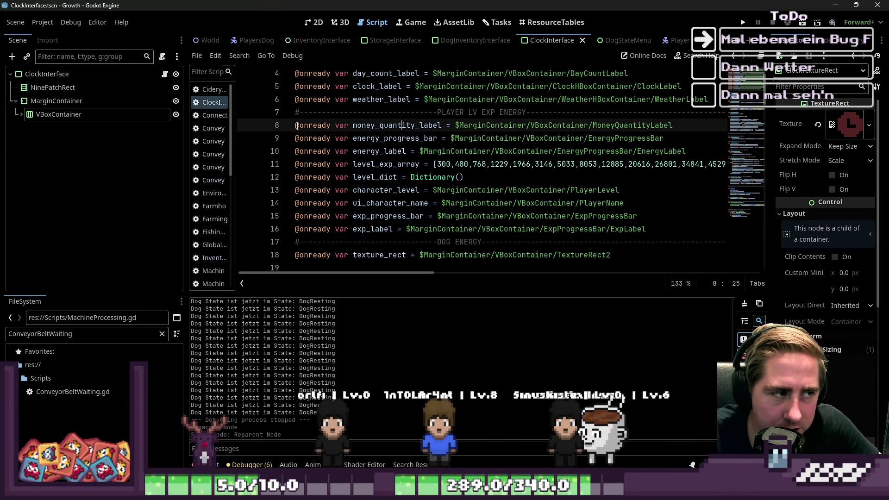
Add and then remove a ': Label' type hint on money_quantity_label, and widen the script list.
{"action": "mouse_move", "coordinate": [295, 125]}
{"action": "left_mouse_down"}
{"action": "mouse_move", "coordinate": [665, 112]}
{"action": "mouse_move", "coordinate": [690, 125]}
{"action": "left_mouse_up"}
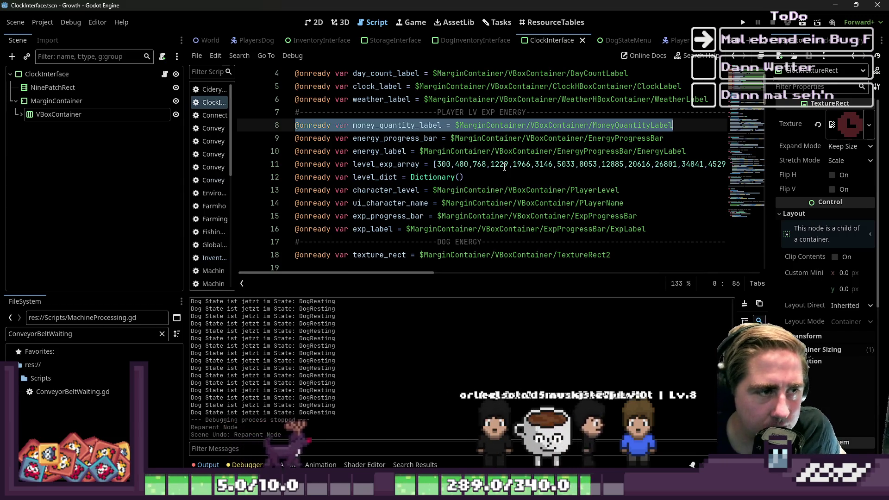
{"action": "left_click", "coordinate": [439, 126]}
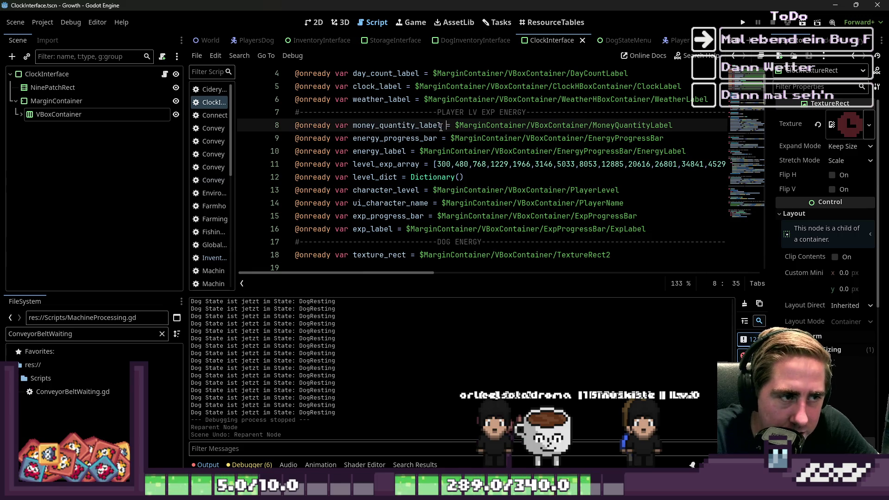
{"action": "type", "text": ": Label"}
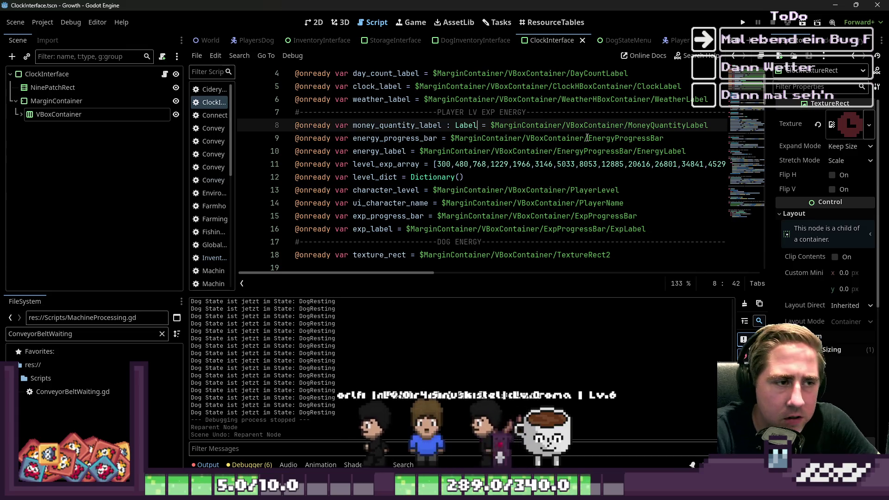
{"action": "key", "text": "Escape"}
{"action": "key", "text": "Down"}
{"action": "key", "text": "Down"}
{"action": "key", "text": "Up"}
{"action": "key", "text": "Up"}
{"action": "key", "text": "ctrl+shift+Left"}
{"action": "key", "text": "BackSpace"}
{"action": "key", "text": "BackSpace"}
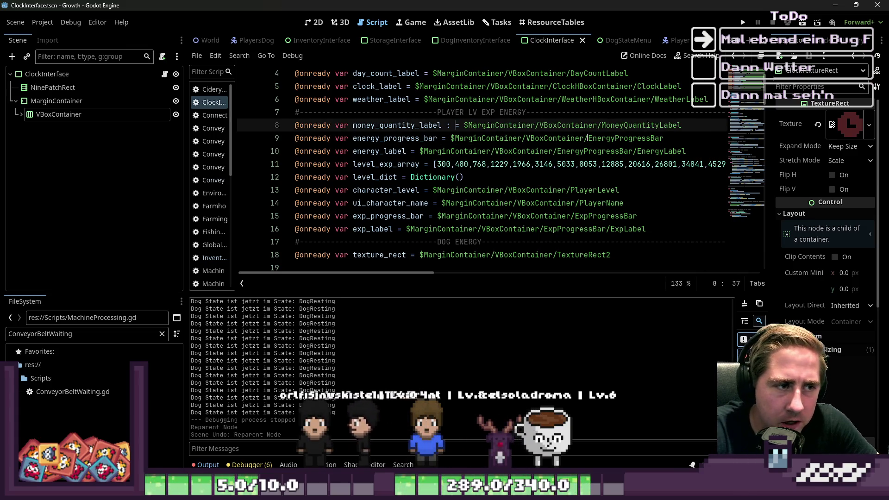
{"action": "key", "text": "Down"}
{"action": "key", "text": "ctrl+z"}
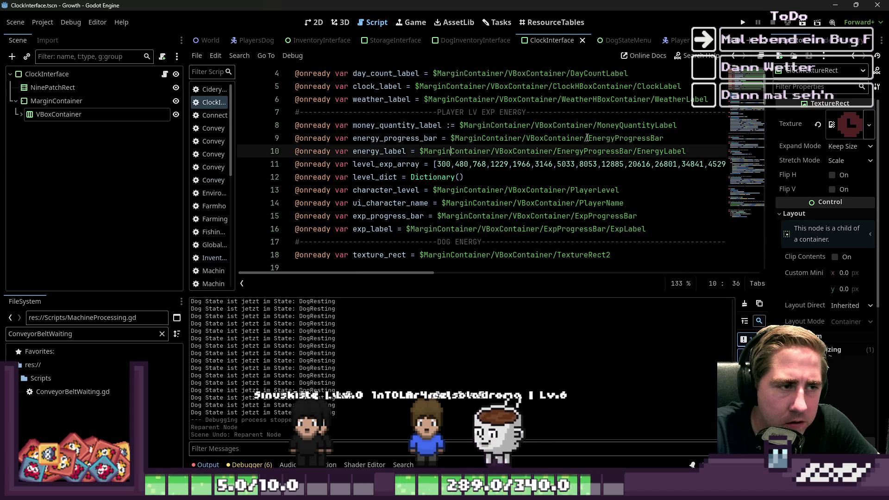
{"action": "key", "text": "BackSpace"}
{"action": "key", "text": "BackSpace"}
{"action": "key", "text": "BackSpace"}
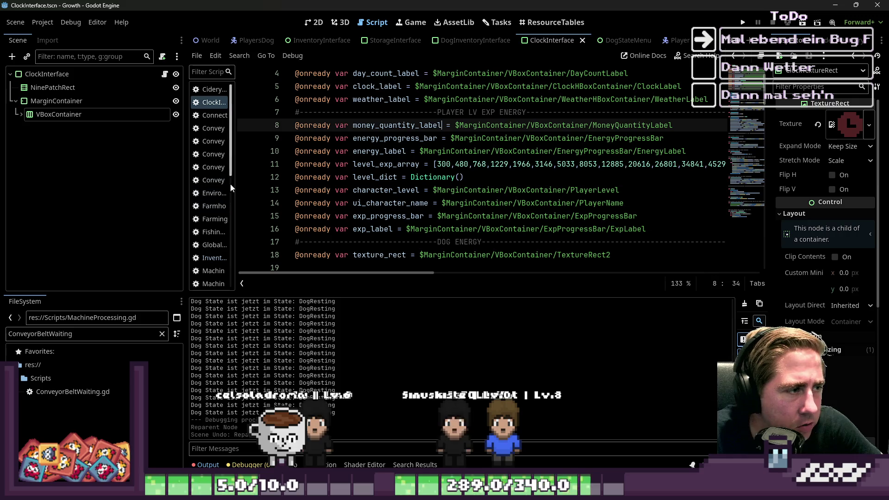
{"action": "left_click_drag", "start_coordinate": [234, 182], "coordinate": [293, 184]}
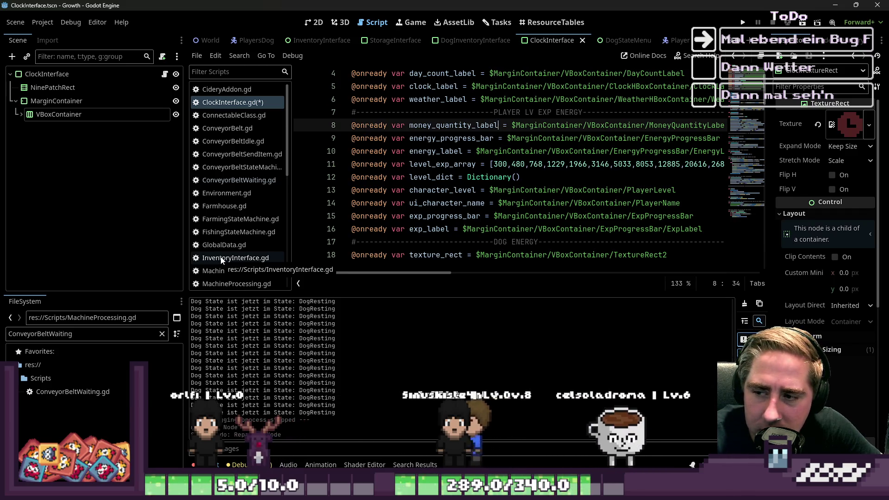
Add and delete a colon after money_quantity_label, leaving the declarations unchanged.
{"action": "scroll", "coordinate": [394, 231], "scroll_direction": "up", "scroll_amount": 1}
{"action": "mouse_move", "coordinate": [395, 273]}
{"action": "left_mouse_down"}
{"action": "mouse_move", "coordinate": [492, 276]}
{"action": "mouse_move", "coordinate": [379, 272]}
{"action": "left_mouse_up"}
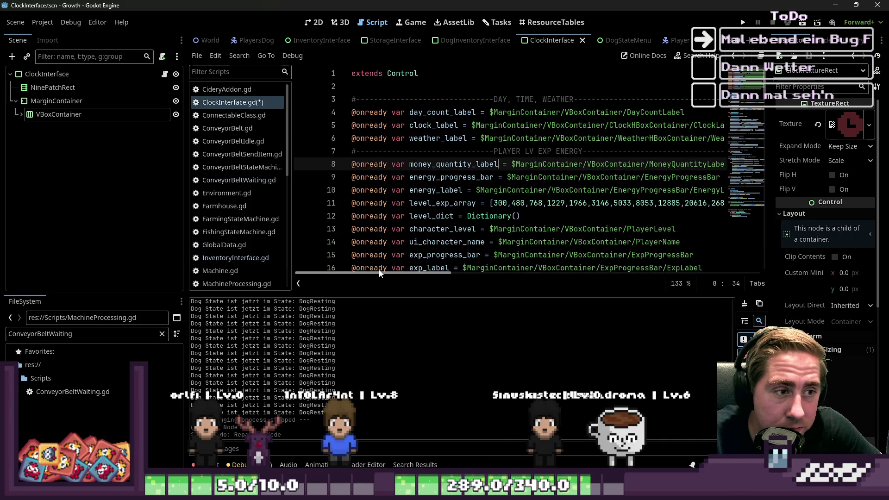
{"action": "type", "text": ":"}
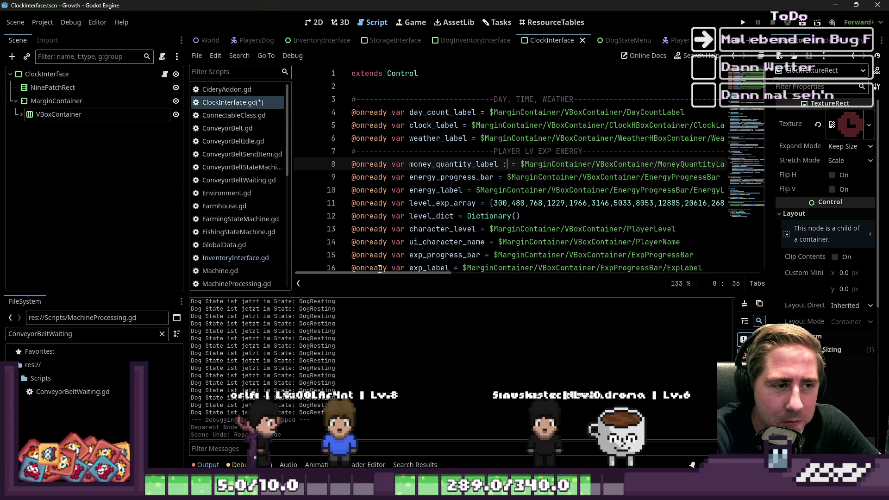
{"action": "key", "text": "BackSpace"}
{"action": "key", "text": "BackSpace"}
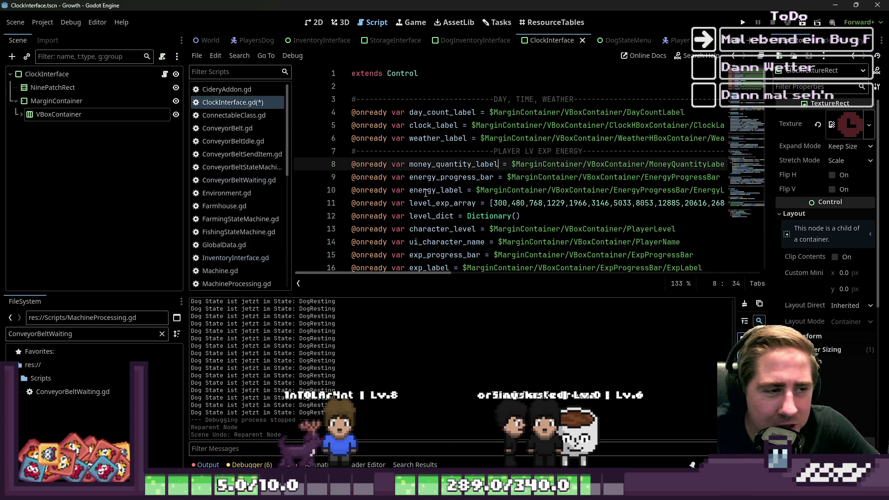
{"action": "left_click_drag", "start_coordinate": [440, 176], "coordinate": [487, 177]}
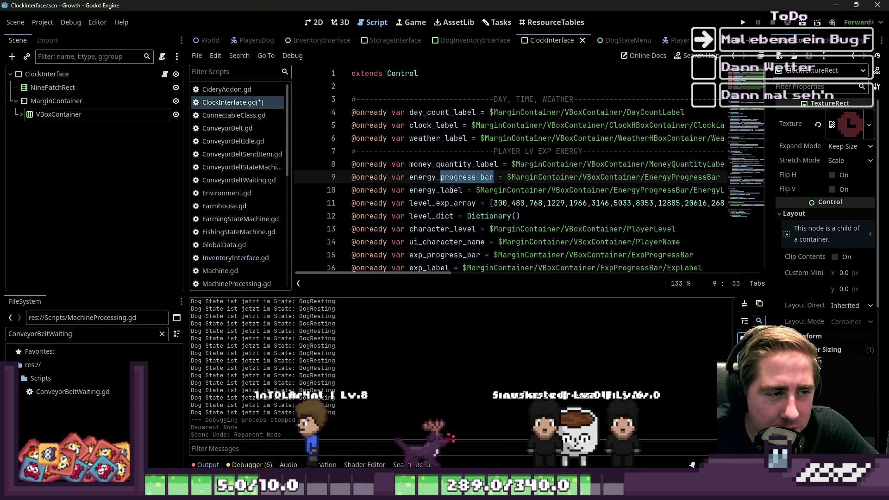
{"action": "left_click_drag", "start_coordinate": [436, 190], "coordinate": [463, 190]}
{"action": "left_click", "coordinate": [473, 228]}
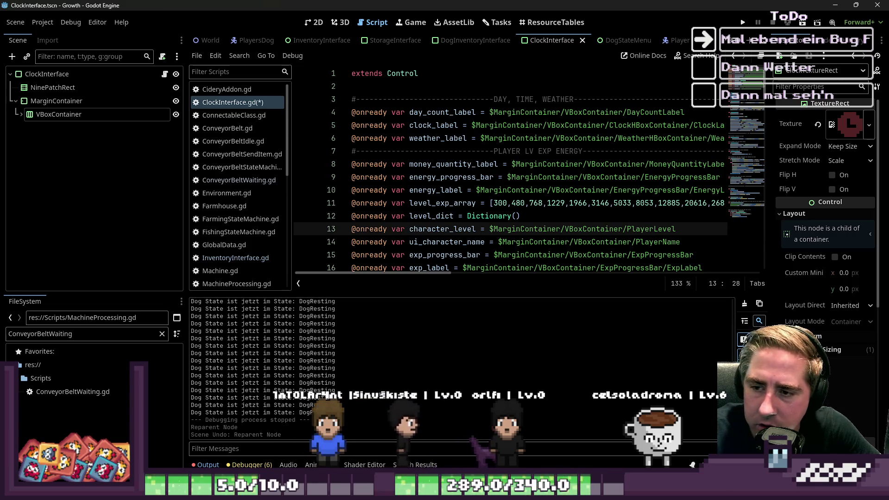
Save ClockInterface.gd and open ConveyorBelt.gd from the script list.
{"action": "left_click", "coordinate": [476, 149]}
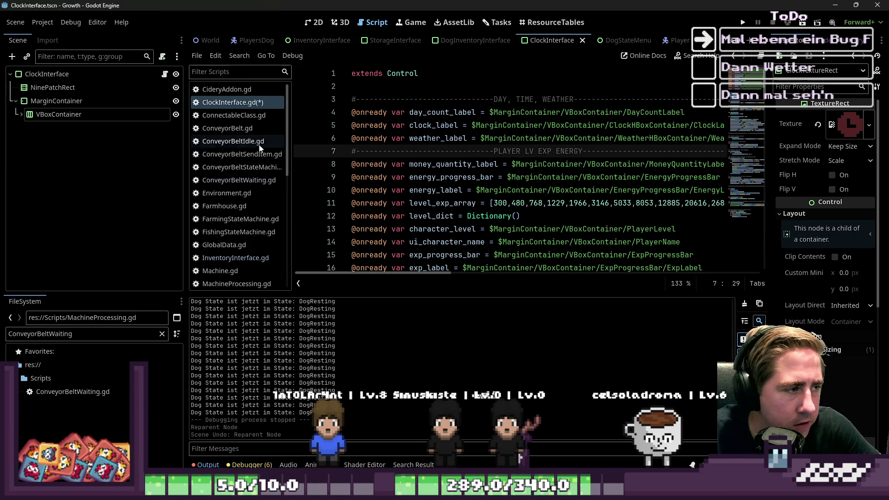
{"action": "scroll", "coordinate": [254, 178], "scroll_direction": "down", "scroll_amount": 3}
{"action": "scroll", "coordinate": [254, 178], "scroll_direction": "up", "scroll_amount": 3}
{"action": "left_click", "coordinate": [335, 153]}
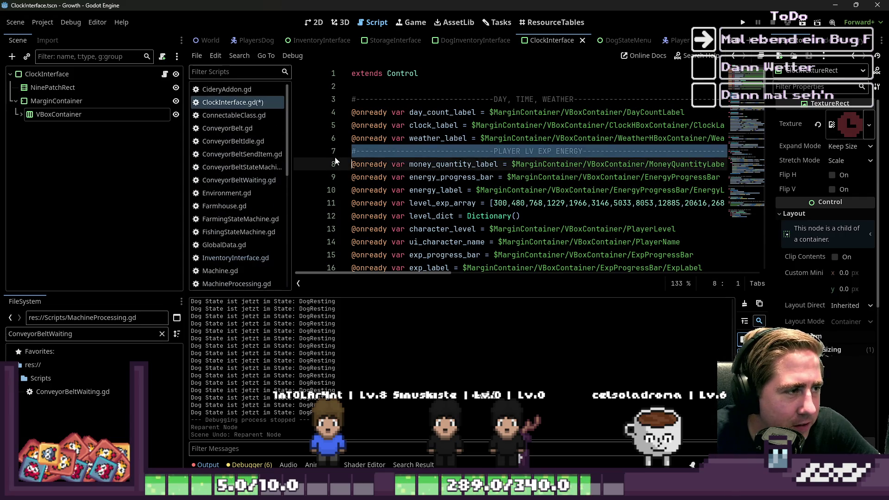
{"action": "key", "text": "ctrl+s"}
{"action": "left_click", "coordinate": [435, 164]}
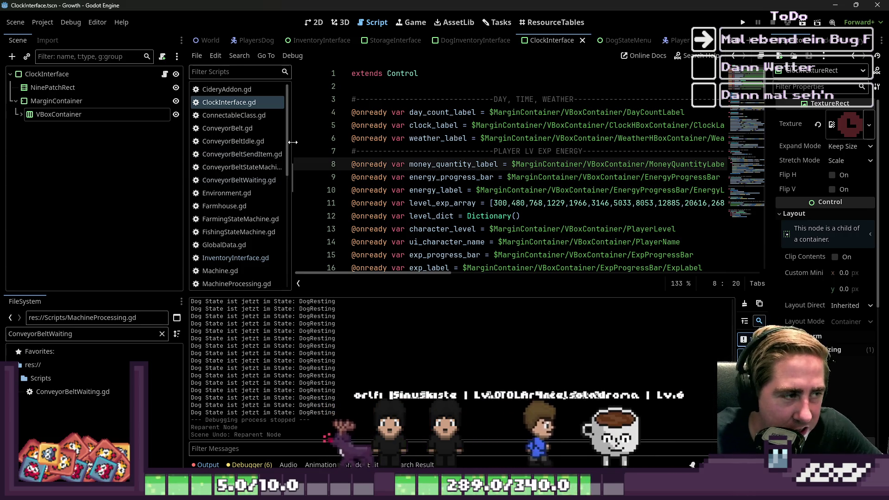
{"action": "left_click", "coordinate": [246, 125]}
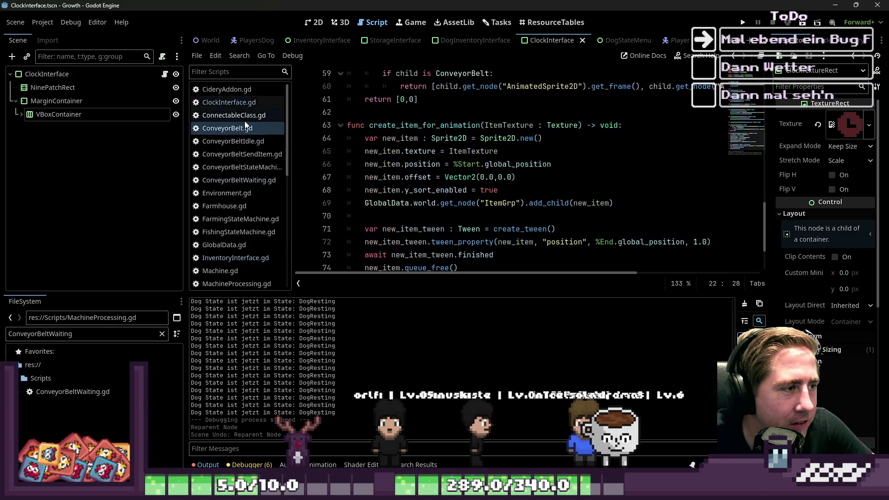
Look through the ConnectableClass, ConveyorBeltSendItem and ConveyorBeltStateMachine scripts.
{"action": "left_click", "coordinate": [244, 119]}
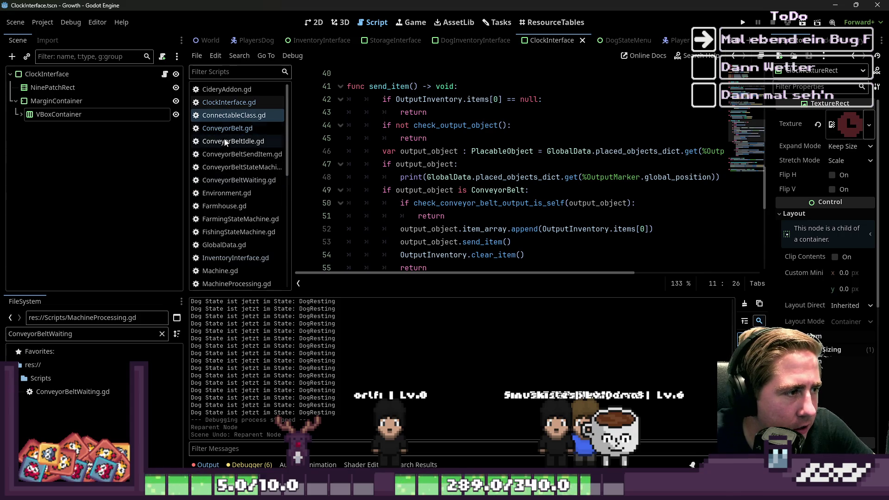
{"action": "left_click", "coordinate": [249, 154]}
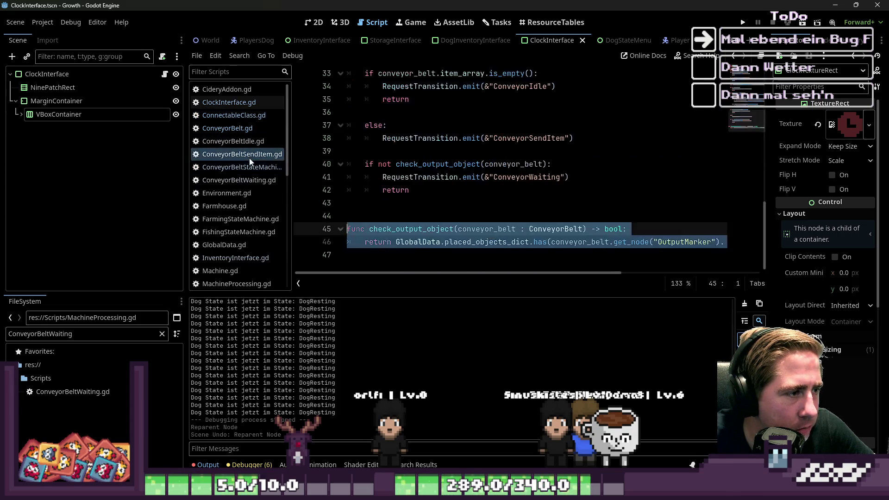
{"action": "left_click", "coordinate": [386, 216]}
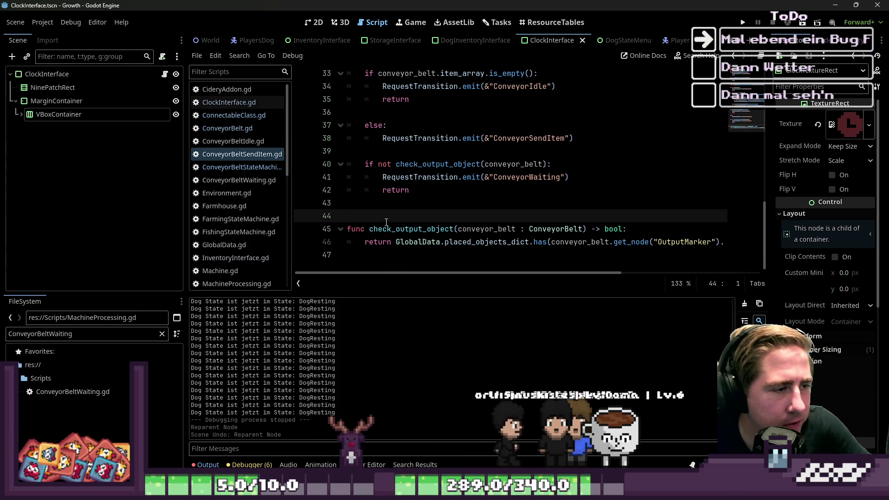
{"action": "left_click", "coordinate": [235, 170]}
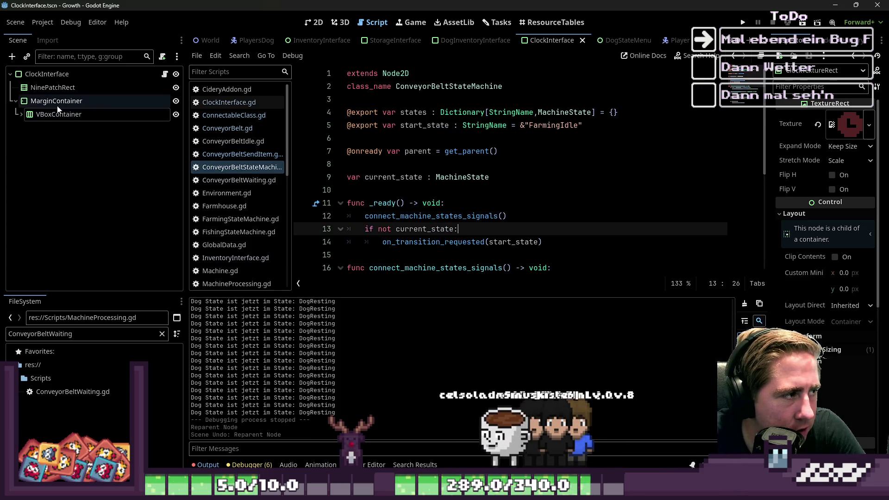
{"action": "scroll", "coordinate": [348, 42], "scroll_direction": "down", "scroll_amount": 4}
{"action": "scroll", "coordinate": [348, 41], "scroll_direction": "down", "scroll_amount": 8}
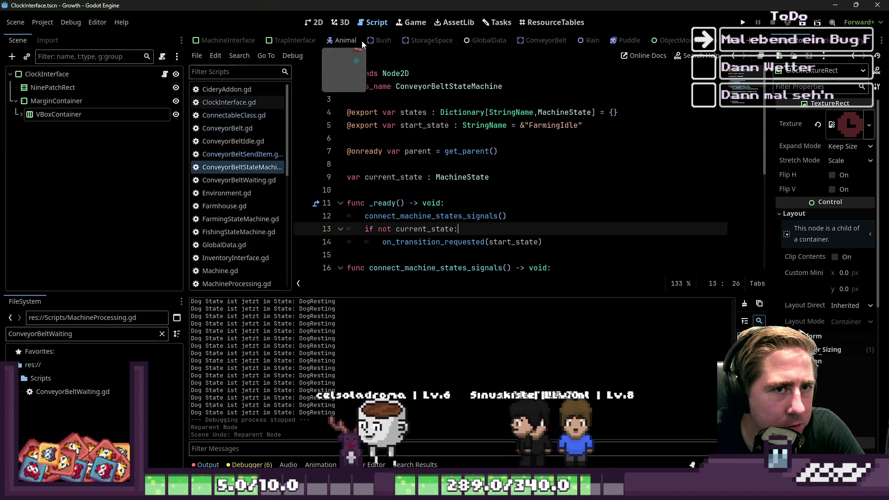
Select ConveyorBeltStateMachine in the ConveyorBelt scene's 2D view and widen the Inspector.
{"action": "left_click", "coordinate": [533, 41]}
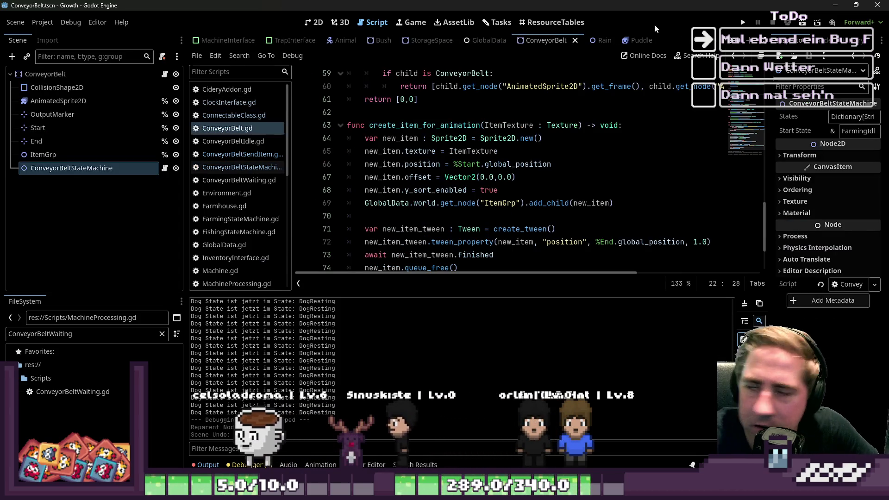
{"action": "left_click", "coordinate": [313, 22]}
{"action": "left_click", "coordinate": [45, 74]}
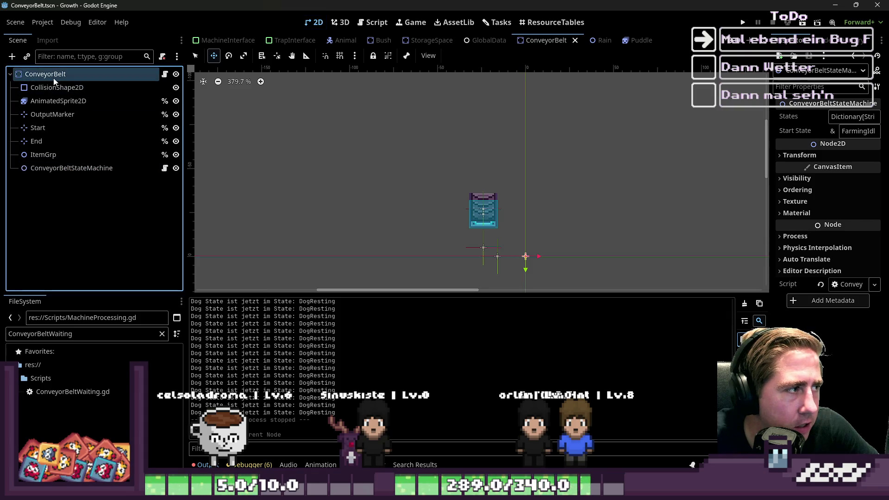
{"action": "scroll", "coordinate": [453, 228], "scroll_direction": "up", "scroll_amount": 1}
{"action": "left_click", "coordinate": [22, 167]}
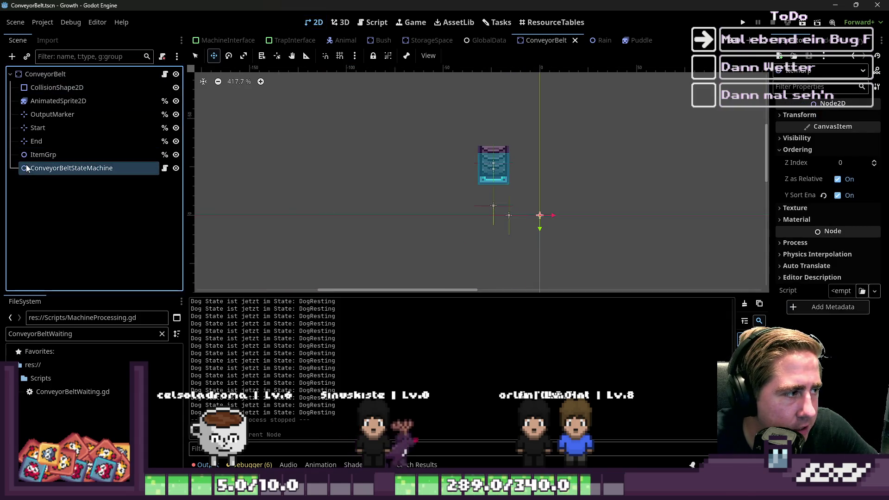
{"action": "scroll", "coordinate": [553, 182], "scroll_direction": "up", "scroll_amount": 2}
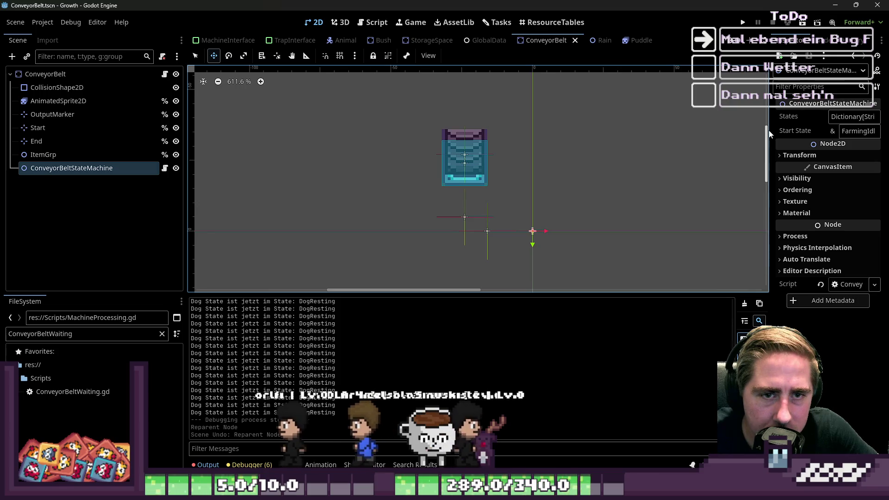
{"action": "left_click_drag", "start_coordinate": [768, 133], "coordinate": [551, 138]}
Expand the States dictionary and add a ConveyorBeltIdle key.
{"action": "left_click", "coordinate": [738, 117]}
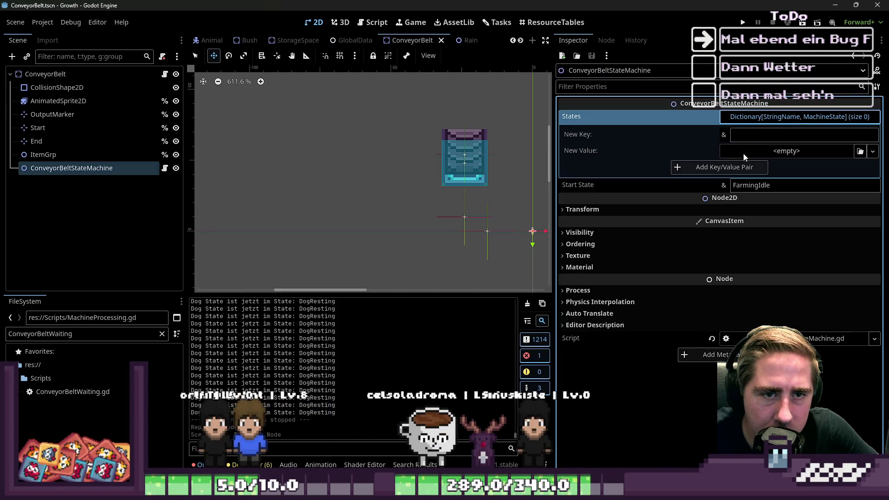
{"action": "left_click", "coordinate": [725, 169]}
{"action": "left_click", "coordinate": [872, 134]}
{"action": "type", "text": "Conveyor"}
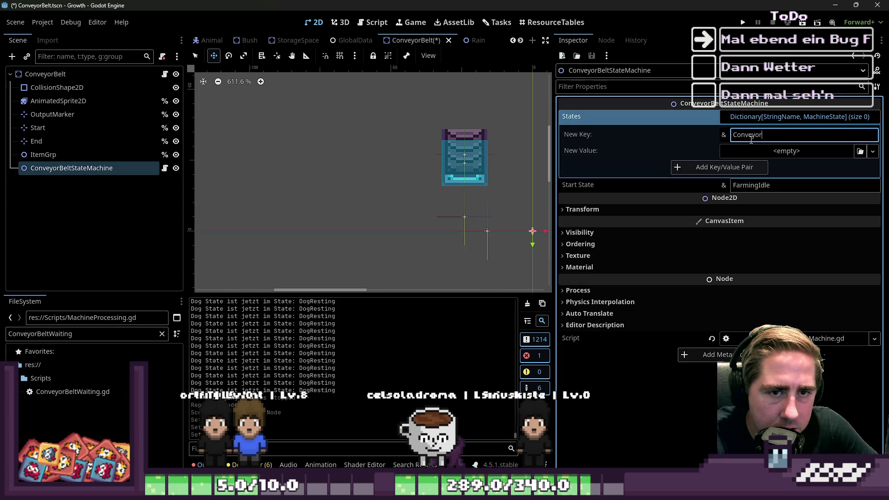
{"action": "type", "text": "BeltIdle"}
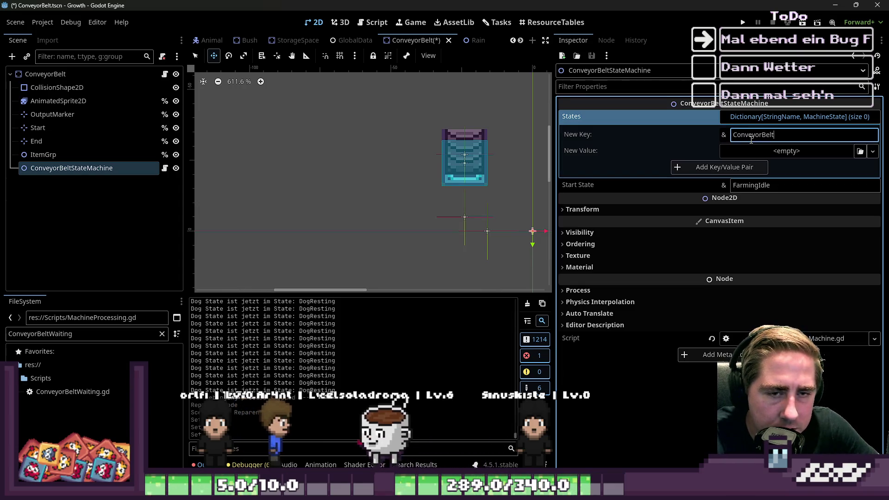
{"action": "key", "text": "ctrl+a"}
{"action": "key", "text": "ctrl+c"}
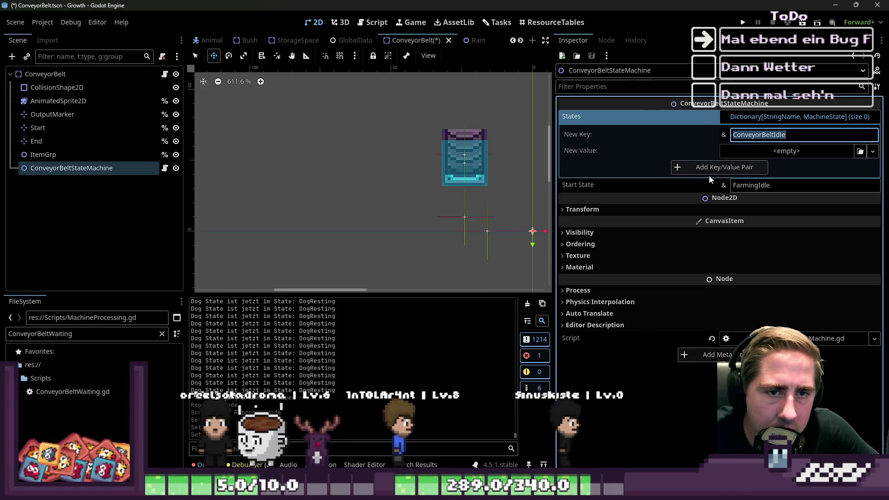
{"action": "left_click", "coordinate": [716, 171]}
Add ConveyorBeltWaiting and ConveyorBeltSendItem keys to the States dictionary.
{"action": "left_click", "coordinate": [752, 151]}
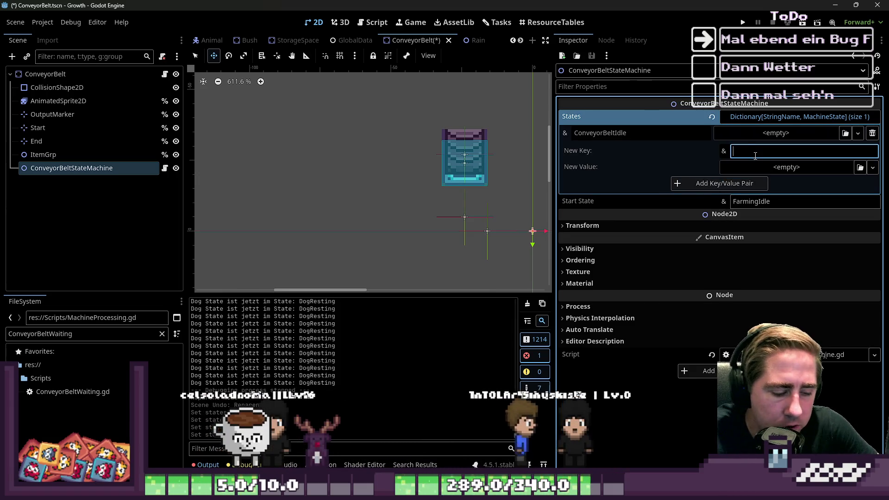
{"action": "key", "text": "ctrl+v"}
{"action": "type", "text": "Wa"}
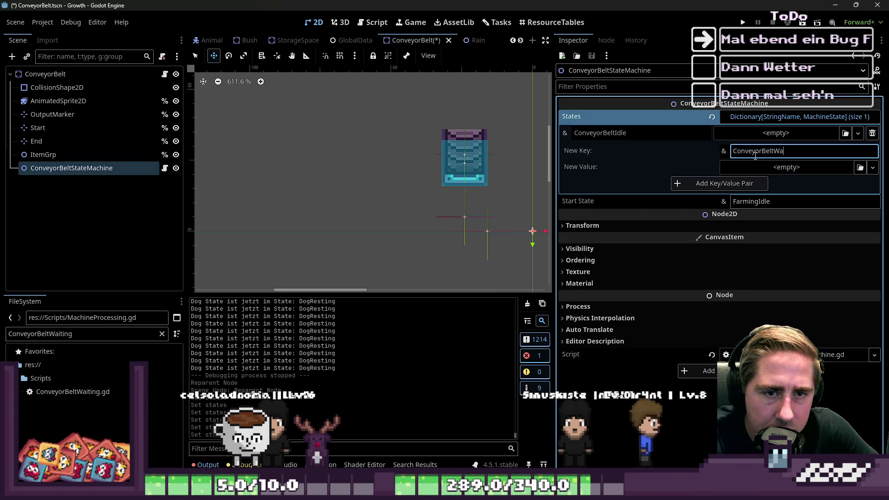
{"action": "left_click", "coordinate": [752, 184]}
{"action": "key", "text": "ctrl+v"}
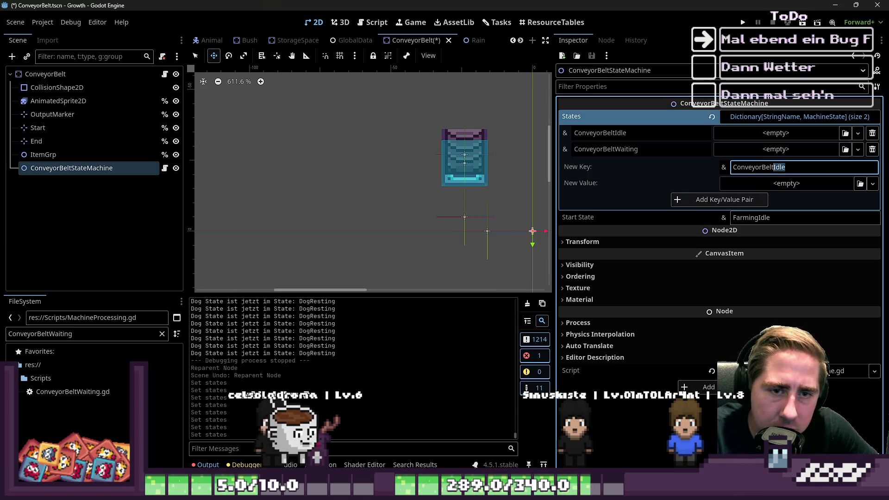
{"action": "key", "text": "shift+Left"}
{"action": "key", "text": "shift+Left"}
{"action": "key", "text": "shift+Left"}
{"action": "type", "text": "S"}
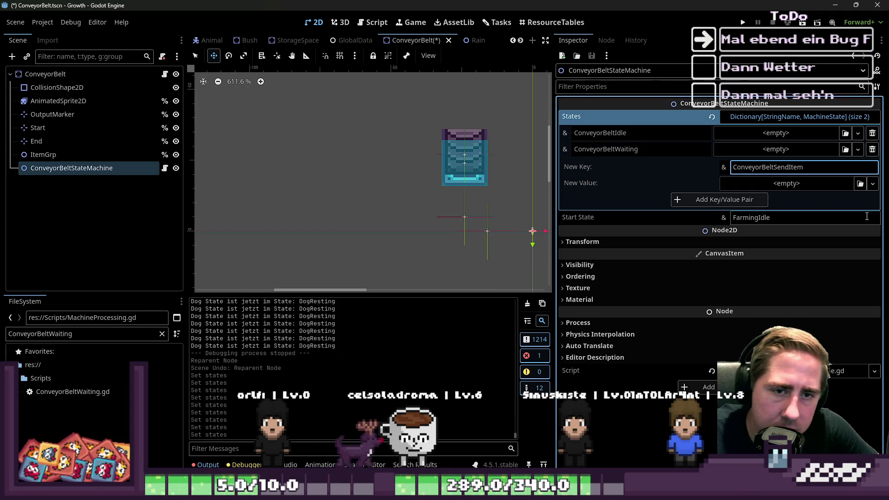
{"action": "left_click", "coordinate": [722, 199]}
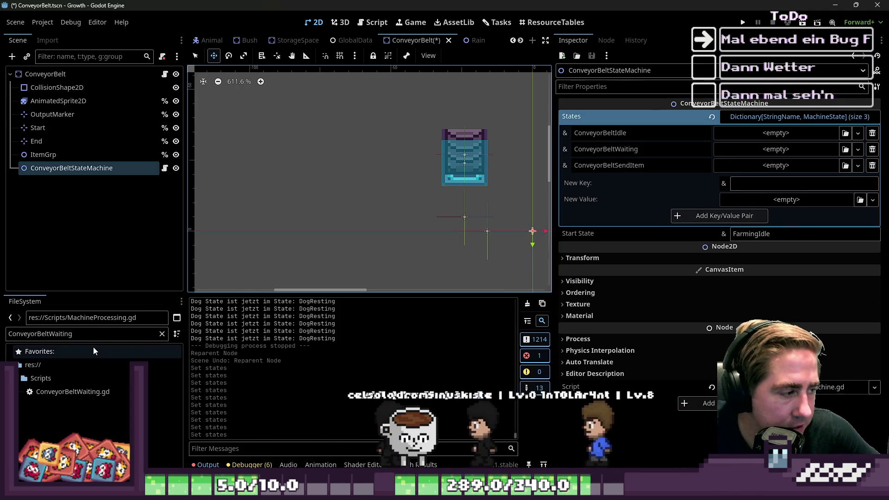
Clear the FileSystem filter so all project files are listed.
{"action": "double_click", "coordinate": [98, 333]}
{"action": "key", "text": "BackSpace"}
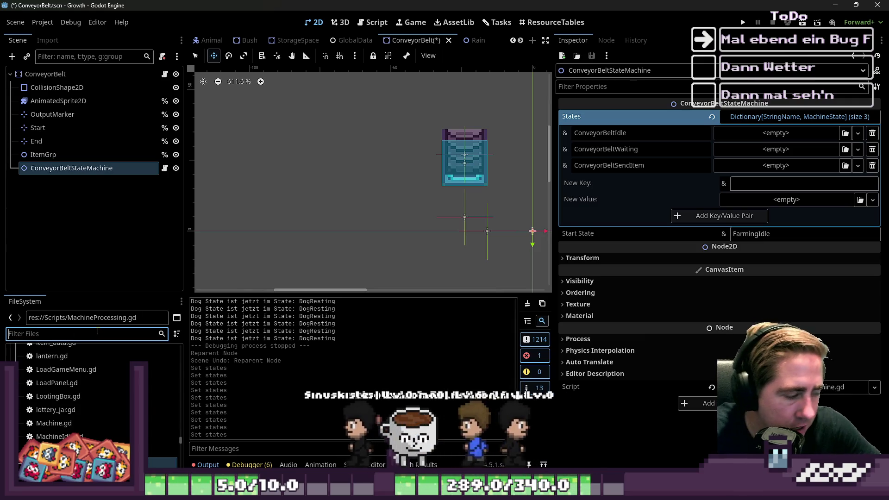
{"action": "scroll", "coordinate": [93, 393], "scroll_direction": "up", "scroll_amount": 10}
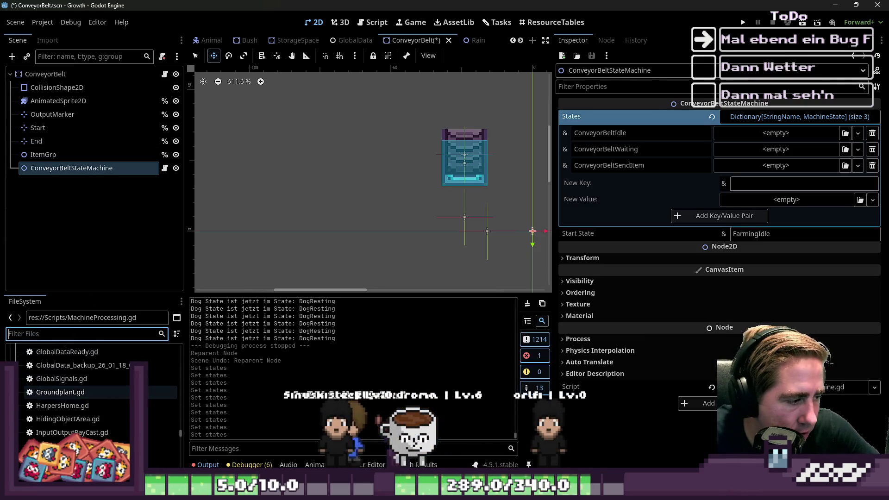
{"action": "scroll", "coordinate": [93, 394], "scroll_direction": "up", "scroll_amount": 5}
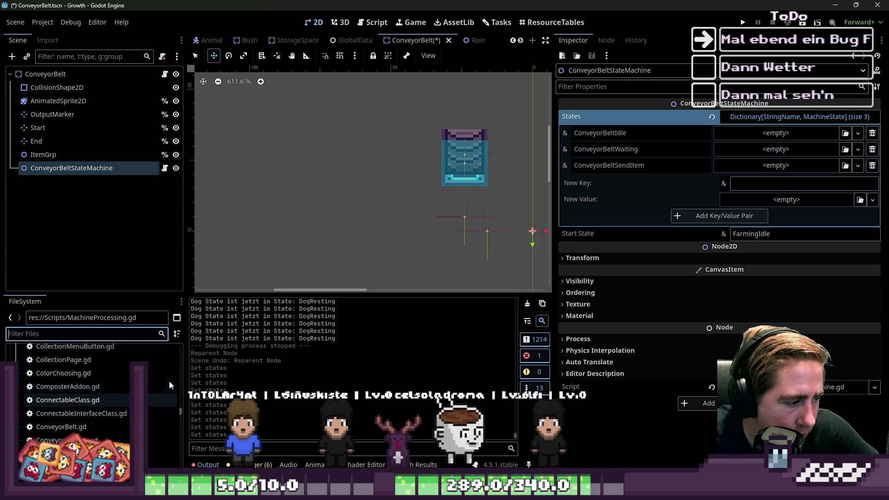
In res://Resources, add a new folder named ConveyorBeltStates via Create New > Folder.
{"action": "left_click_drag", "start_coordinate": [552, 194], "coordinate": [791, 147]}
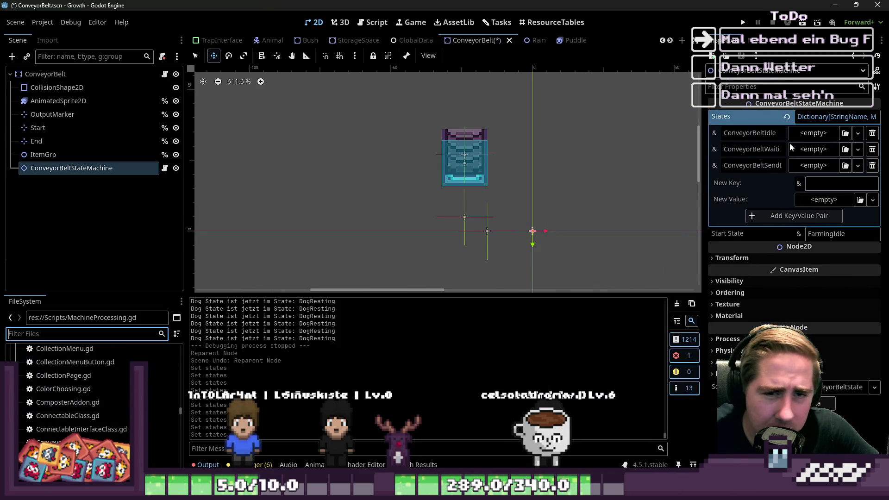
{"action": "scroll", "coordinate": [92, 394], "scroll_direction": "up", "scroll_amount": 5}
{"action": "scroll", "coordinate": [230, 382], "scroll_direction": "up", "scroll_amount": 2}
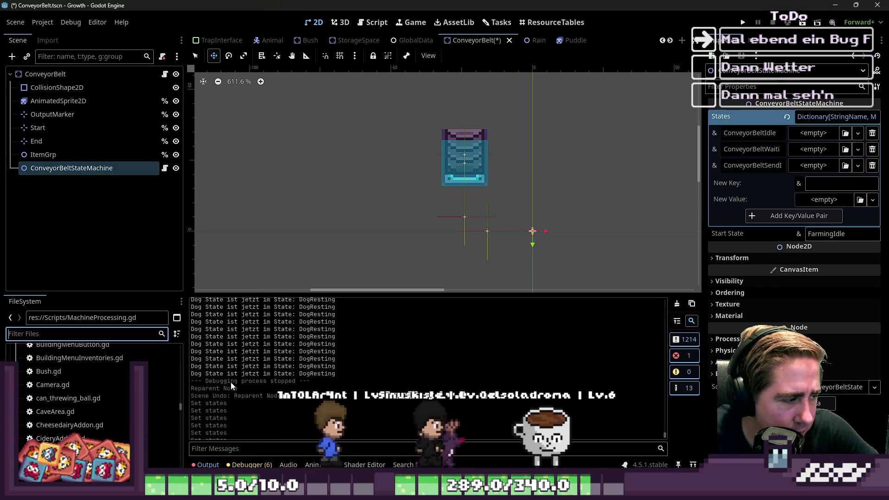
{"action": "scroll", "coordinate": [51, 399], "scroll_direction": "down", "scroll_amount": 15}
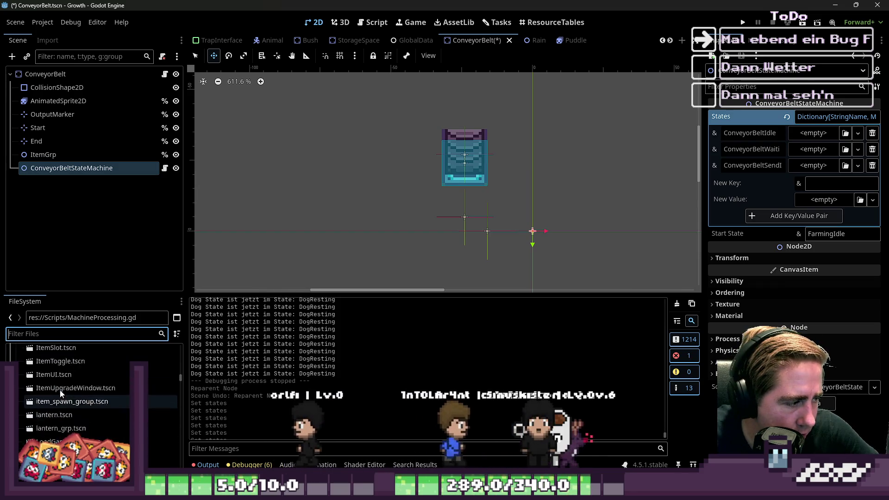
{"action": "scroll", "coordinate": [76, 379], "scroll_direction": "up", "scroll_amount": 20}
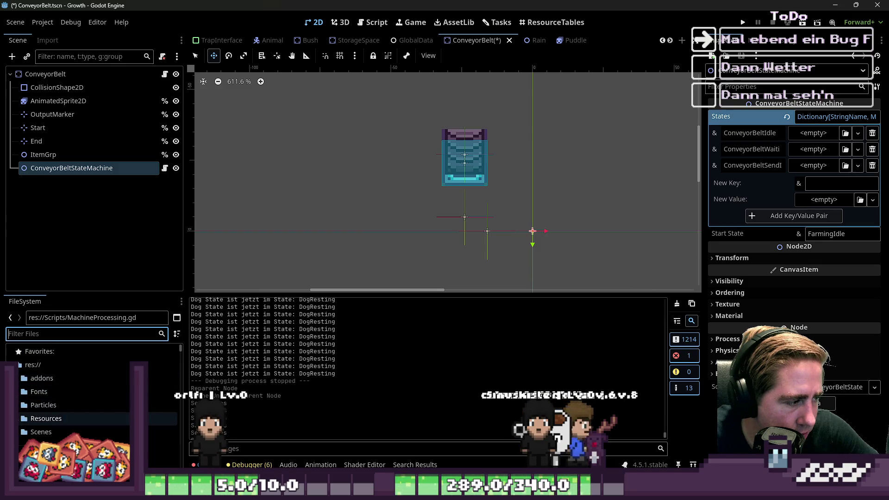
{"action": "left_click", "coordinate": [22, 419]}
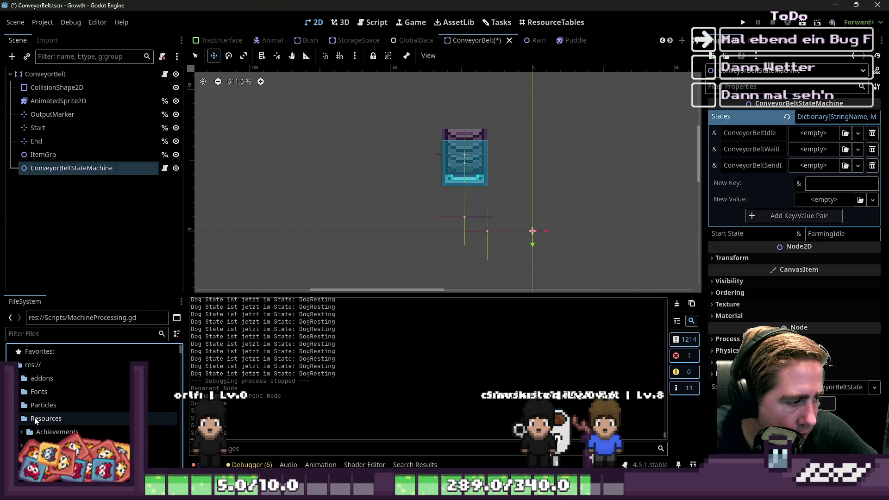
{"action": "right_click", "coordinate": [45, 404]}
{"action": "mouse_move", "coordinate": [96, 284]}
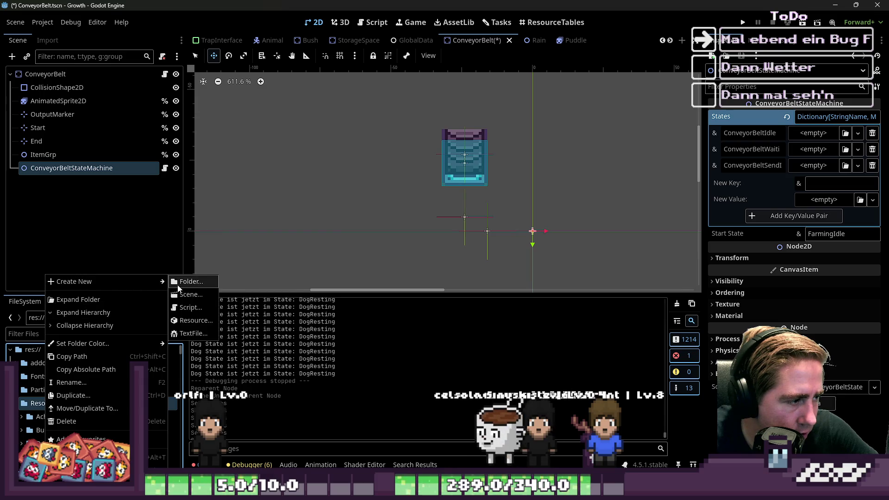
{"action": "left_click", "coordinate": [179, 284]}
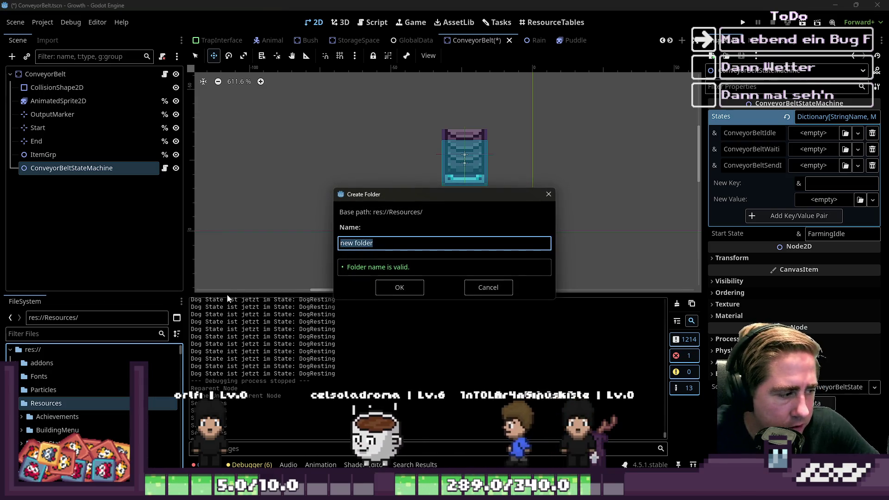
{"action": "type", "text": "ConveyorBeltStates"}
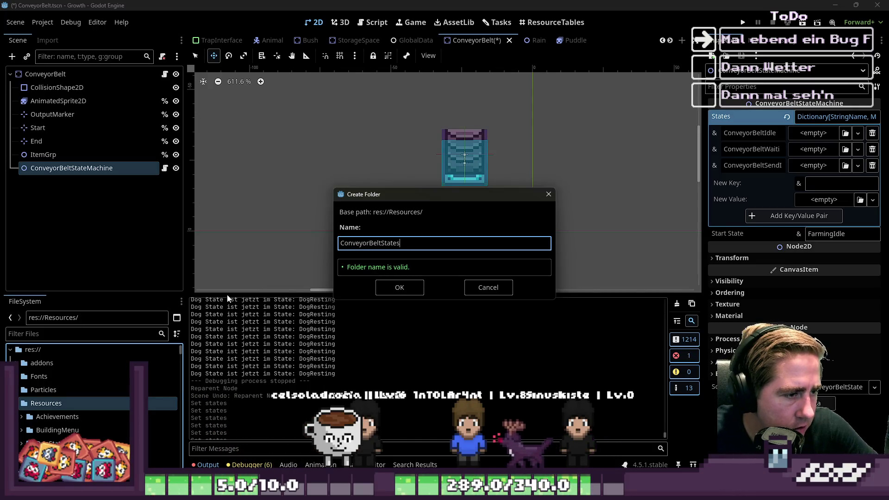
{"action": "key", "text": "Return"}
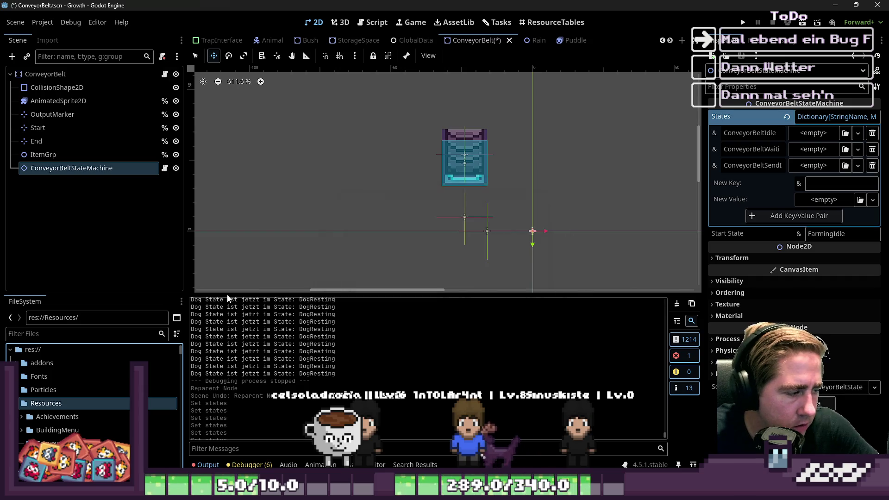
{"action": "right_click", "coordinate": [79, 443]}
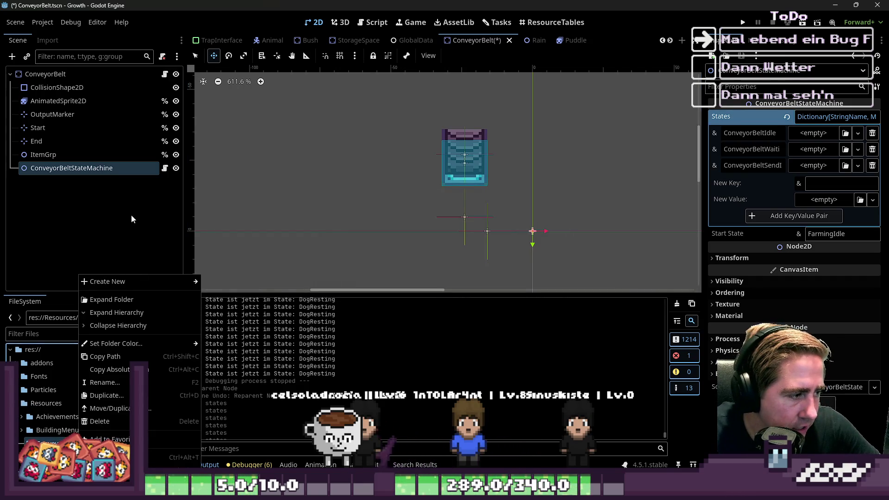
Create a ConveyorBeltIdle resource and save it as ConveyorBeltIdle.tres.
{"action": "mouse_move", "coordinate": [149, 282]}
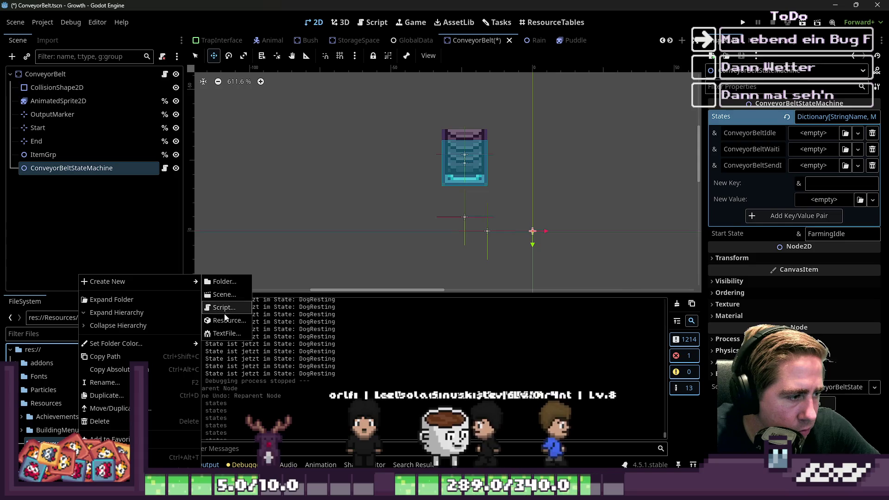
{"action": "left_click", "coordinate": [222, 324]}
{"action": "type", "text": "ConveyorBeltIdle"}
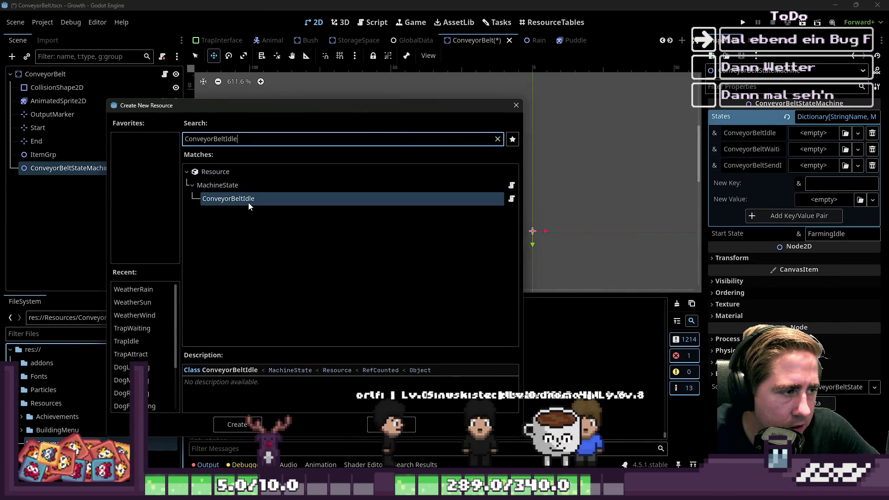
{"action": "double_click", "coordinate": [248, 199]}
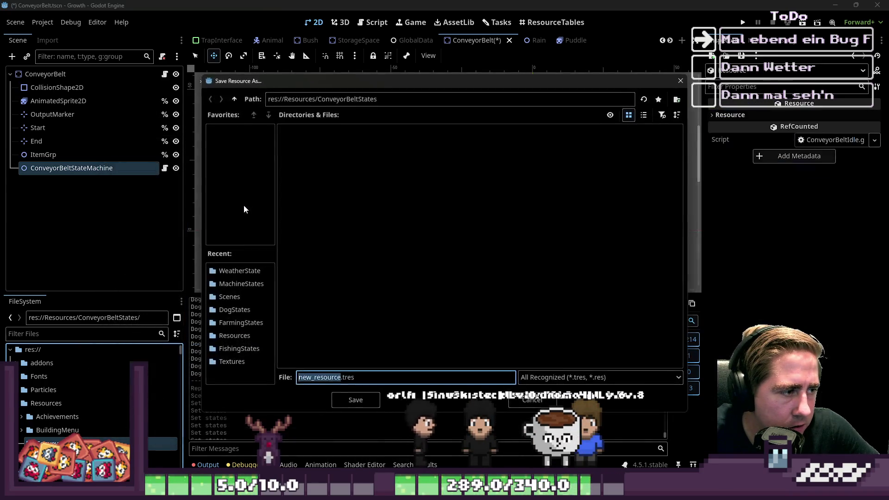
{"action": "type", "text": "ConveyorBeltIdle"}
{"action": "key", "text": "Return"}
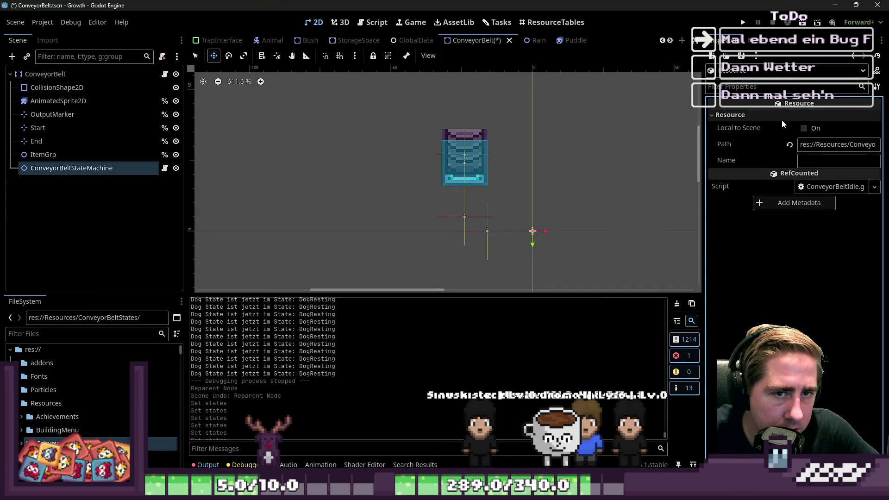
Create a ConveyorBeltWaiting resource and save it as ConveyorBeltWaiting.tres.
{"action": "right_click", "coordinate": [53, 403]}
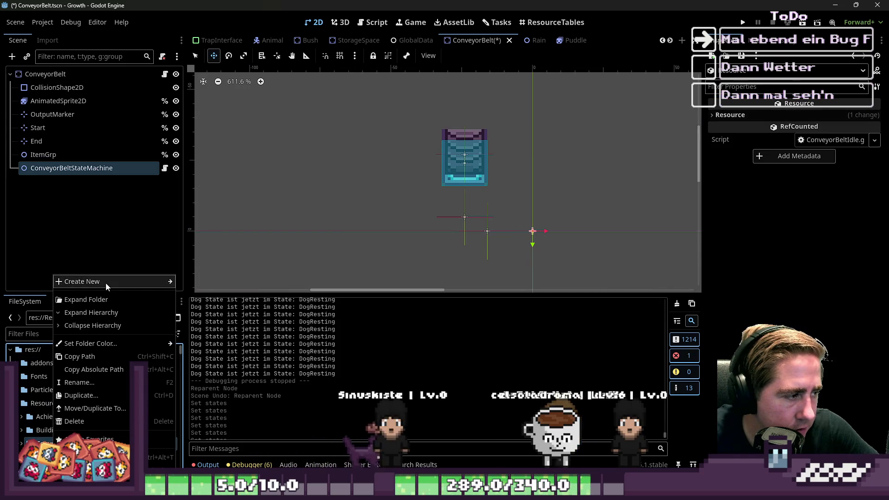
{"action": "mouse_move", "coordinate": [104, 281]}
{"action": "left_click", "coordinate": [193, 323]}
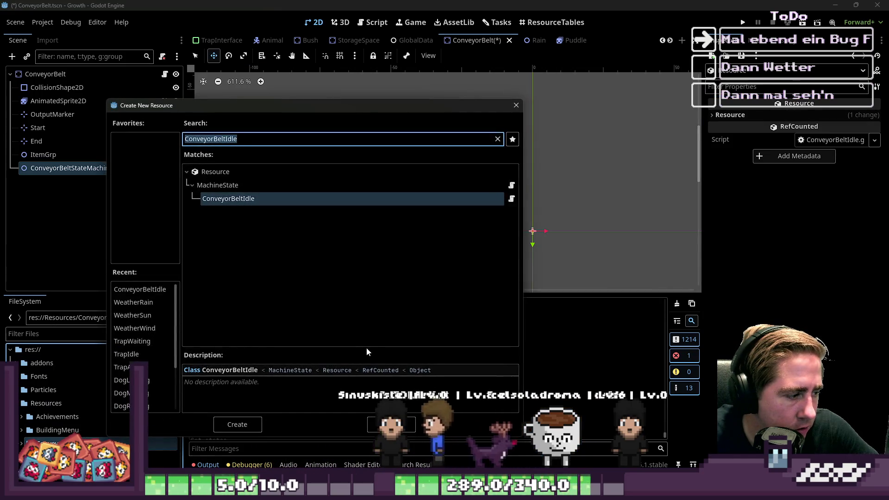
{"action": "type", "text": "Waiting"}
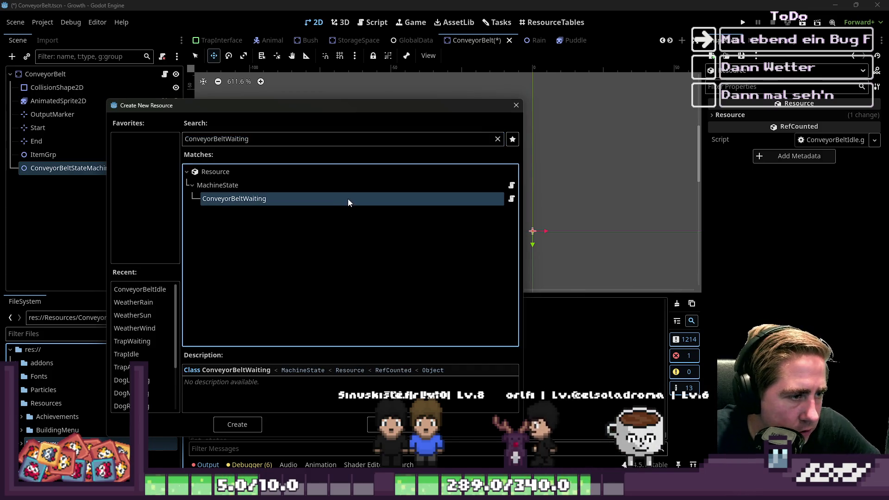
{"action": "double_click", "coordinate": [348, 199]}
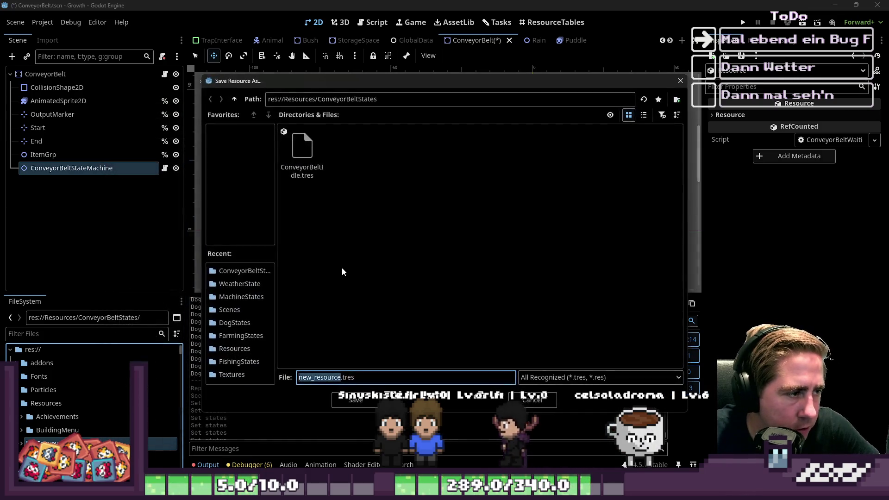
{"action": "key", "text": "Return"}
Start a new resource and a new script in the folder, cancelling both.
{"action": "right_click", "coordinate": [86, 442]}
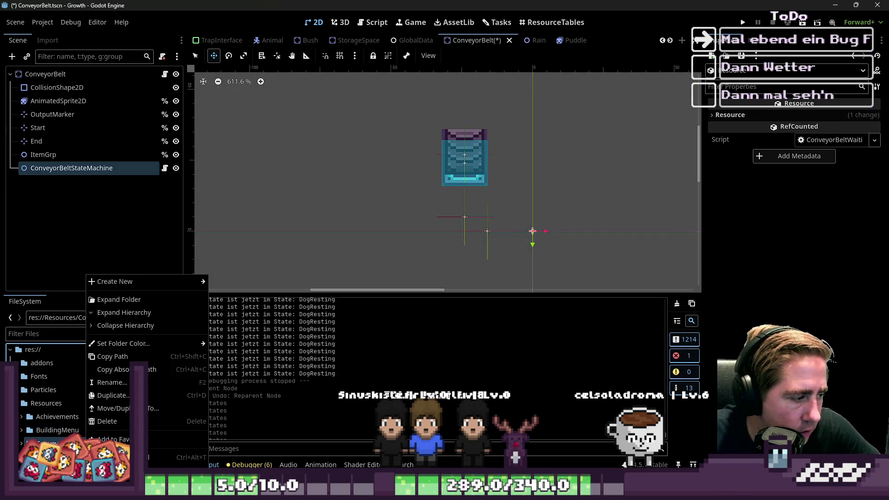
{"action": "left_click", "coordinate": [236, 321]}
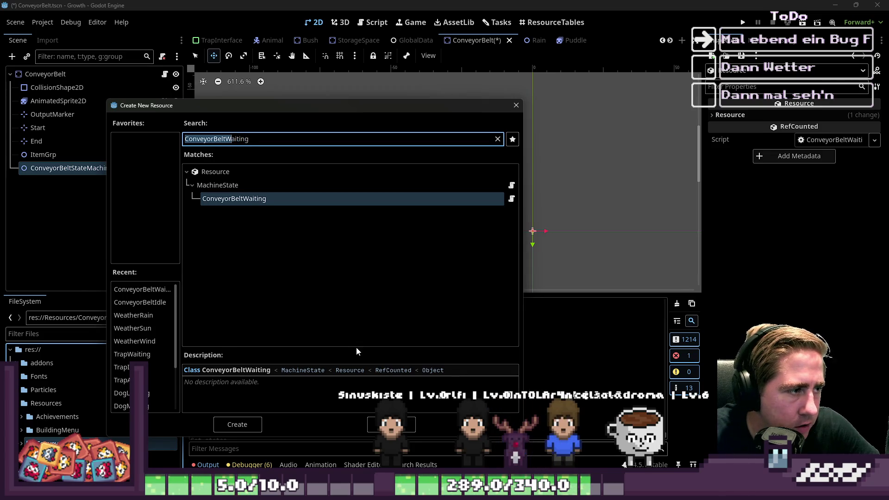
{"action": "key", "text": "Escape"}
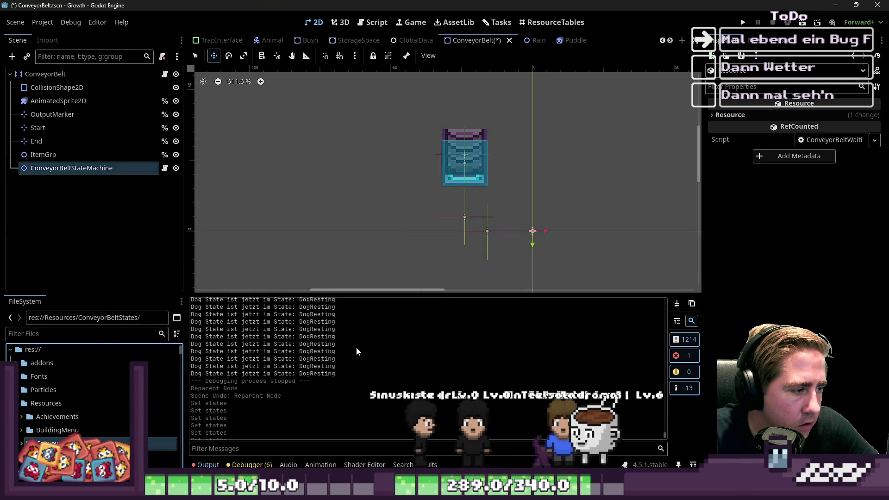
{"action": "right_click", "coordinate": [129, 443]}
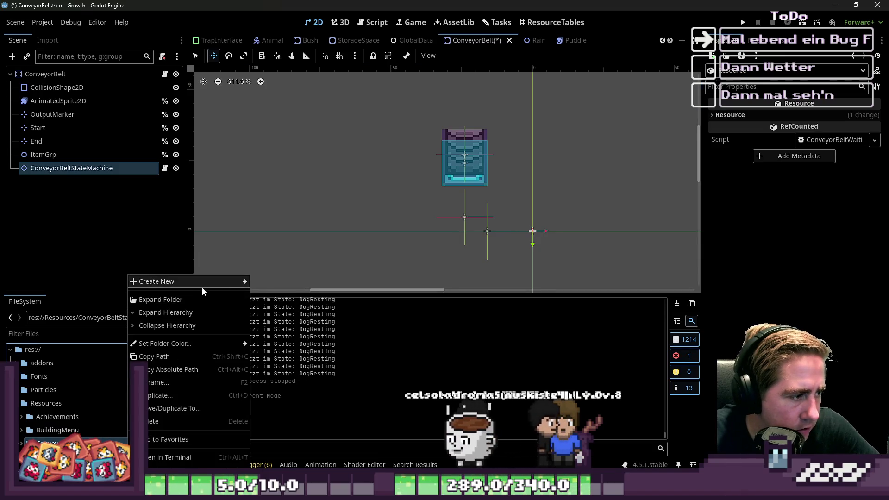
{"action": "left_click", "coordinate": [265, 311]}
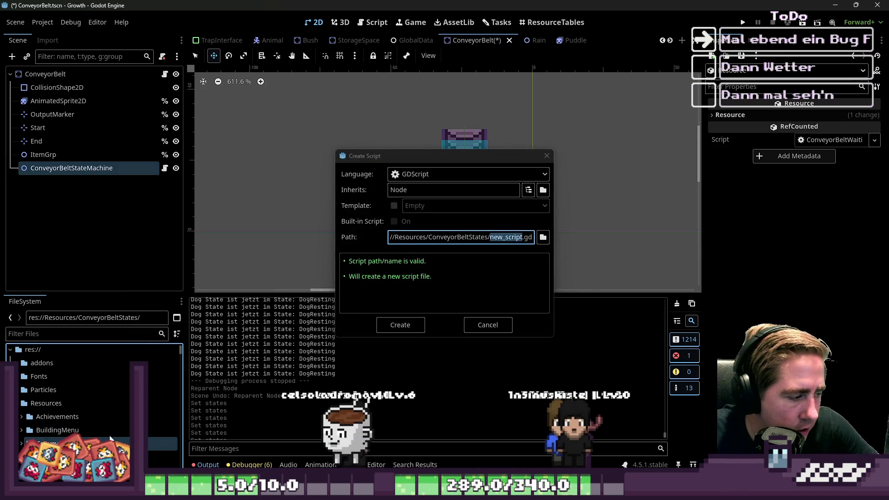
{"action": "key", "text": "Escape"}
Create and save a ConveyorBeltSendItem resource, then save the scene.
{"action": "right_click", "coordinate": [108, 443]}
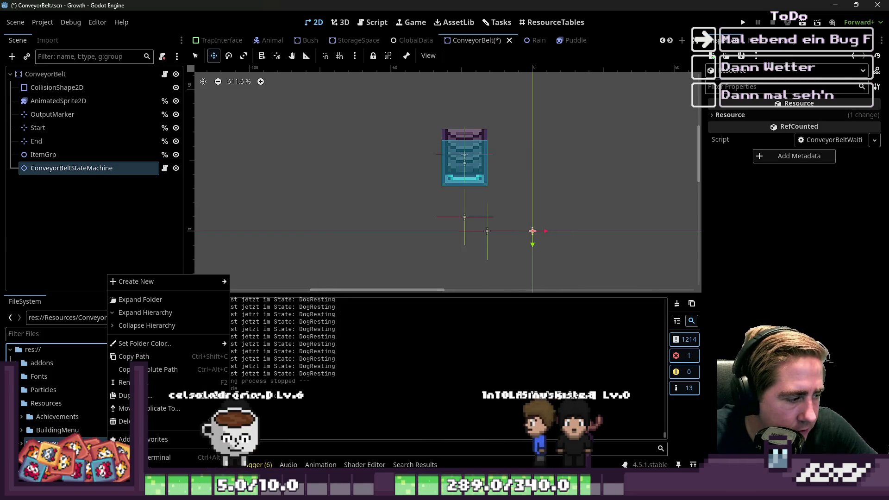
{"action": "mouse_move", "coordinate": [192, 287]}
{"action": "left_click", "coordinate": [255, 320]}
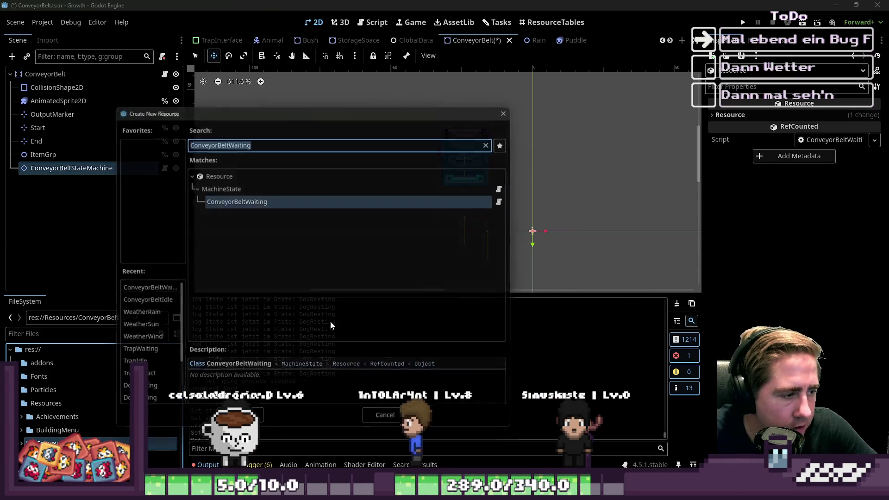
{"action": "key", "text": "shift+Left"}
{"action": "key", "text": "shift+Left"}
{"action": "key", "text": "shift+Left"}
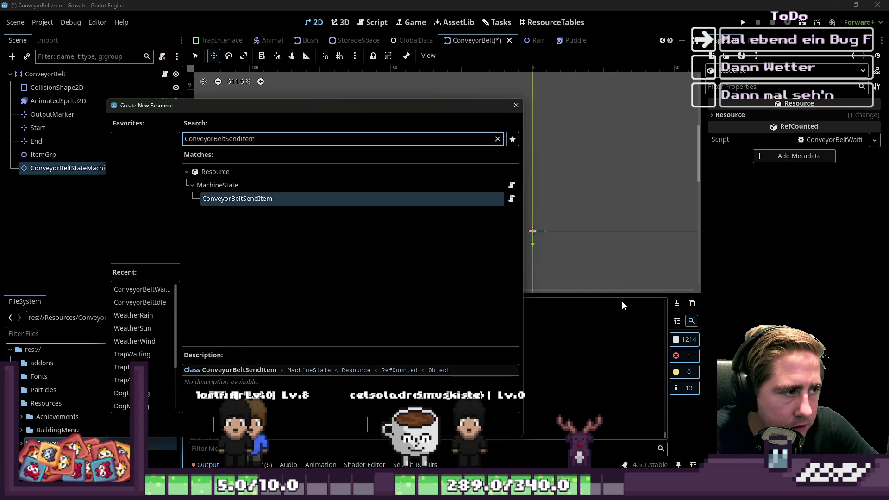
{"action": "key", "text": "Return"}
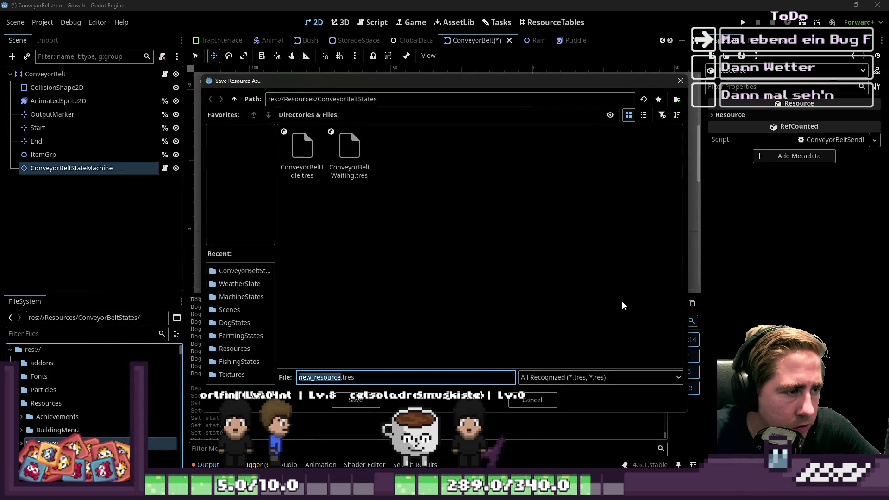
{"action": "key", "text": "Return"}
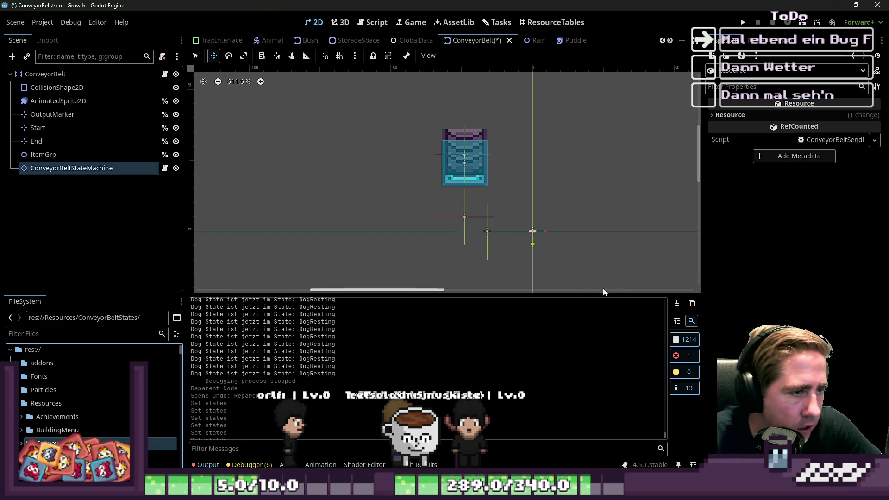
{"action": "key", "text": "ctrl+s"}
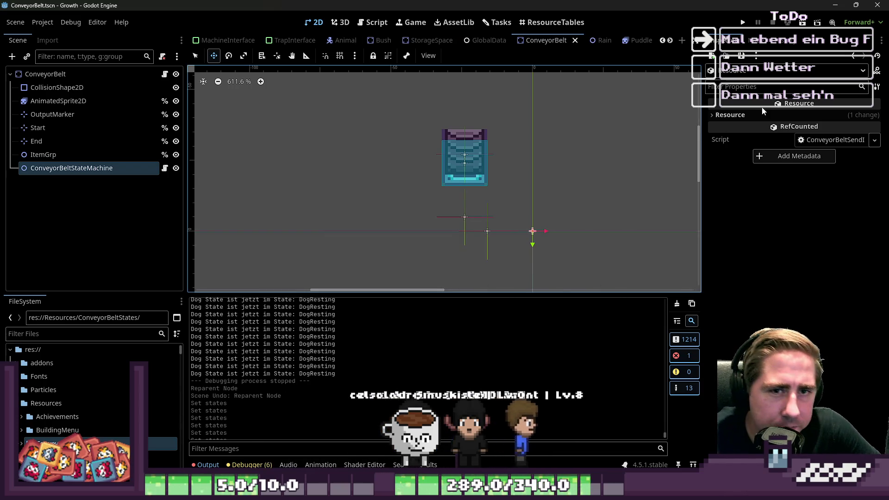
Select ConveyorBeltStateMachine and expand the ConveyorBeltStates folder in FileSystem.
{"action": "left_click", "coordinate": [751, 116]}
{"action": "left_click", "coordinate": [750, 116]}
{"action": "scroll", "coordinate": [429, 234], "scroll_direction": "down", "scroll_amount": 3}
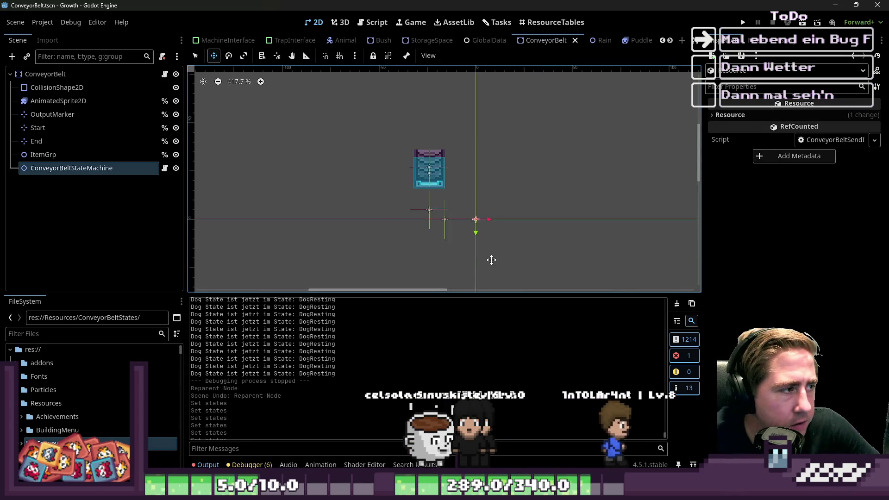
{"action": "left_click", "coordinate": [428, 234]}
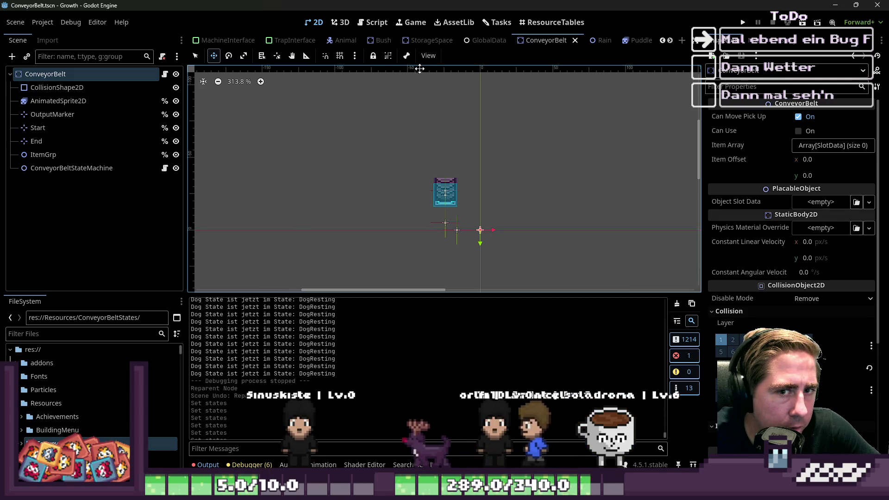
{"action": "left_click", "coordinate": [63, 171]}
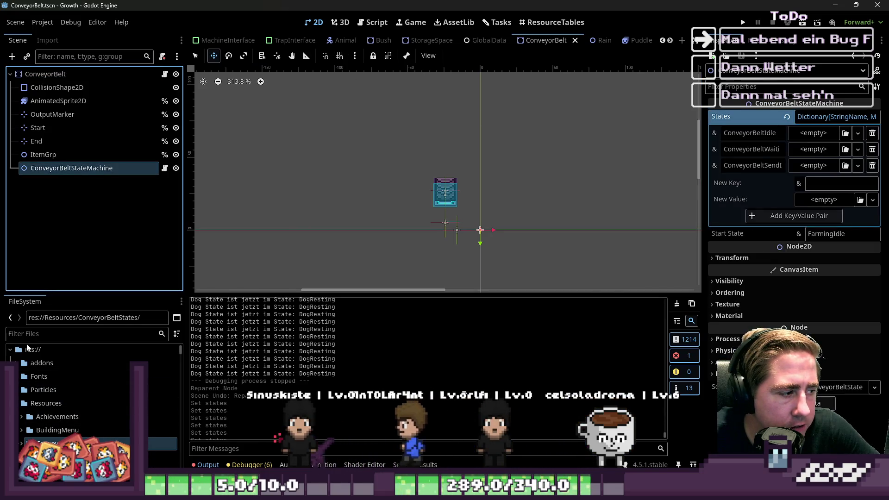
{"action": "left_click", "coordinate": [20, 443]}
{"action": "left_click", "coordinate": [61, 429]}
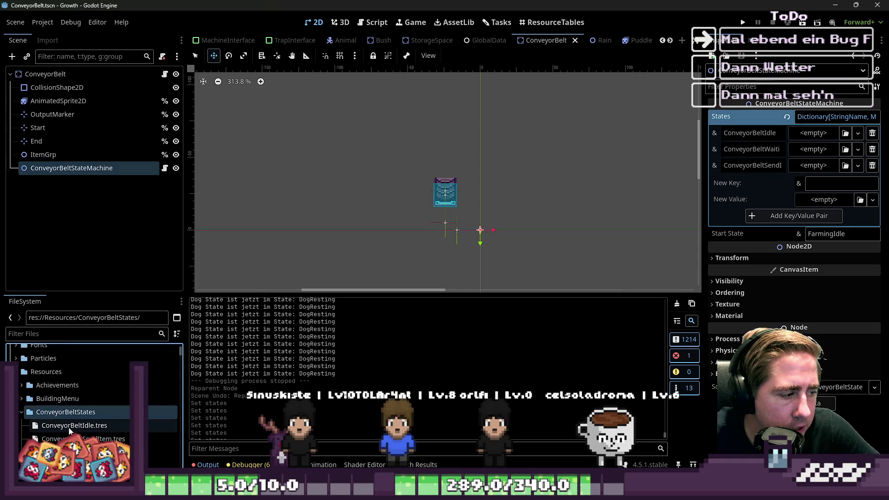
Drag the Idle, SendItem and Waiting .tres files onto their matching States entries.
{"action": "left_click_drag", "start_coordinate": [618, 289], "coordinate": [794, 141]}
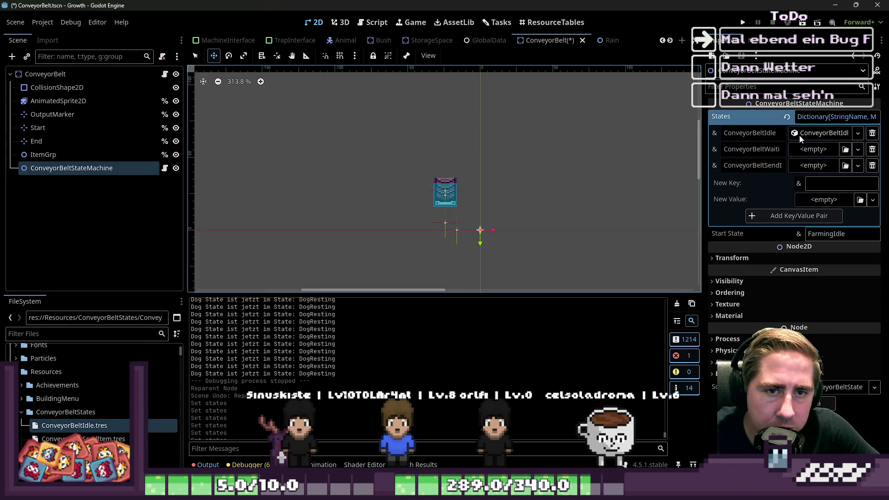
{"action": "mouse_move", "coordinate": [139, 438]}
{"action": "left_mouse_down"}
{"action": "mouse_move", "coordinate": [463, 195]}
{"action": "mouse_move", "coordinate": [857, 225]}
{"action": "left_mouse_up"}
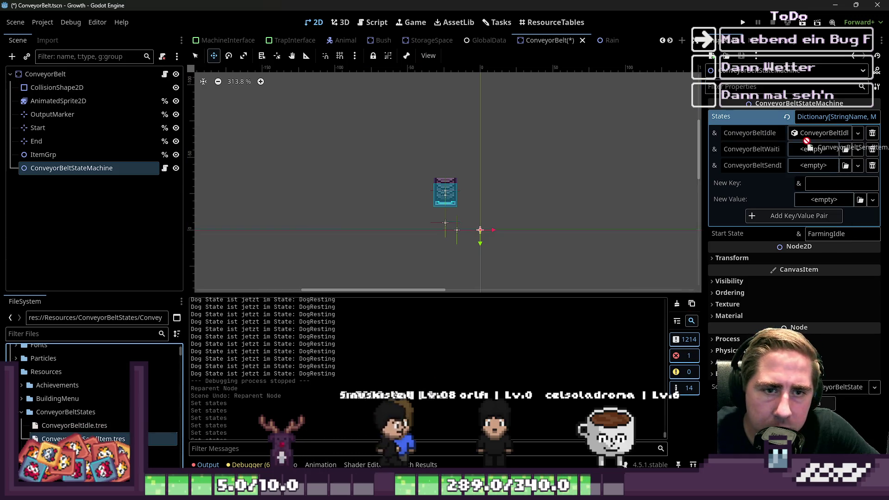
{"action": "left_click_drag", "start_coordinate": [806, 141], "coordinate": [813, 165]}
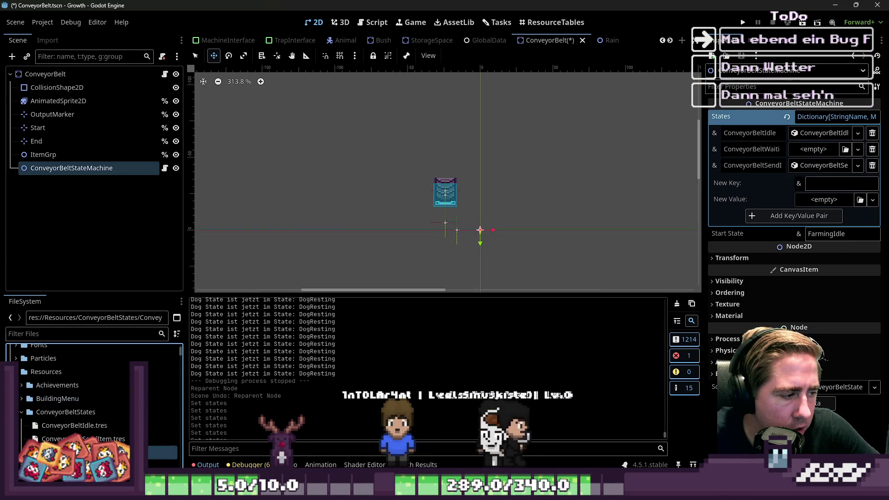
{"action": "left_click_drag", "start_coordinate": [162, 452], "coordinate": [814, 149]}
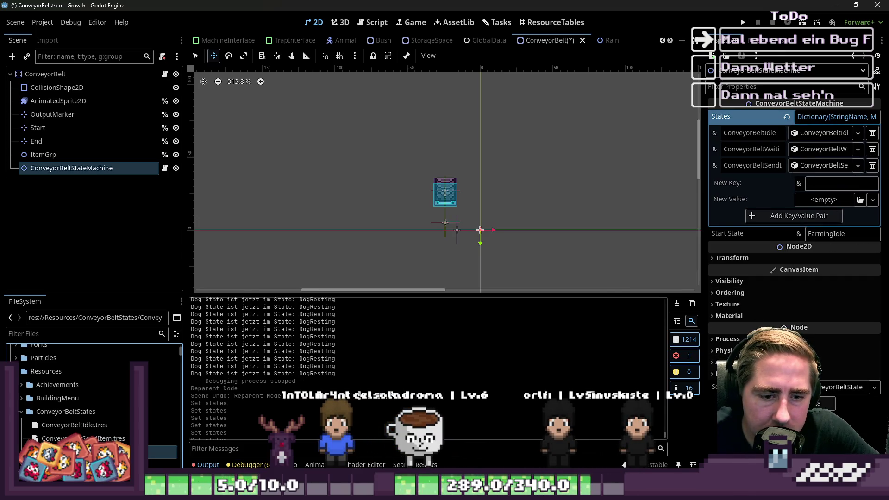
{"action": "key", "text": "ctrl+F3"}
Tick Local to Scene on the ConveyorBeltWaiting and ConveyorBeltSendItem resources and save ConveyorBelt.tscn.
{"action": "left_click", "coordinate": [797, 116]}
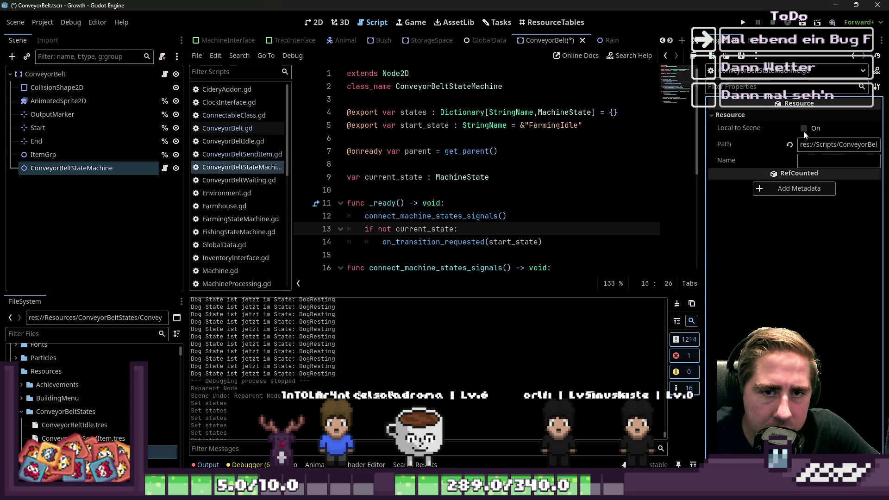
{"action": "left_click", "coordinate": [162, 438]}
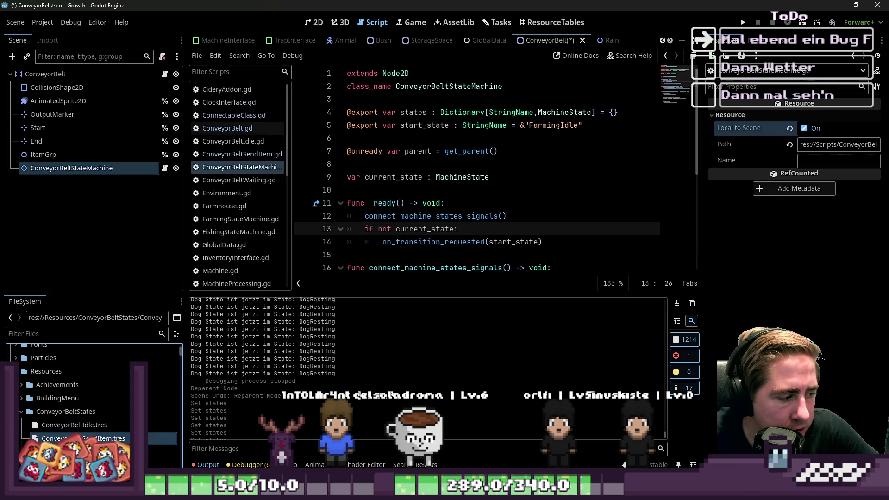
{"action": "left_click", "coordinate": [74, 168]}
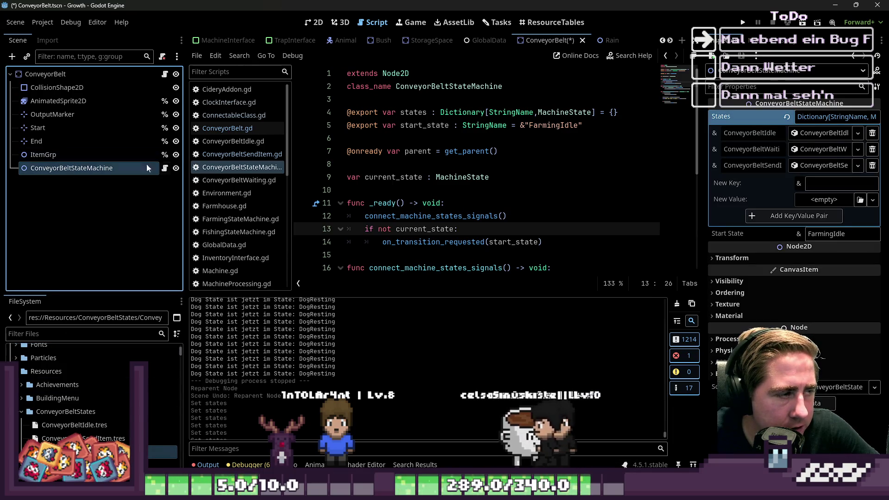
{"action": "left_click", "coordinate": [805, 166]}
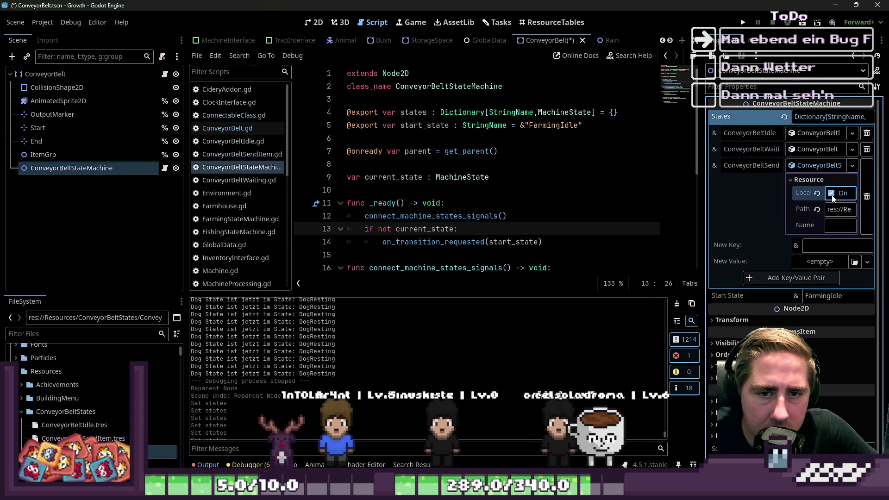
{"action": "left_click", "coordinate": [814, 150]}
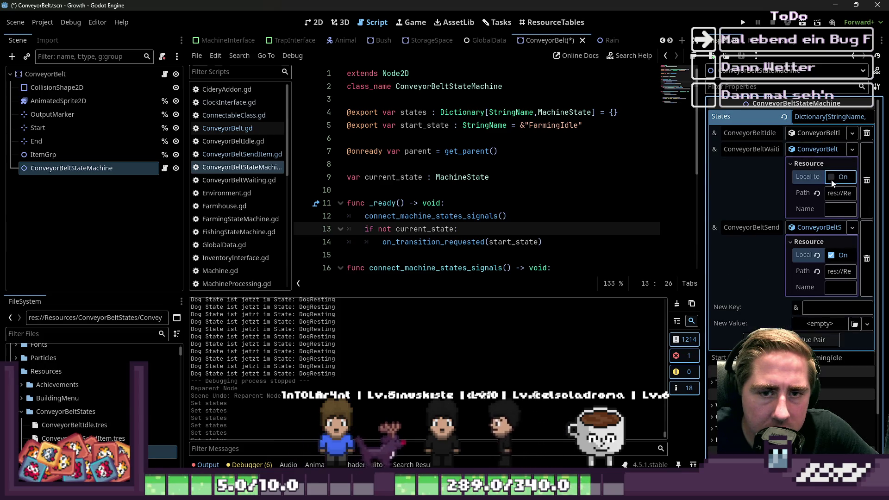
{"action": "left_click", "coordinate": [810, 135]}
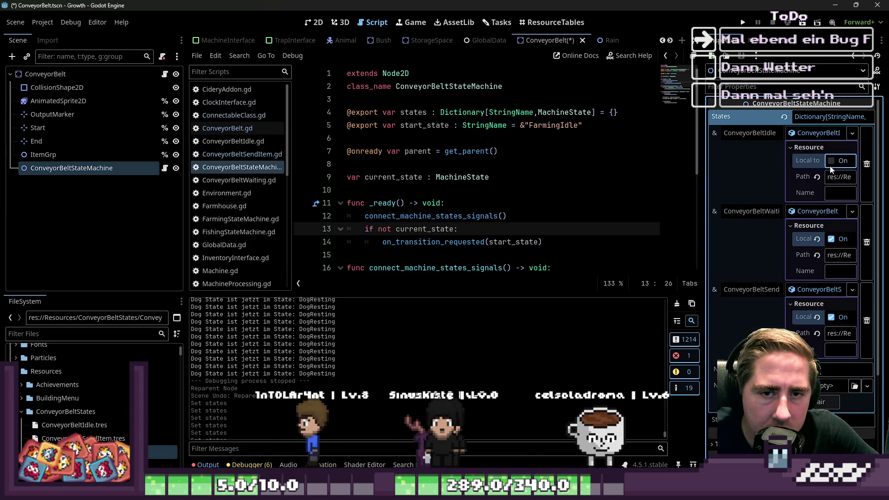
{"action": "left_click", "coordinate": [815, 133]}
{"action": "left_click", "coordinate": [810, 149]}
{"action": "left_click", "coordinate": [807, 165]}
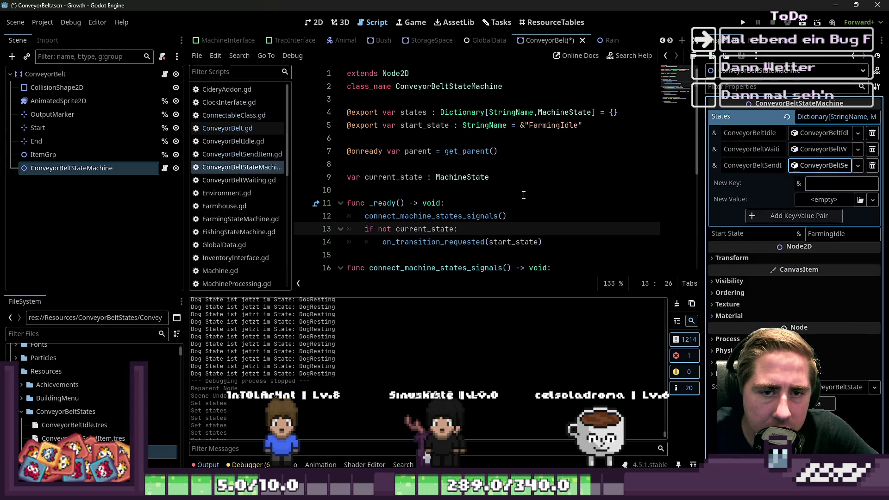
{"action": "left_click", "coordinate": [623, 177]}
{"action": "key", "text": "ctrl+s"}
{"action": "left_click_drag", "start_coordinate": [703, 207], "coordinate": [774, 205]}
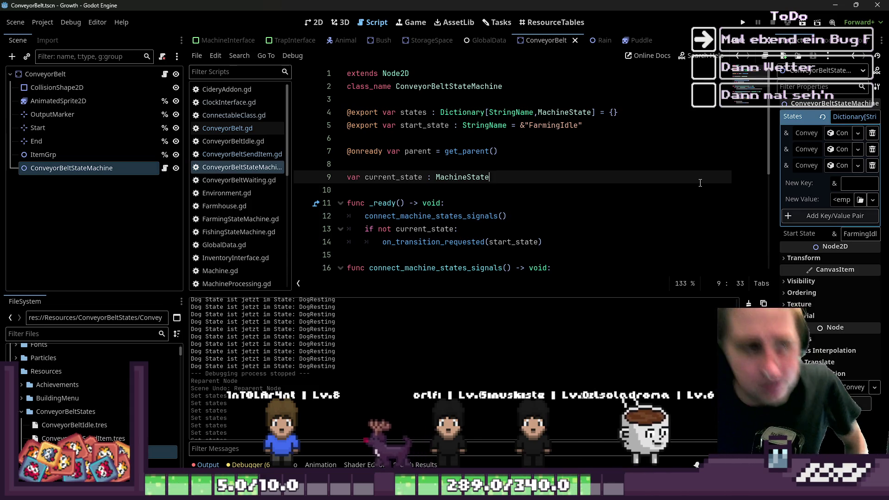
Change the default start_state from FarmingIdle to ConveyorIdle and run the project.
{"action": "left_click", "coordinate": [609, 130]}
{"action": "key", "text": "ctrl+s"}
{"action": "left_click", "coordinate": [564, 112]}
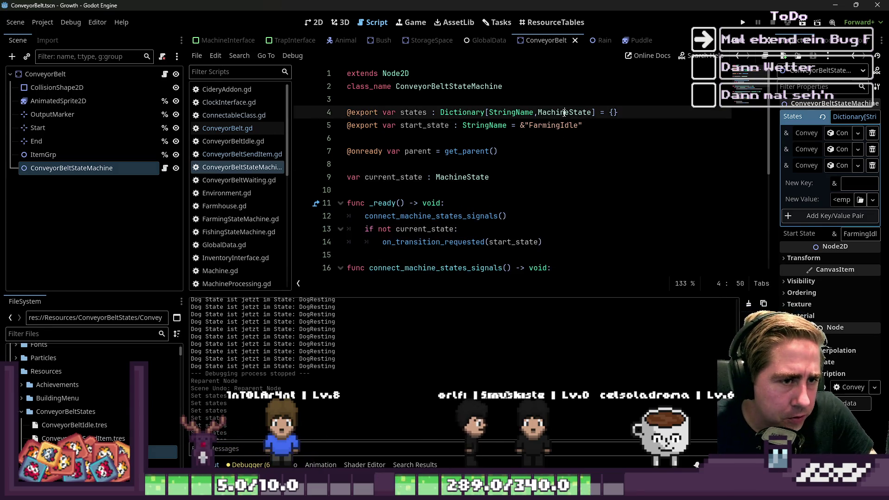
{"action": "left_click", "coordinate": [563, 127]}
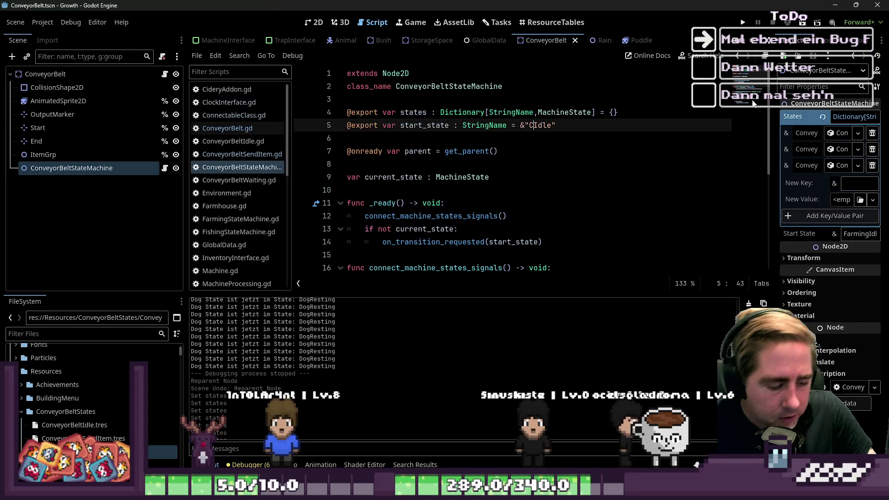
{"action": "type", "text": "onveyor"}
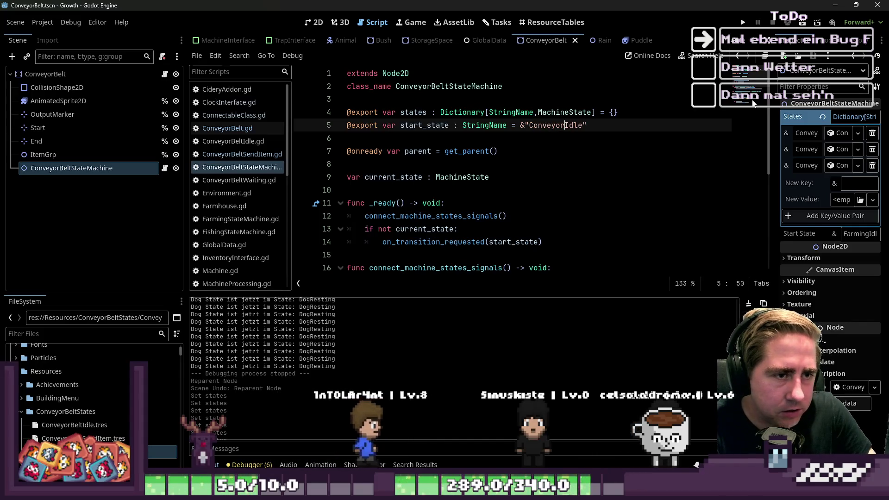
{"action": "left_click", "coordinate": [494, 140]}
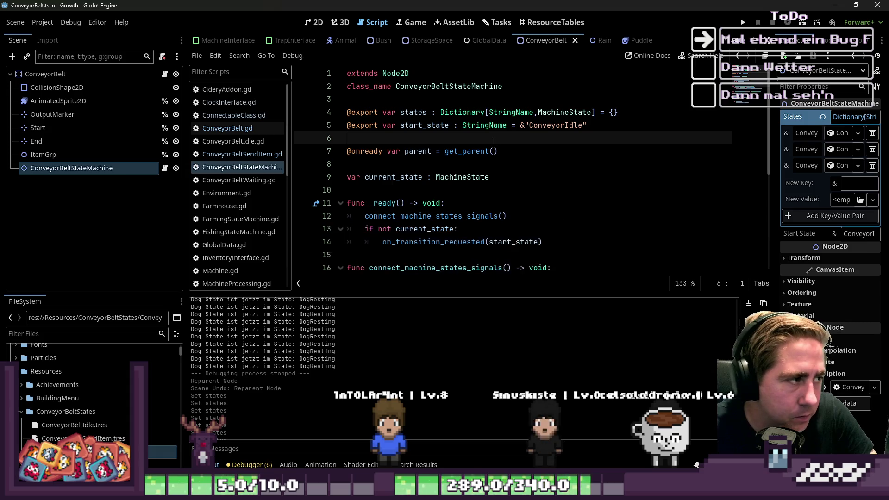
{"action": "left_click", "coordinate": [742, 22]}
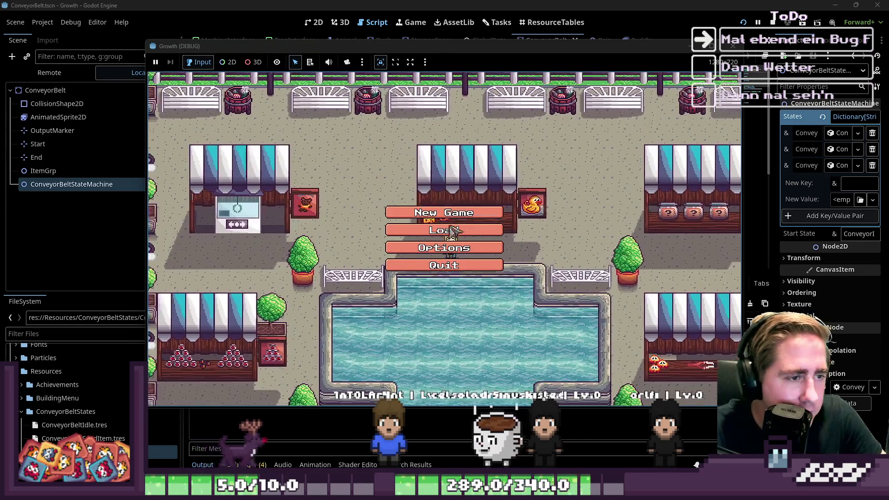
Start a new game as character 'qewd' and take item stacks, including Bees, from the debug inventory.
{"action": "left_click", "coordinate": [446, 210]}
{"action": "type", "text": "qew"}
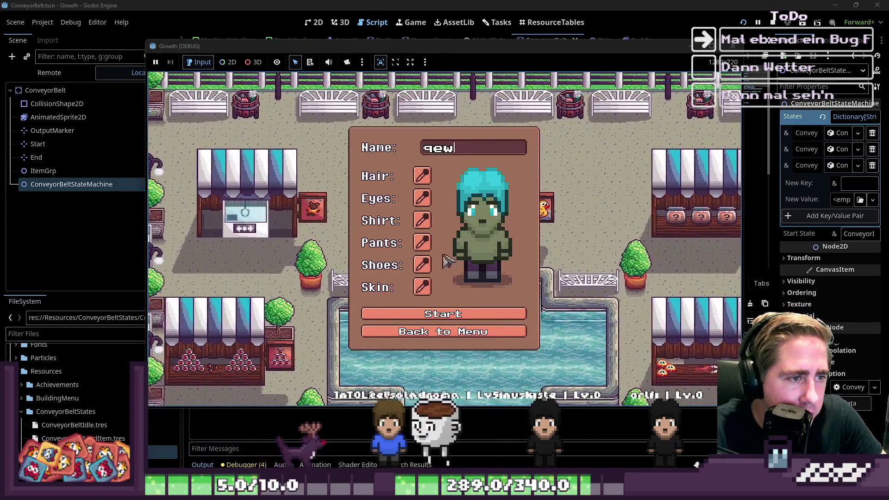
{"action": "type", "text": "d"}
{"action": "left_click", "coordinate": [458, 314]}
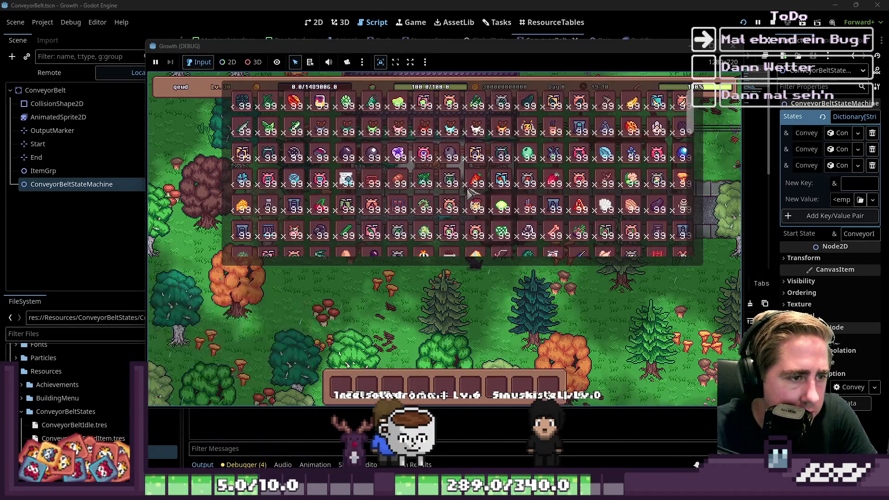
{"action": "left_click_drag", "start_coordinate": [320, 231], "coordinate": [411, 341]}
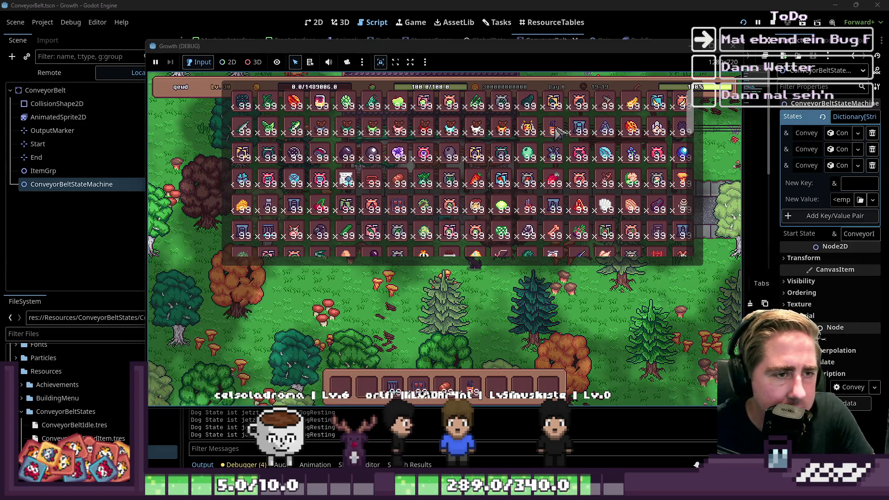
{"action": "mouse_move", "coordinate": [532, 183]}
{"action": "left_mouse_down"}
{"action": "mouse_move", "coordinate": [542, 351]}
{"action": "mouse_move", "coordinate": [533, 291]}
{"action": "left_mouse_up"}
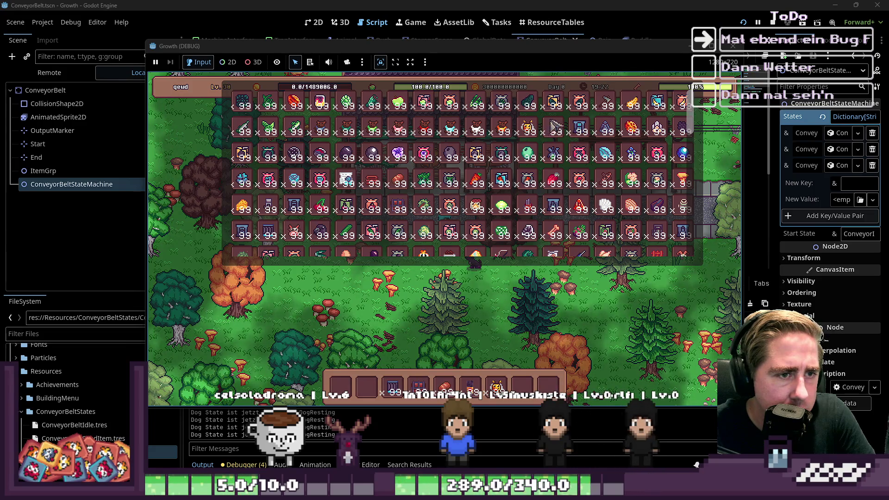
{"action": "key", "text": "Escape"}
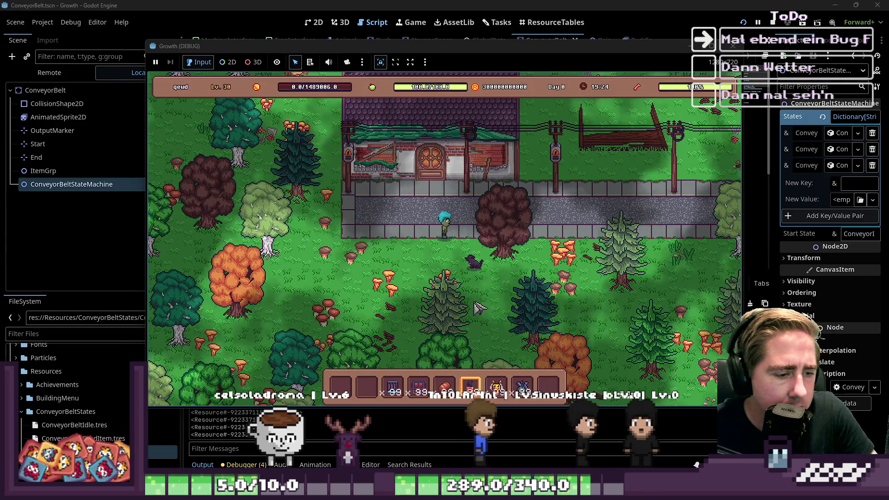
Lay a row of three conveyor belts beside the player, add an item at its left end, and pick up the bee stack.
{"action": "key", "text": "3"}
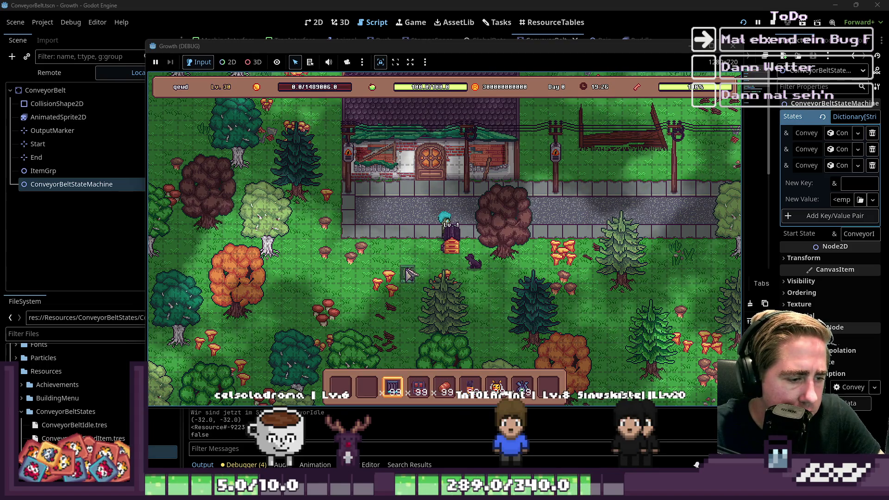
{"action": "left_click", "coordinate": [431, 250]}
{"action": "left_click", "coordinate": [425, 245]}
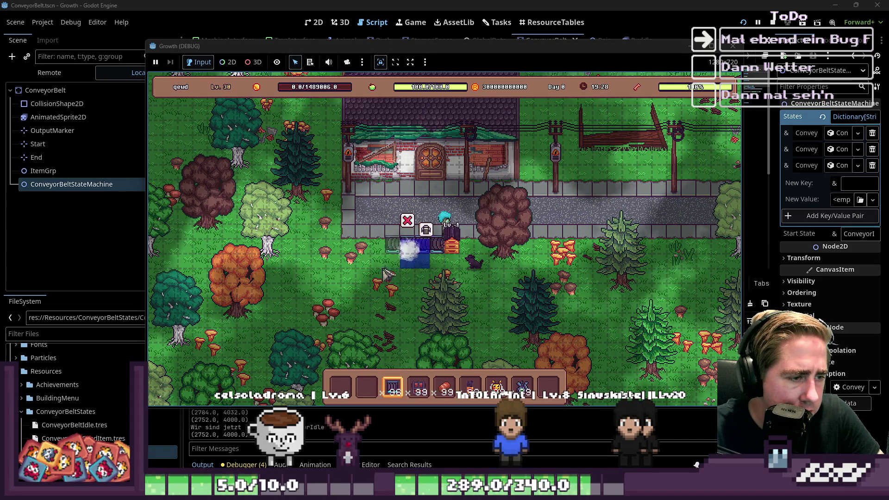
{"action": "left_click", "coordinate": [407, 246]}
{"action": "key", "text": "4"}
{"action": "key", "text": "w"}
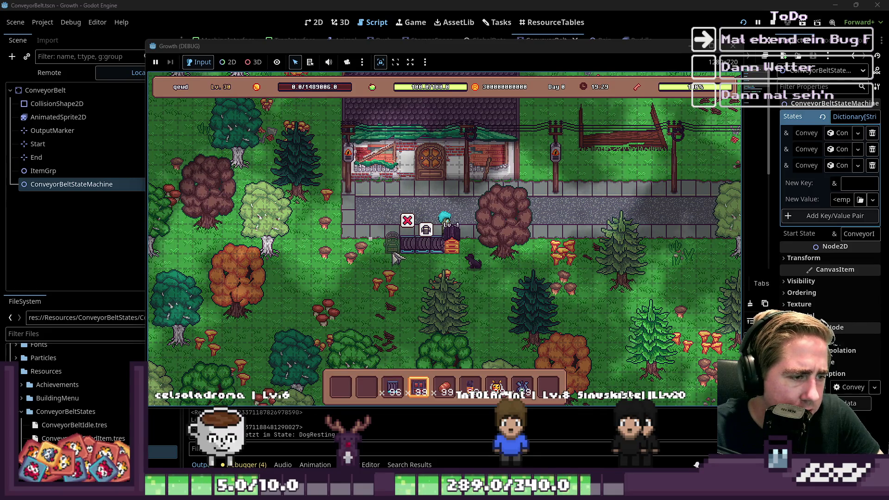
{"action": "left_click", "coordinate": [394, 257]}
{"action": "key", "text": "2"}
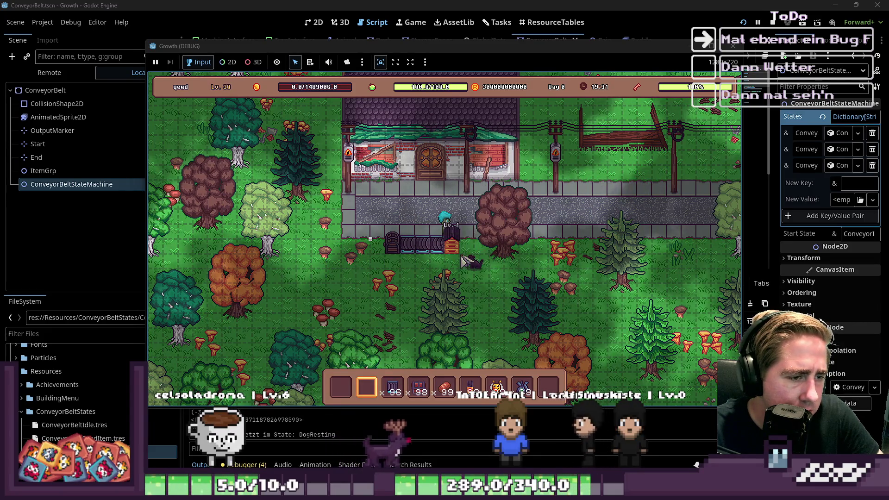
{"action": "mouse_move", "coordinate": [494, 366]}
{"action": "left_click", "coordinate": [496, 384]}
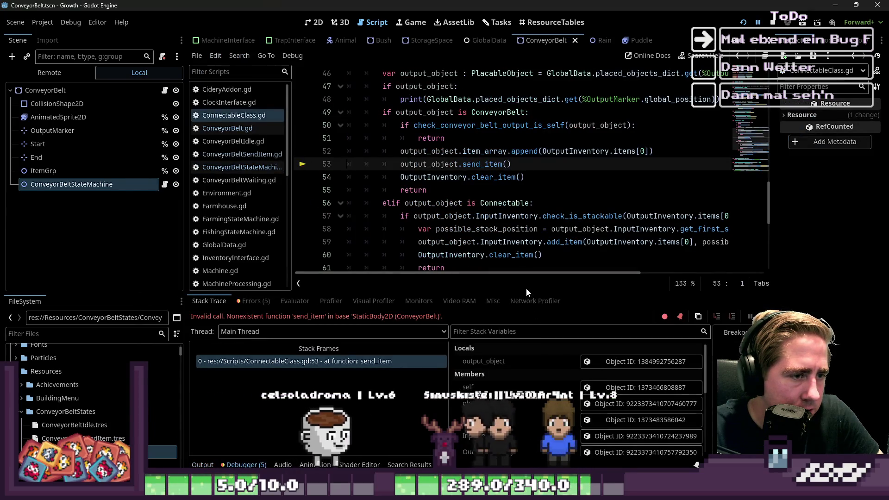
Delete the output_object.send_item() call on line 53 of ConnectableClass.gd.
{"action": "scroll", "coordinate": [537, 189], "scroll_direction": "up", "scroll_amount": 13}
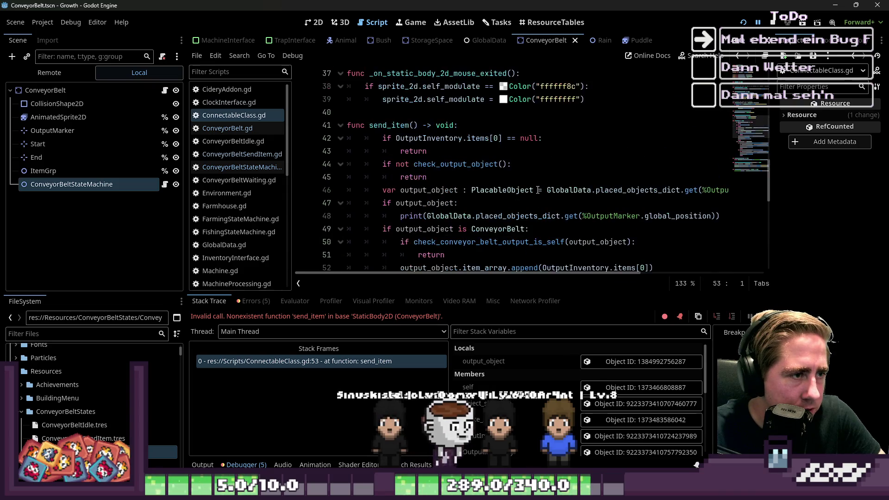
{"action": "scroll", "coordinate": [537, 185], "scroll_direction": "down", "scroll_amount": 12}
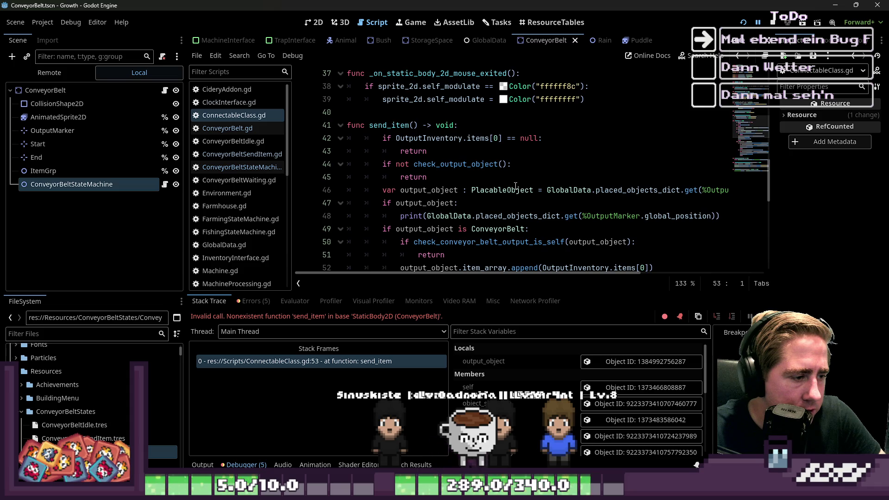
{"action": "scroll", "coordinate": [504, 189], "scroll_direction": "up", "scroll_amount": 10}
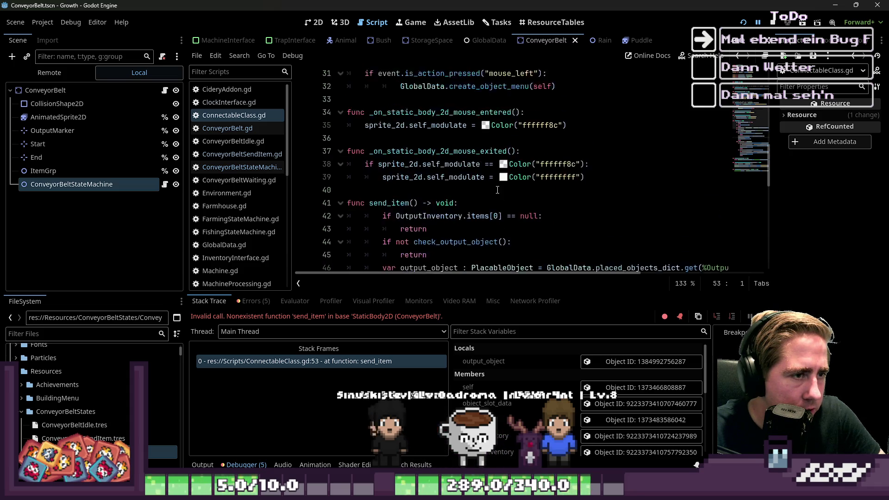
{"action": "scroll", "coordinate": [497, 190], "scroll_direction": "down", "scroll_amount": 12}
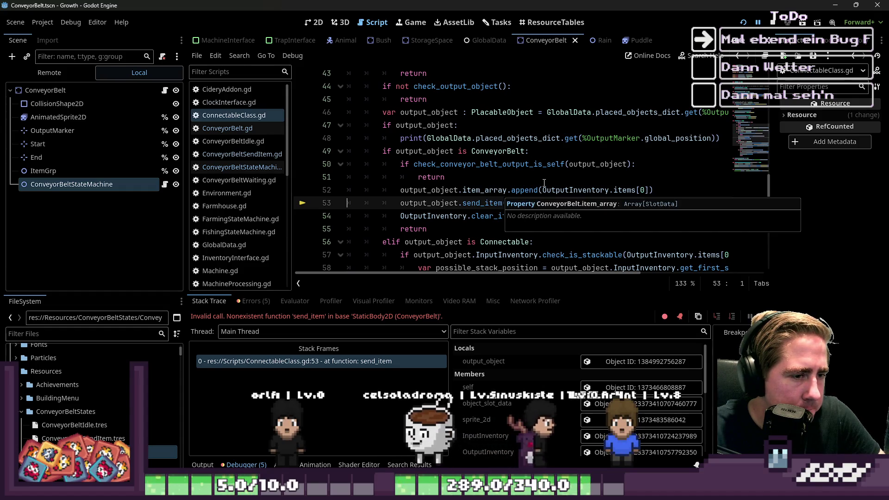
{"action": "left_click_drag", "start_coordinate": [511, 202], "coordinate": [298, 209]}
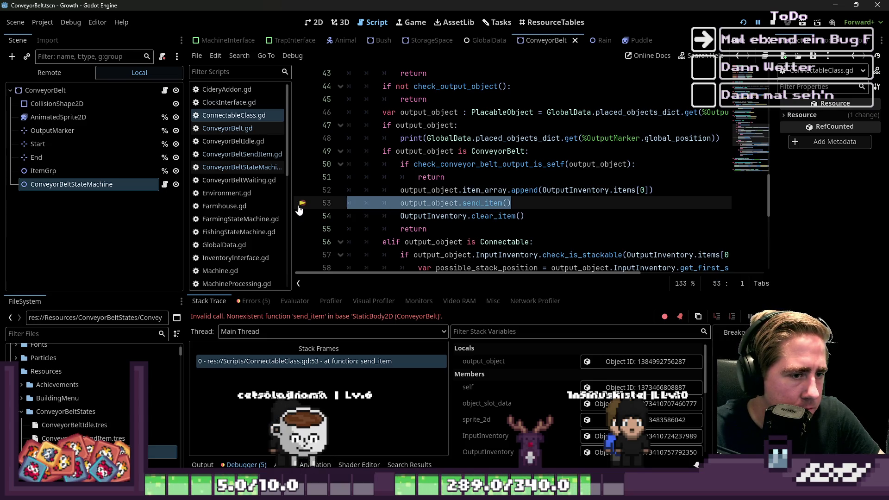
{"action": "scroll", "coordinate": [552, 202], "scroll_direction": "up", "scroll_amount": 3}
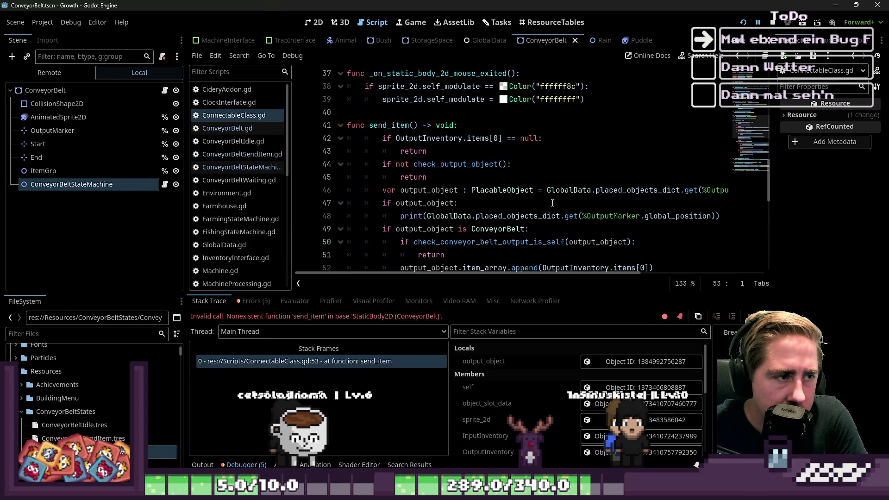
{"action": "scroll", "coordinate": [552, 203], "scroll_direction": "down", "scroll_amount": 3}
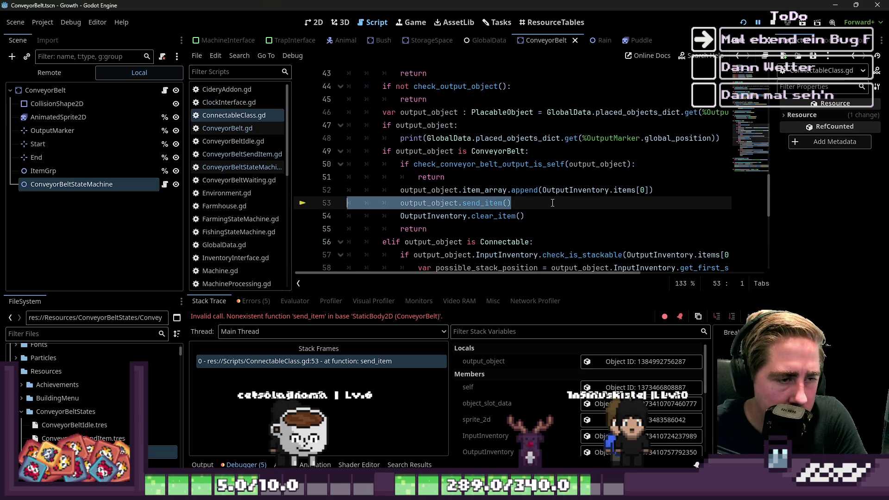
{"action": "key", "text": "BackSpace"}
{"action": "key", "text": "BackSpace"}
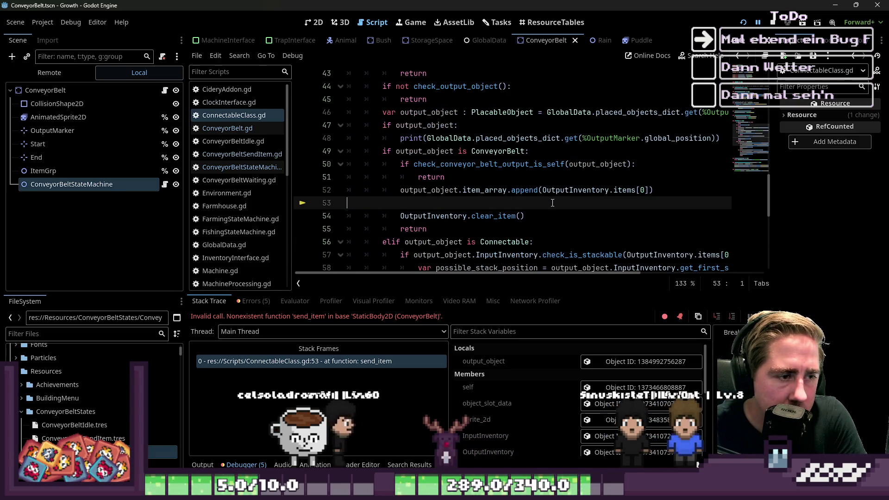
{"action": "scroll", "coordinate": [536, 201], "scroll_direction": "up", "scroll_amount": 3}
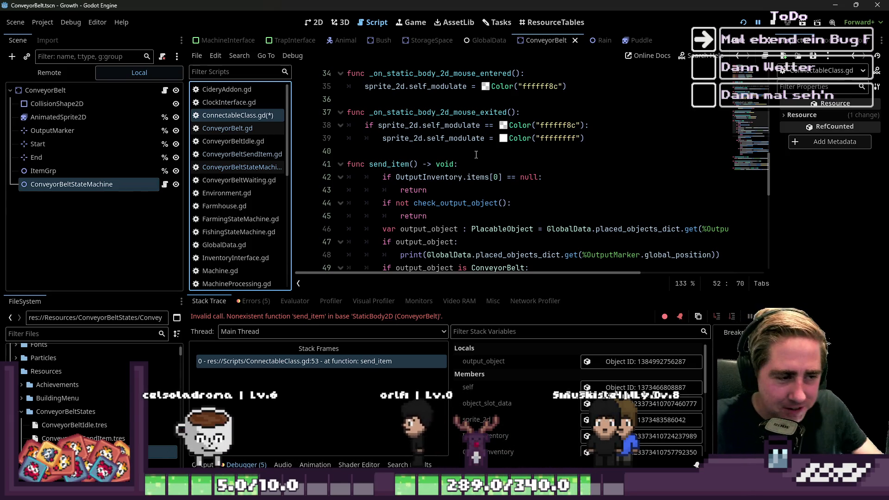
{"action": "left_click", "coordinate": [455, 156]}
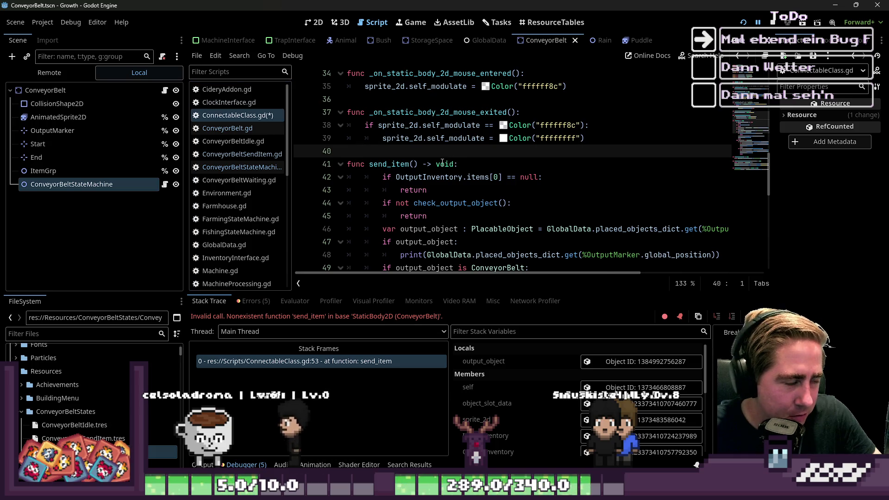
{"action": "scroll", "coordinate": [442, 162], "scroll_direction": "down", "scroll_amount": 1}
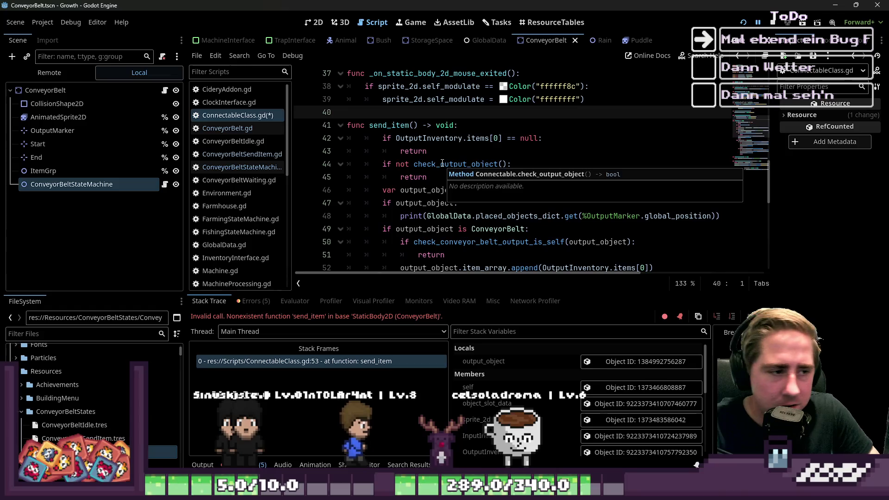
{"action": "key", "text": "Down"}
{"action": "key", "text": "Down"}
{"action": "key", "text": "Down"}
{"action": "key", "text": "End"}
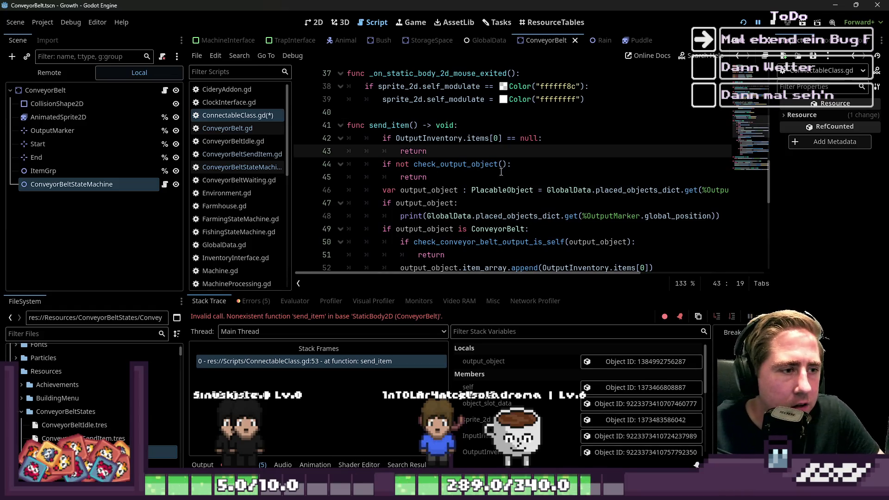
{"action": "scroll", "coordinate": [484, 175], "scroll_direction": "down", "scroll_amount": 3}
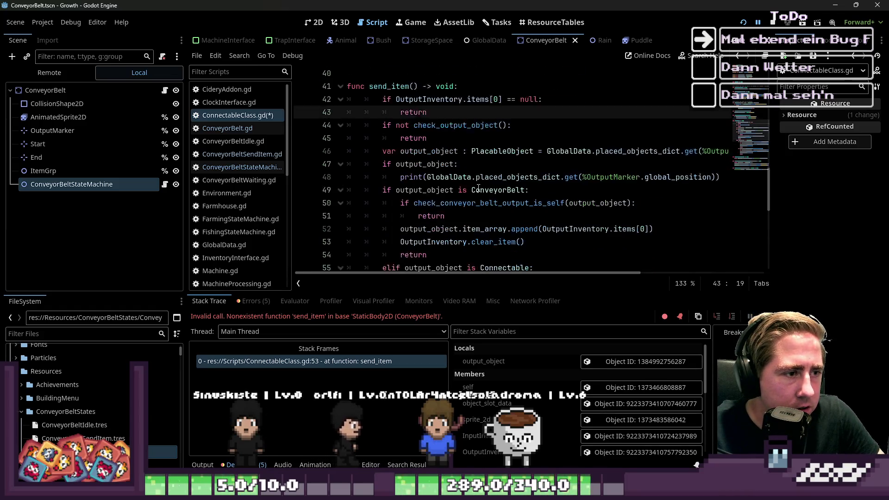
{"action": "scroll", "coordinate": [467, 135], "scroll_direction": "up", "scroll_amount": 3}
{"action": "double_click", "coordinate": [401, 125]}
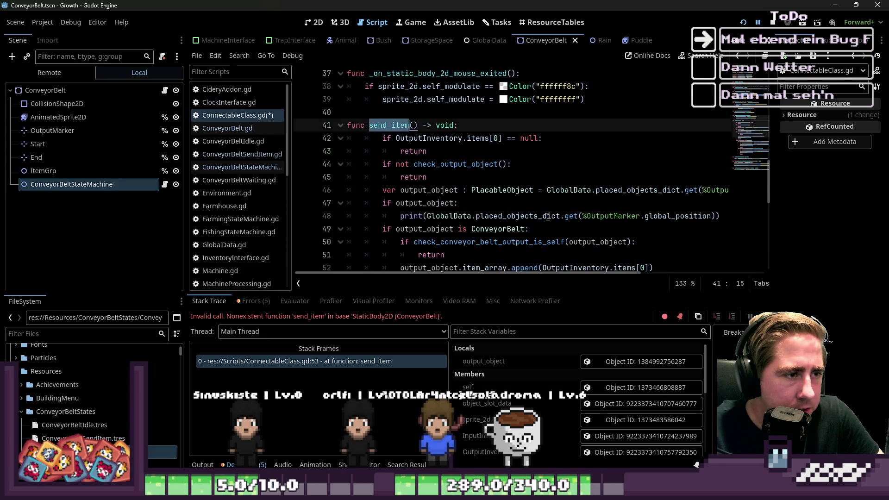
{"action": "scroll", "coordinate": [522, 223], "scroll_direction": "down", "scroll_amount": 3}
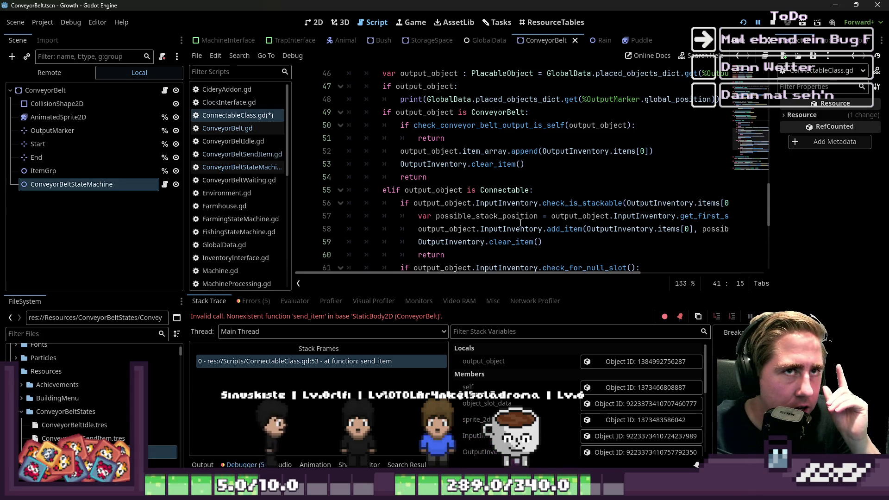
{"action": "scroll", "coordinate": [520, 222], "scroll_direction": "down", "scroll_amount": 1}
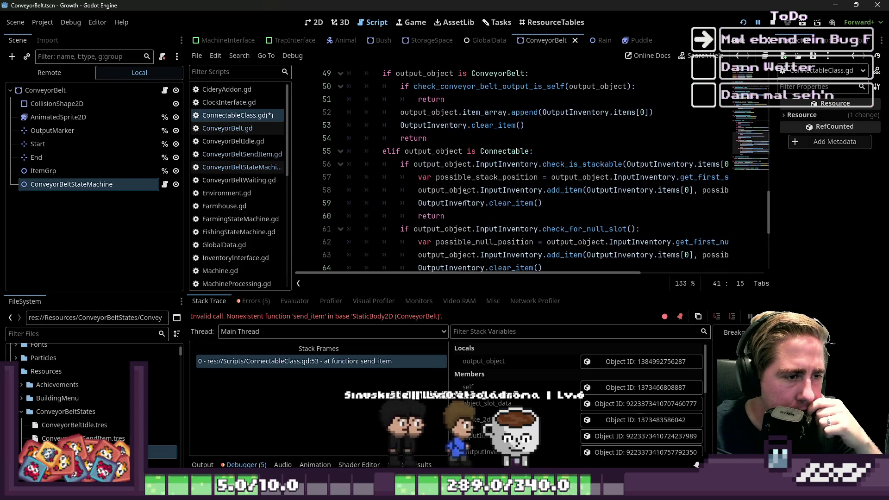
{"action": "mouse_move", "coordinate": [465, 197]}
{"action": "scroll", "coordinate": [467, 195], "scroll_direction": "down", "scroll_amount": 1}
{"action": "scroll", "coordinate": [482, 139], "scroll_direction": "up", "scroll_amount": 2}
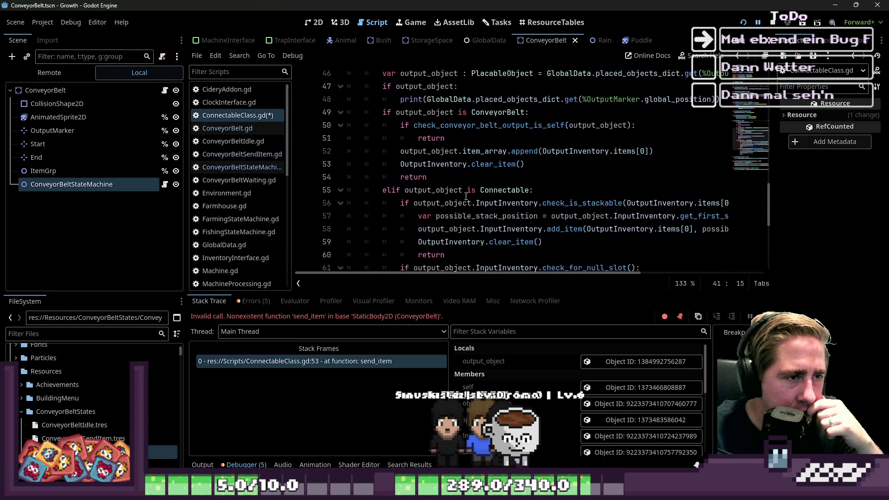
{"action": "double_click", "coordinate": [487, 114]}
{"action": "double_click", "coordinate": [504, 126]}
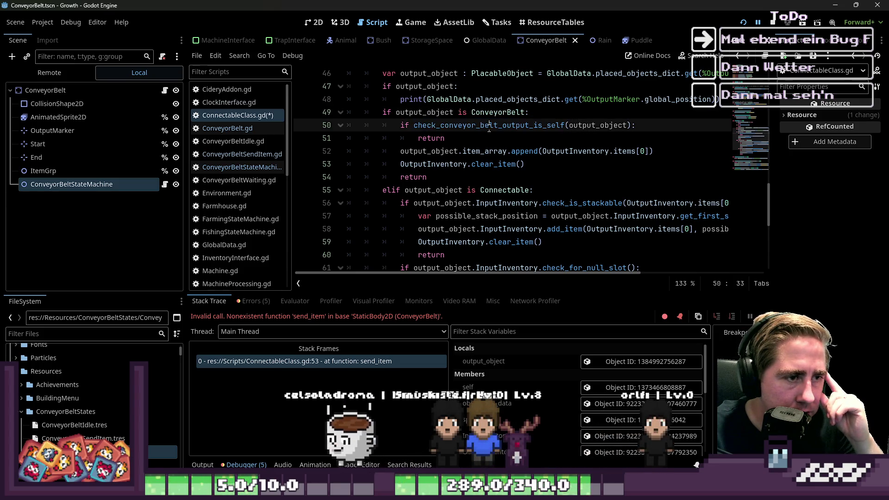
{"action": "left_click", "coordinate": [535, 126]}
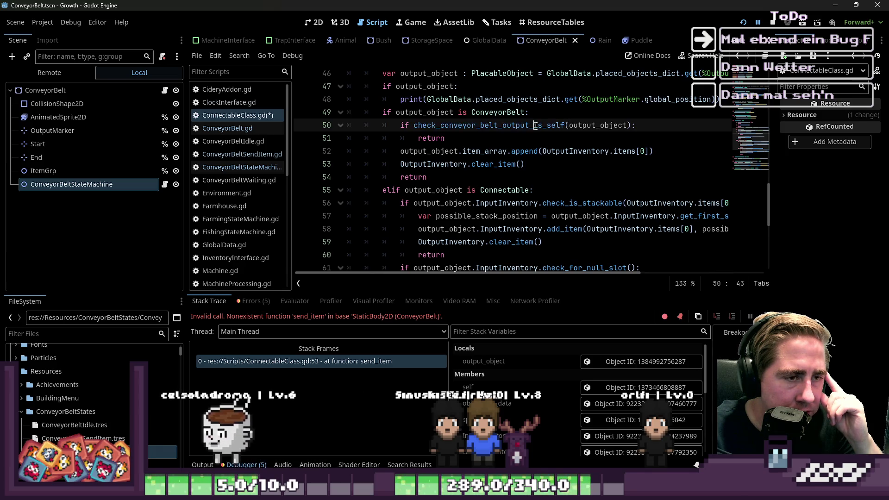
{"action": "double_click", "coordinate": [540, 126]}
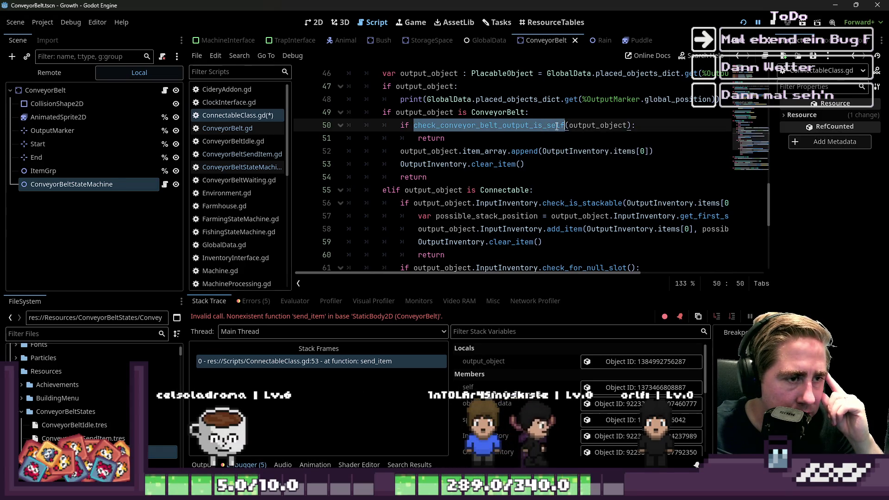
{"action": "left_click", "coordinate": [557, 130]}
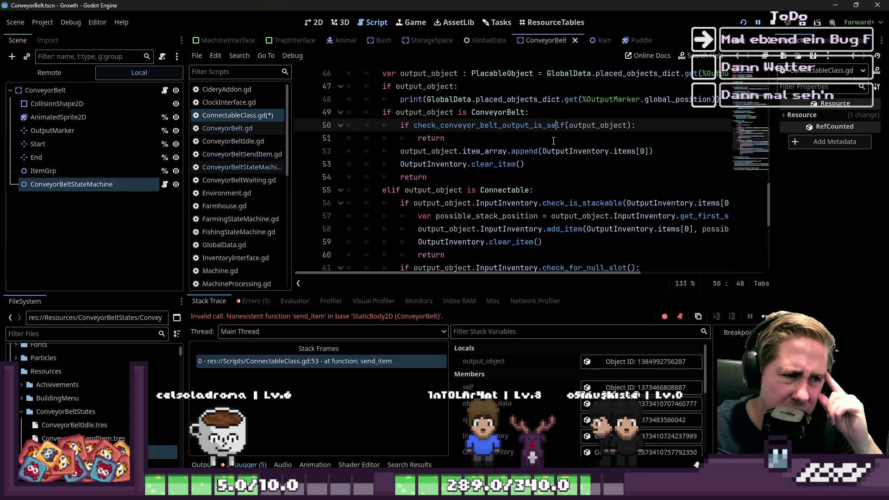
{"action": "left_click", "coordinate": [506, 126]}
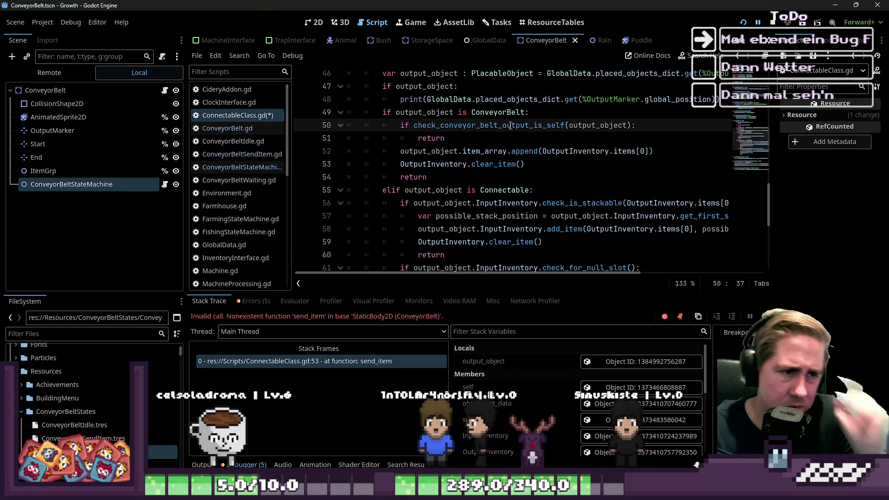
{"action": "left_click", "coordinate": [498, 127], "text": "ctrl"}
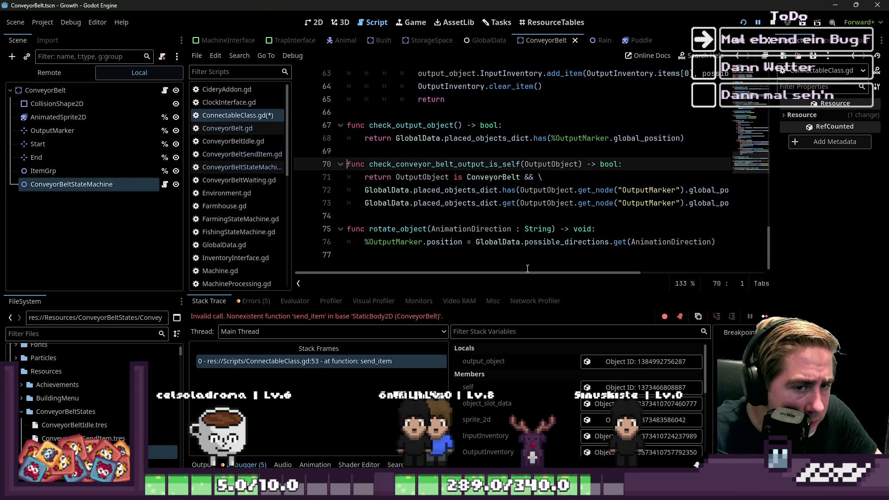
{"action": "mouse_move", "coordinate": [530, 272]}
{"action": "left_mouse_down"}
{"action": "mouse_move", "coordinate": [579, 282]}
{"action": "mouse_move", "coordinate": [475, 285]}
{"action": "mouse_move", "coordinate": [546, 284]}
{"action": "mouse_move", "coordinate": [526, 282]}
{"action": "left_mouse_up"}
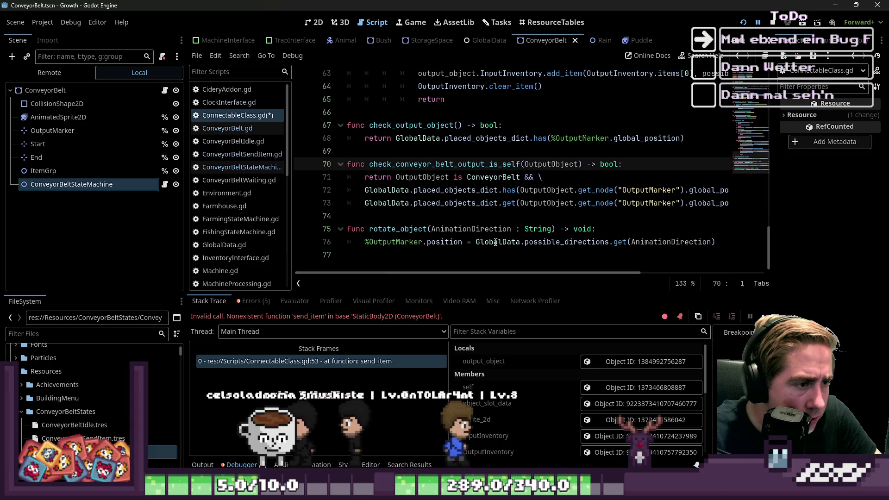
{"action": "scroll", "coordinate": [495, 242], "scroll_direction": "up", "scroll_amount": 8}
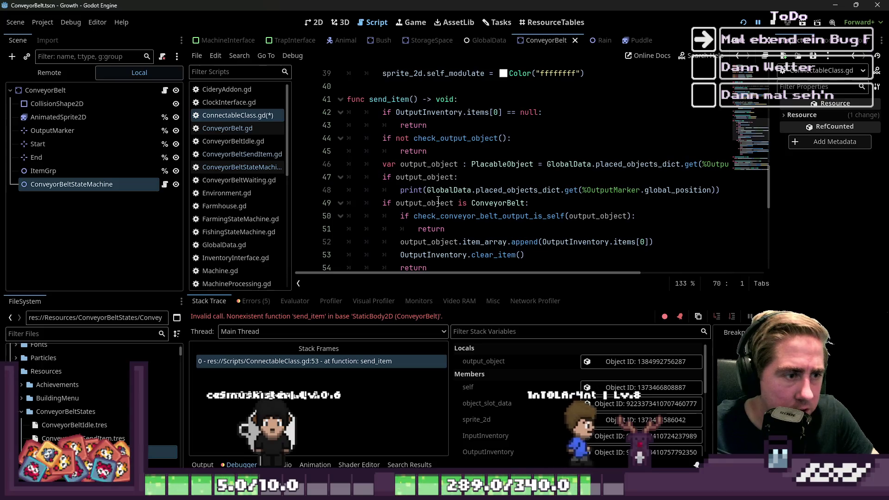
{"action": "mouse_move", "coordinate": [438, 198]}
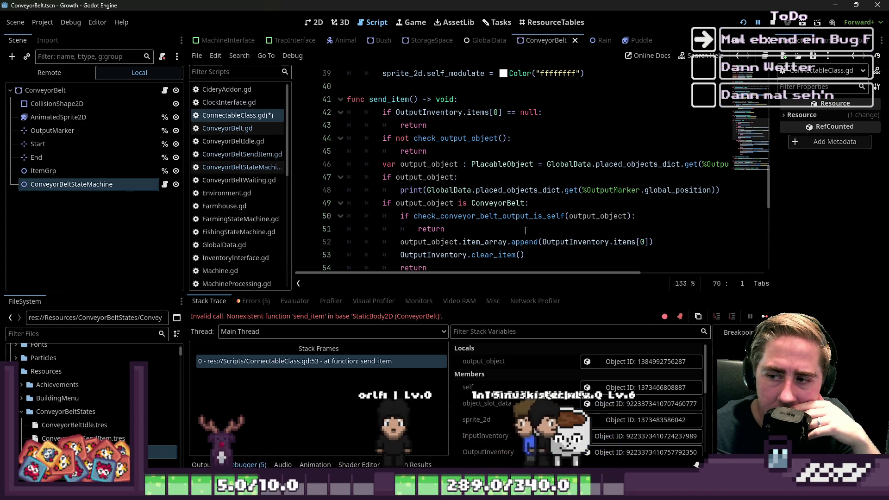
{"action": "mouse_move", "coordinate": [538, 214]}
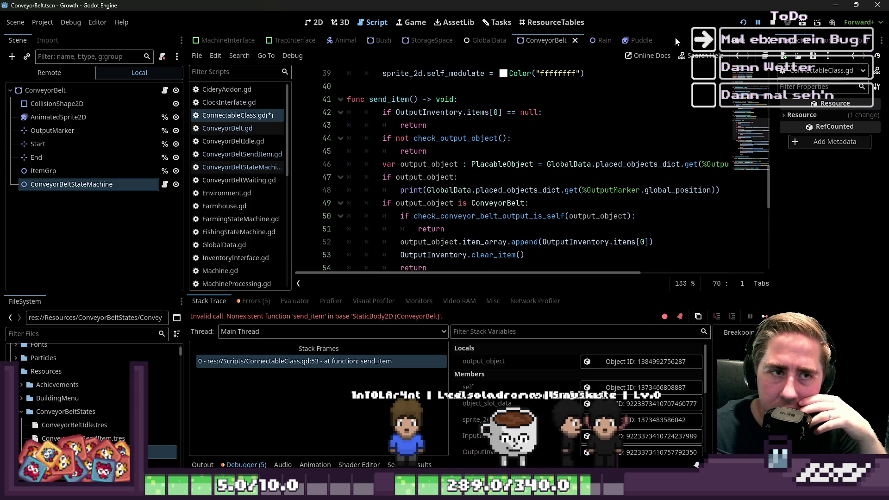
{"action": "left_click", "coordinate": [653, 56]}
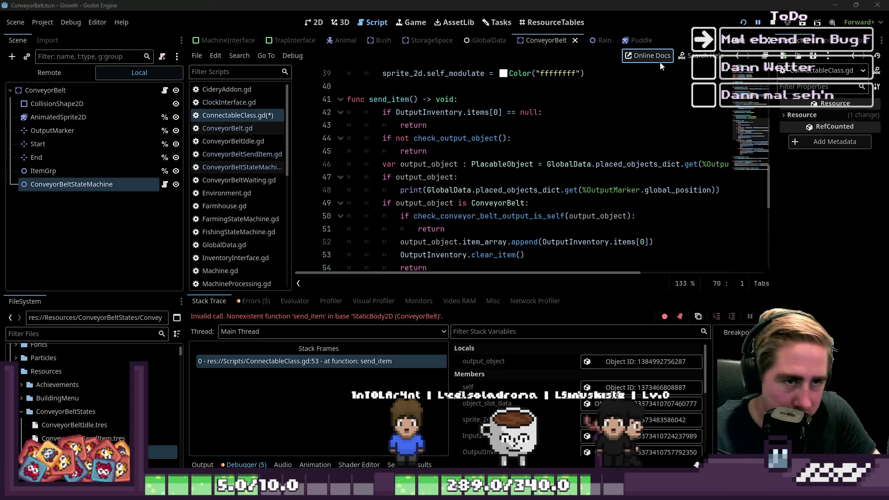
Search the help for 'Dictionary' and bring up the Dictionary class reference.
{"action": "left_click", "coordinate": [696, 56]}
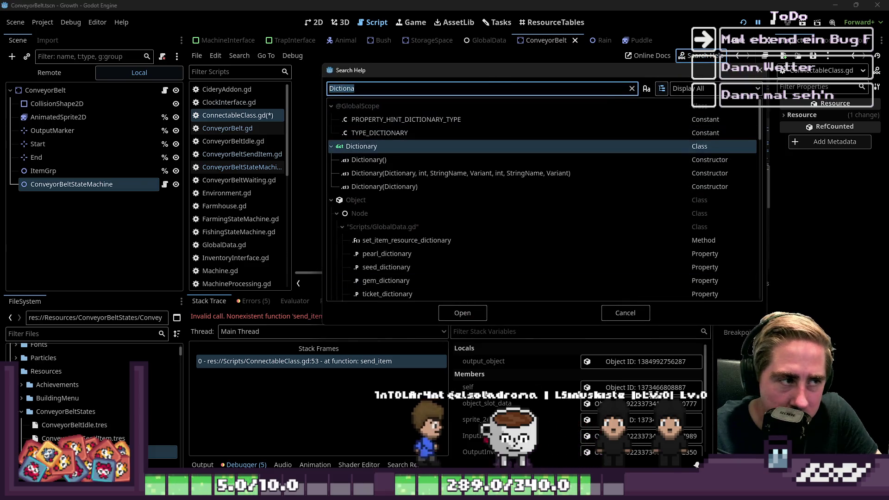
{"action": "left_click_drag", "start_coordinate": [455, 68], "coordinate": [408, 119]}
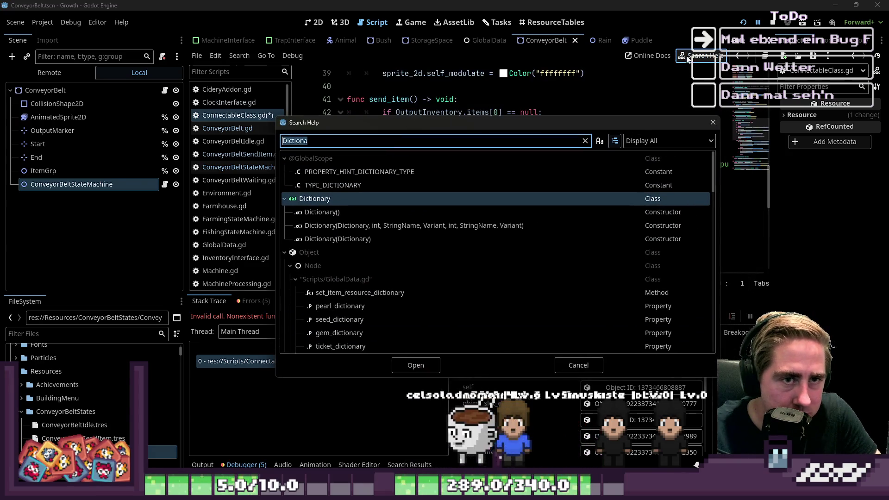
{"action": "double_click", "coordinate": [364, 212]}
Scroll through the Dictionary class reference page to read its methods.
{"action": "scroll", "coordinate": [422, 190], "scroll_direction": "down", "scroll_amount": 4}
{"action": "scroll", "coordinate": [423, 189], "scroll_direction": "up", "scroll_amount": 4}
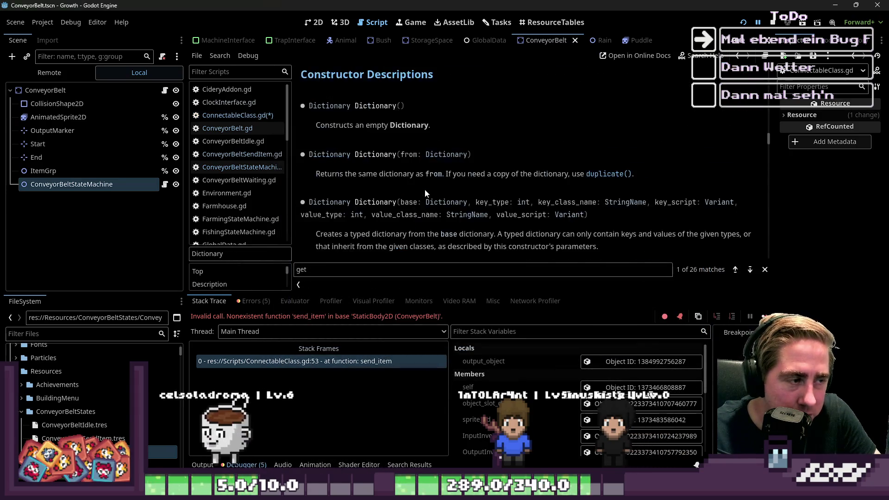
{"action": "scroll", "coordinate": [424, 188], "scroll_direction": "down", "scroll_amount": 10}
{"action": "scroll", "coordinate": [424, 188], "scroll_direction": "down", "scroll_amount": 5}
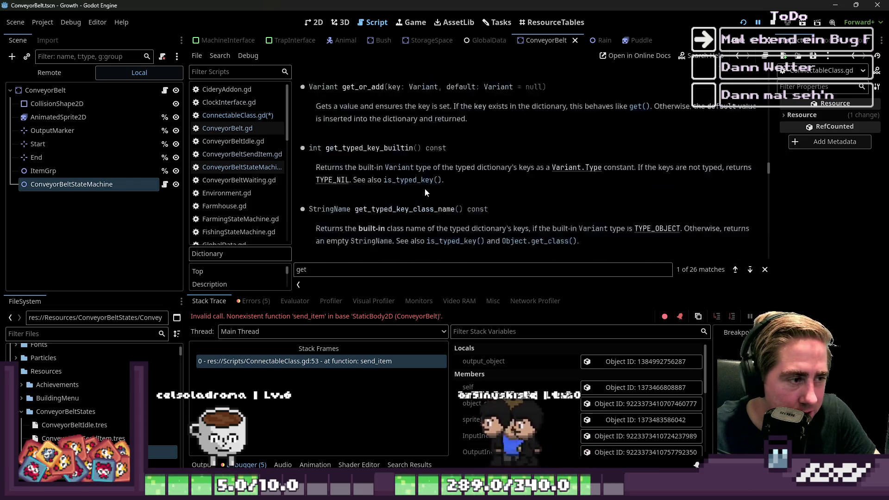
{"action": "scroll", "coordinate": [451, 150], "scroll_direction": "up", "scroll_amount": 15}
{"action": "scroll", "coordinate": [451, 150], "scroll_direction": "up", "scroll_amount": 12}
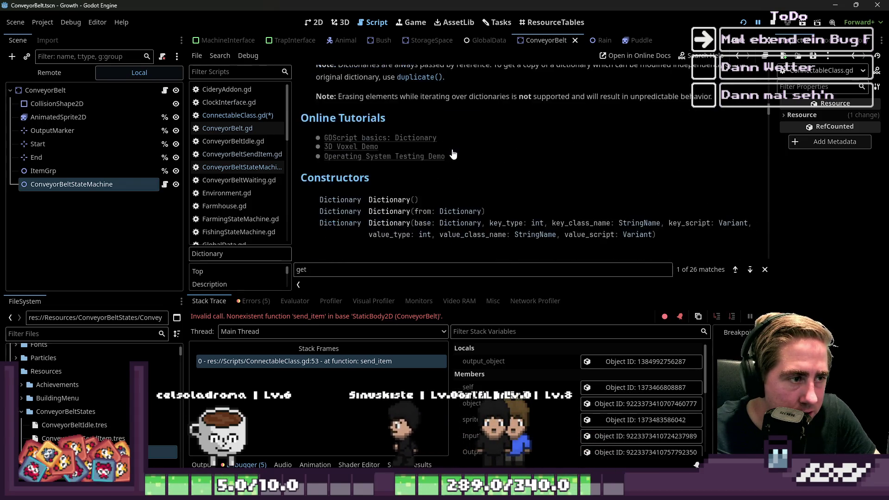
{"action": "scroll", "coordinate": [359, 121], "scroll_direction": "down", "scroll_amount": 1}
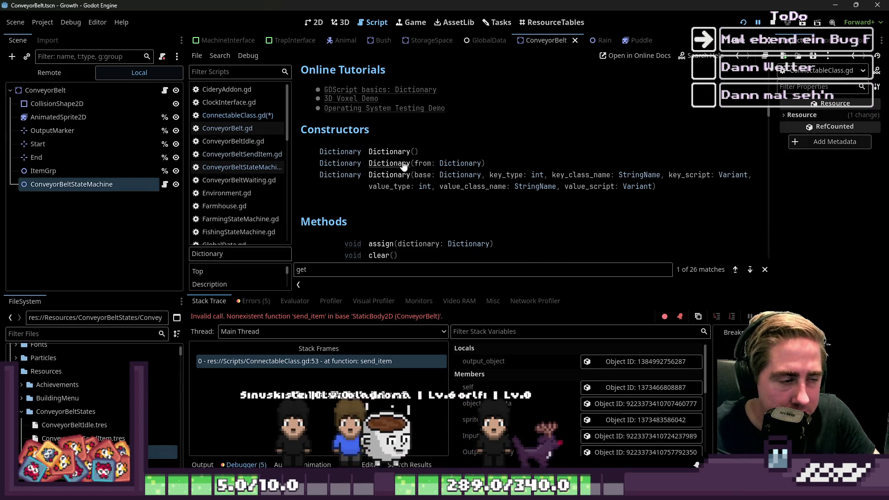
{"action": "scroll", "coordinate": [402, 160], "scroll_direction": "down", "scroll_amount": 5}
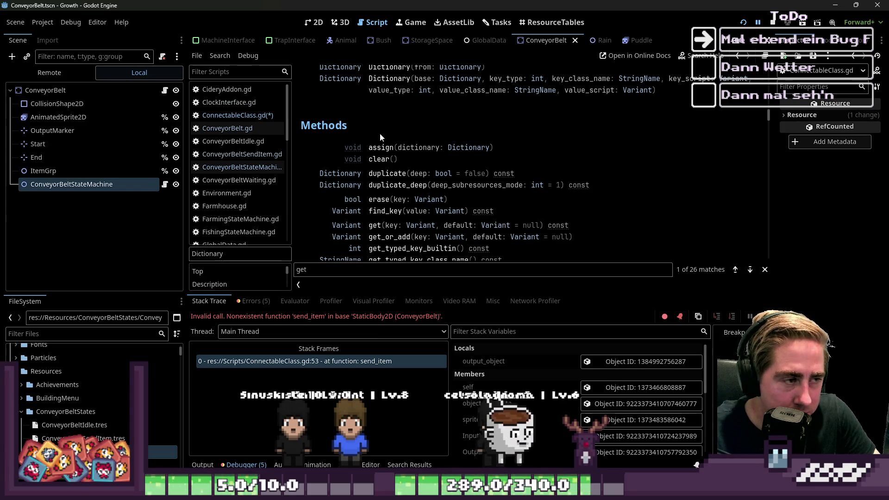
{"action": "scroll", "coordinate": [384, 135], "scroll_direction": "down", "scroll_amount": 4}
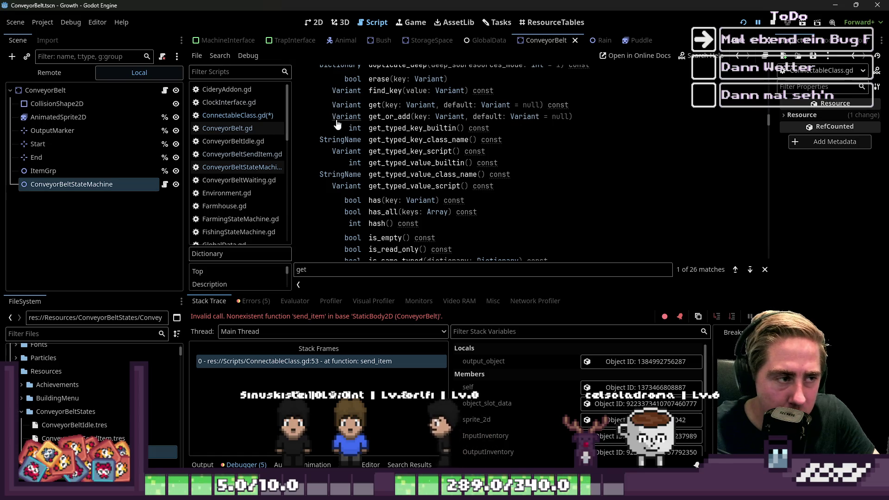
{"action": "scroll", "coordinate": [350, 201], "scroll_direction": "down", "scroll_amount": 8}
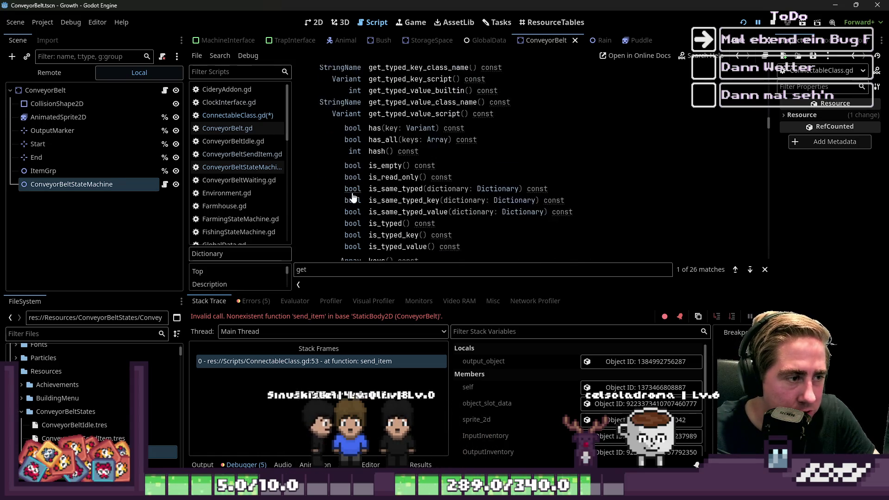
{"action": "scroll", "coordinate": [399, 163], "scroll_direction": "down", "scroll_amount": 4}
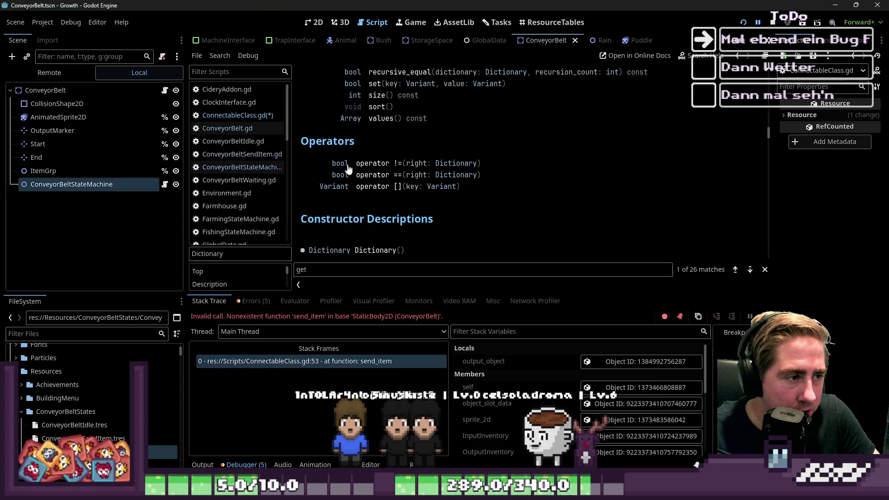
{"action": "scroll", "coordinate": [401, 171], "scroll_direction": "down", "scroll_amount": 3}
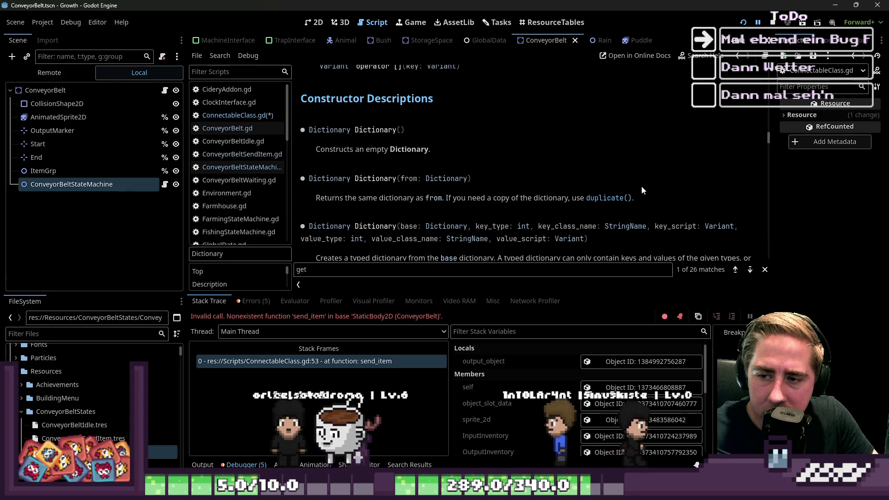
{"action": "scroll", "coordinate": [640, 185], "scroll_direction": "up", "scroll_amount": 10}
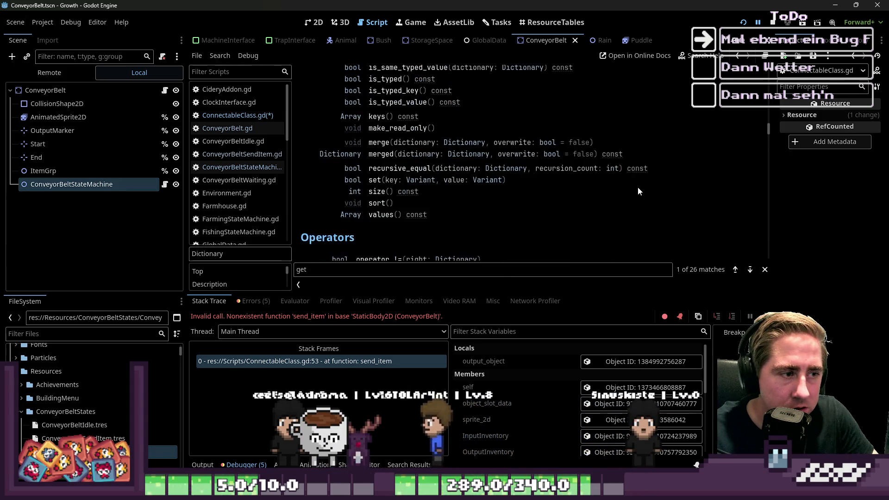
{"action": "scroll", "coordinate": [637, 187], "scroll_direction": "up", "scroll_amount": 10}
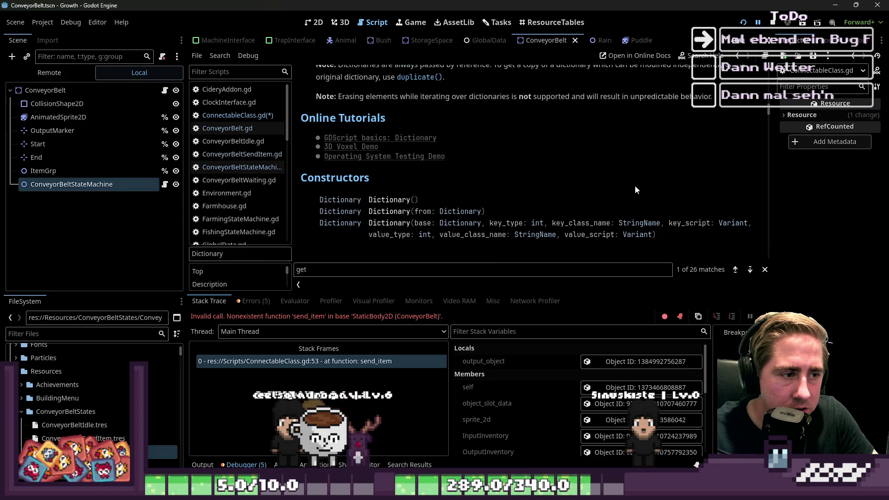
{"action": "scroll", "coordinate": [635, 185], "scroll_direction": "up", "scroll_amount": 2}
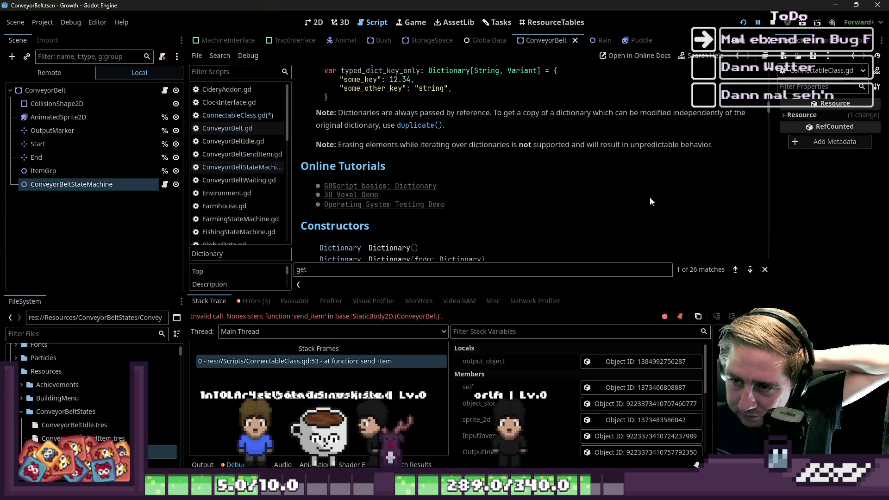
{"action": "scroll", "coordinate": [576, 213], "scroll_direction": "down", "scroll_amount": 2}
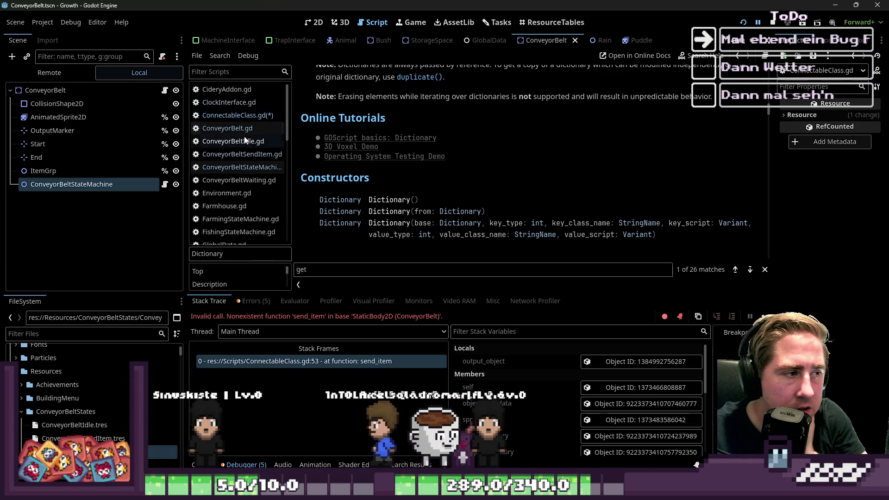
{"action": "left_click", "coordinate": [245, 116]}
{"action": "left_click", "coordinate": [382, 151]}
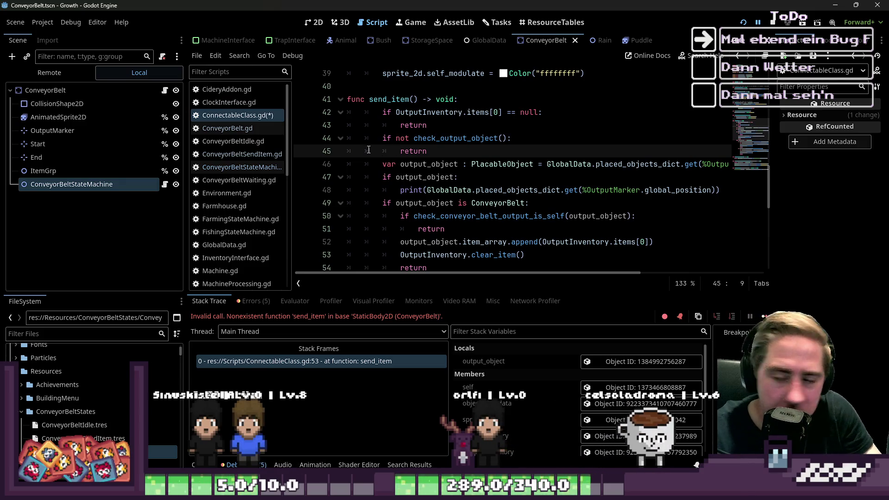
{"action": "scroll", "coordinate": [236, 185], "scroll_direction": "down", "scroll_amount": 10}
{"action": "right_click", "coordinate": [216, 267]}
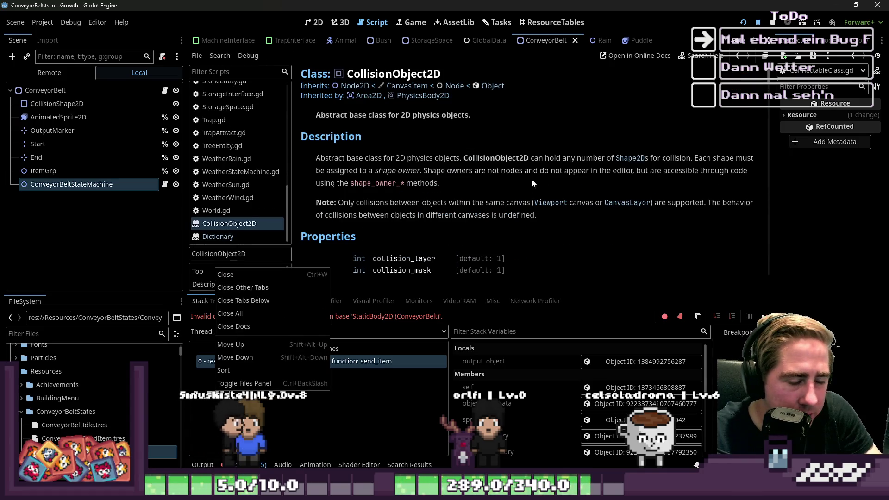
{"action": "left_click", "coordinate": [702, 56]}
{"action": "left_click", "coordinate": [703, 59]}
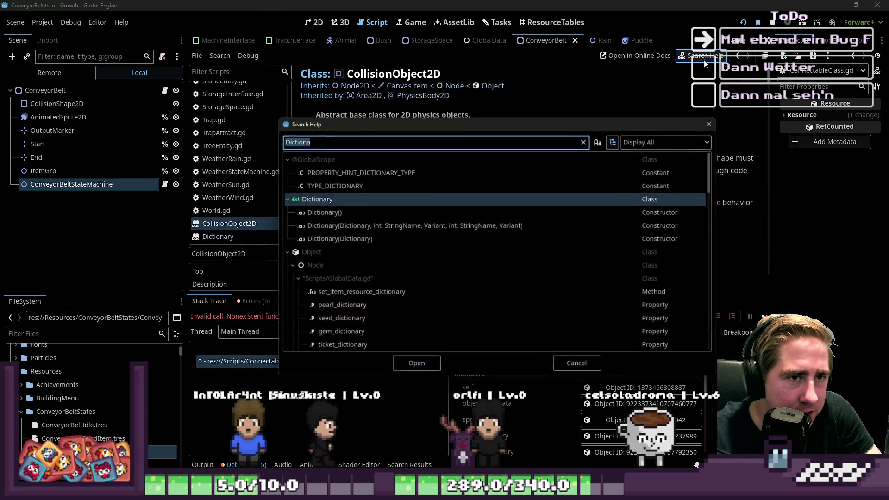
{"action": "double_click", "coordinate": [435, 225]}
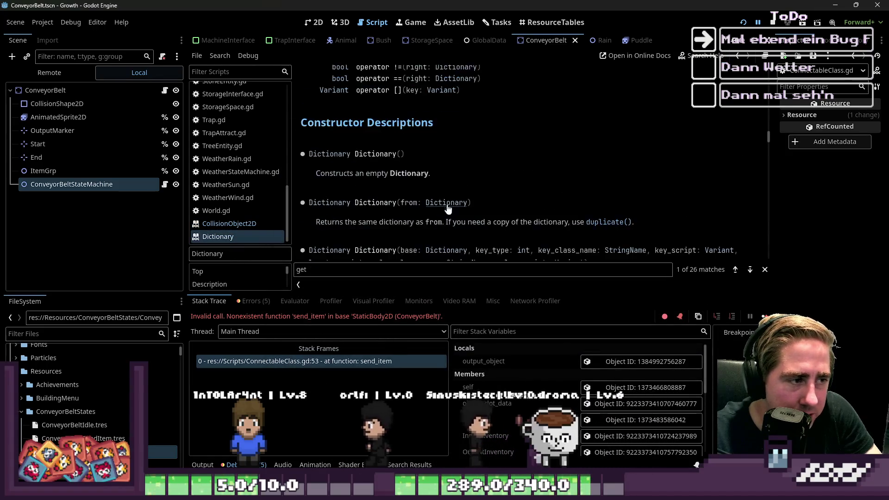
{"action": "scroll", "coordinate": [456, 188], "scroll_direction": "up", "scroll_amount": 15}
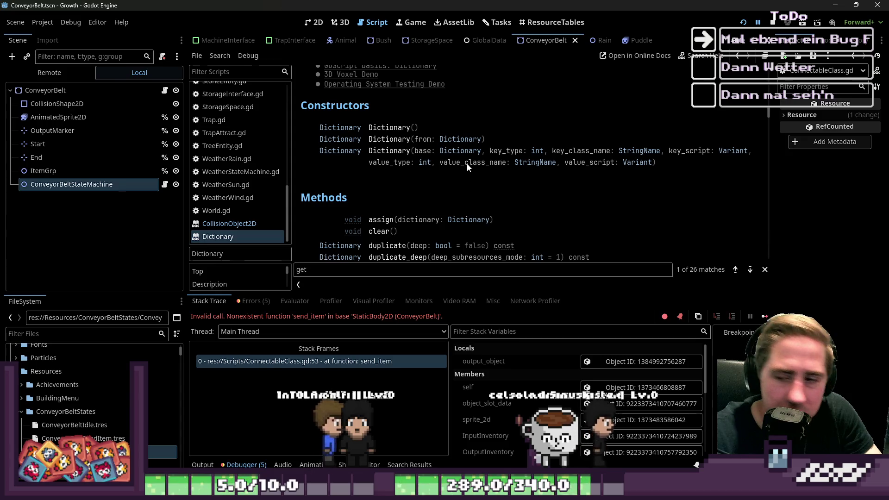
{"action": "scroll", "coordinate": [467, 168], "scroll_direction": "up", "scroll_amount": 3}
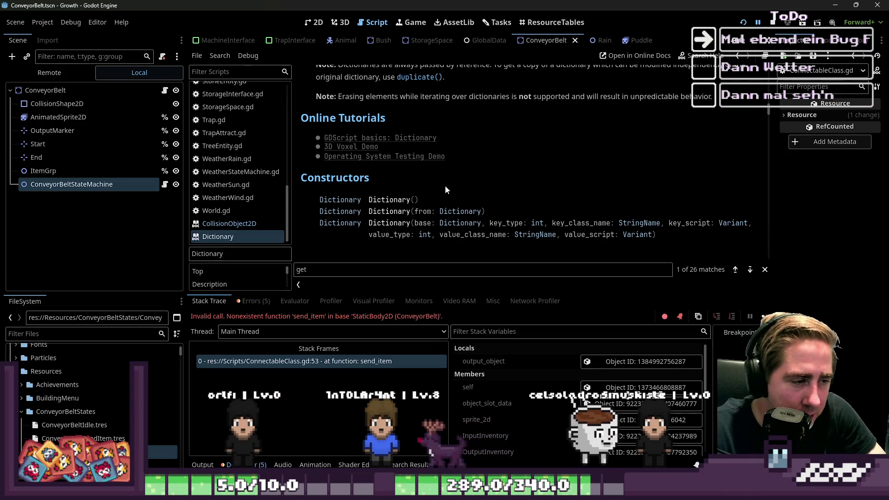
{"action": "scroll", "coordinate": [445, 187], "scroll_direction": "down", "scroll_amount": 3}
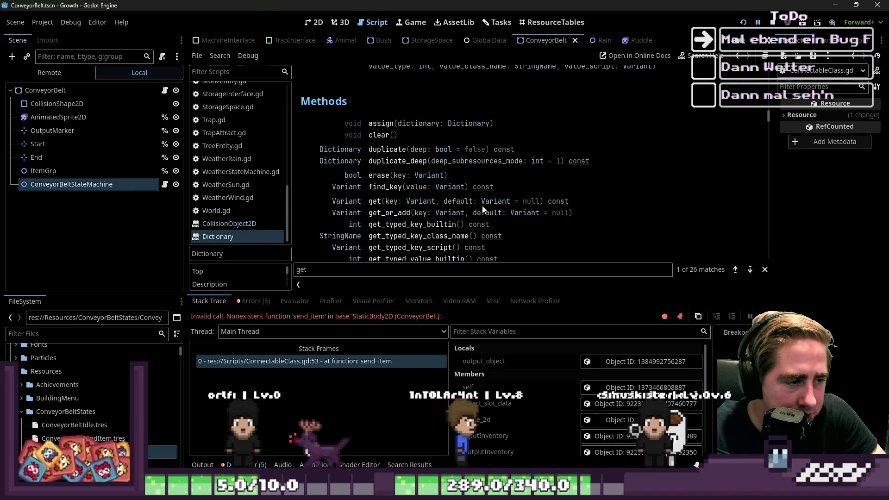
{"action": "scroll", "coordinate": [412, 180], "scroll_direction": "up", "scroll_amount": 1}
{"action": "scroll", "coordinate": [369, 123], "scroll_direction": "down", "scroll_amount": 3}
{"action": "scroll", "coordinate": [369, 124], "scroll_direction": "down", "scroll_amount": 6}
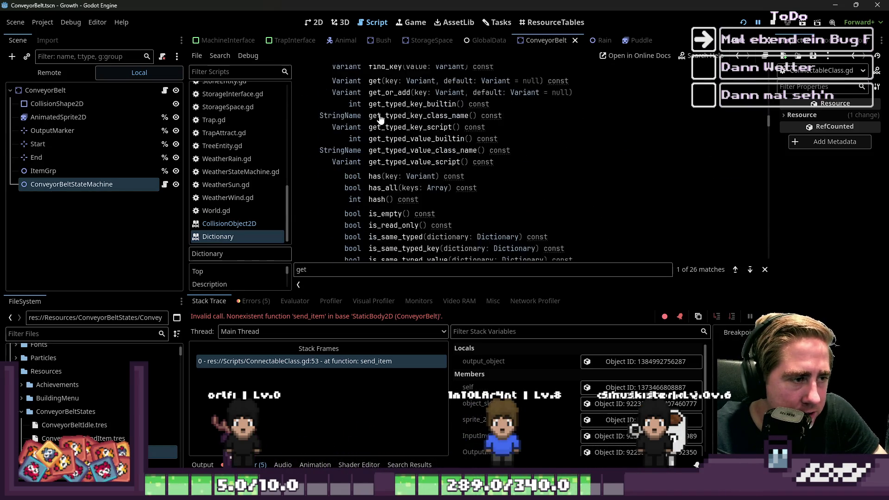
{"action": "scroll", "coordinate": [395, 180], "scroll_direction": "up", "scroll_amount": 1}
{"action": "scroll", "coordinate": [389, 209], "scroll_direction": "up", "scroll_amount": 4}
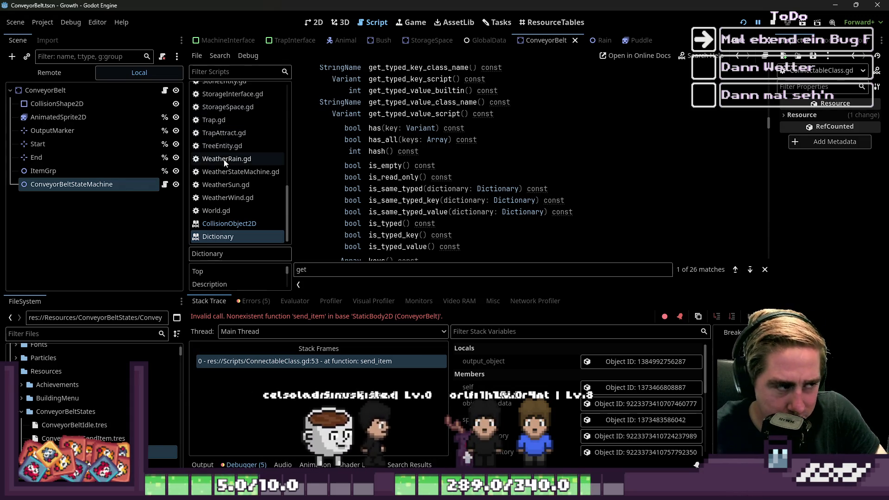
{"action": "scroll", "coordinate": [220, 146], "scroll_direction": "up", "scroll_amount": 4}
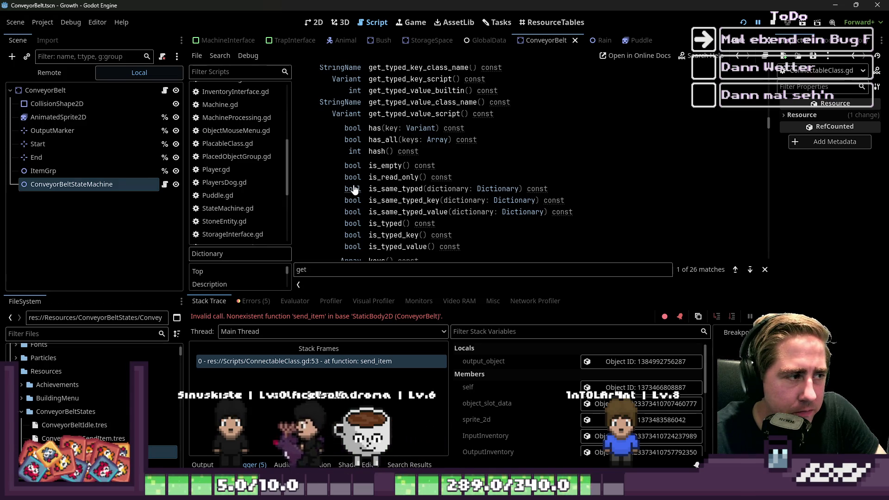
{"action": "key", "text": "ctrl+w"}
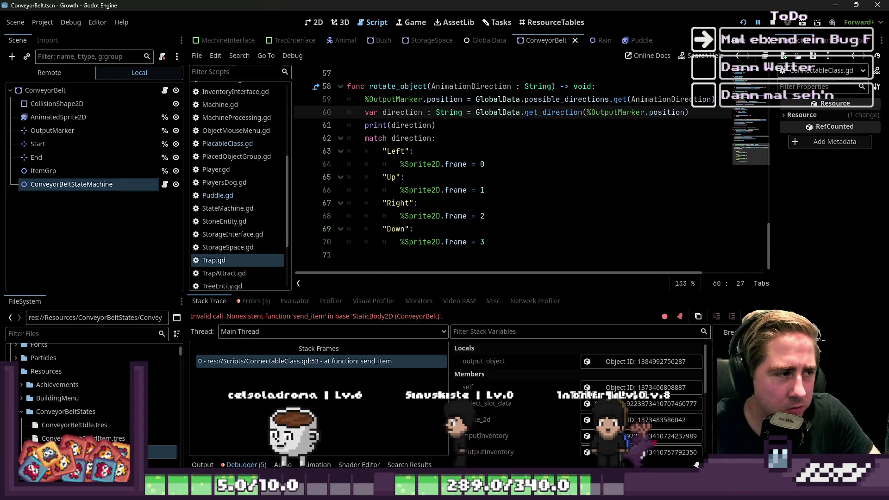
Switch from the help page through ConnectableClass.gd and ConveyorBelt.gd to the ConveyorBeltIdle.gd script.
{"action": "scroll", "coordinate": [229, 192], "scroll_direction": "up", "scroll_amount": 3}
{"action": "scroll", "coordinate": [233, 194], "scroll_direction": "up", "scroll_amount": 2}
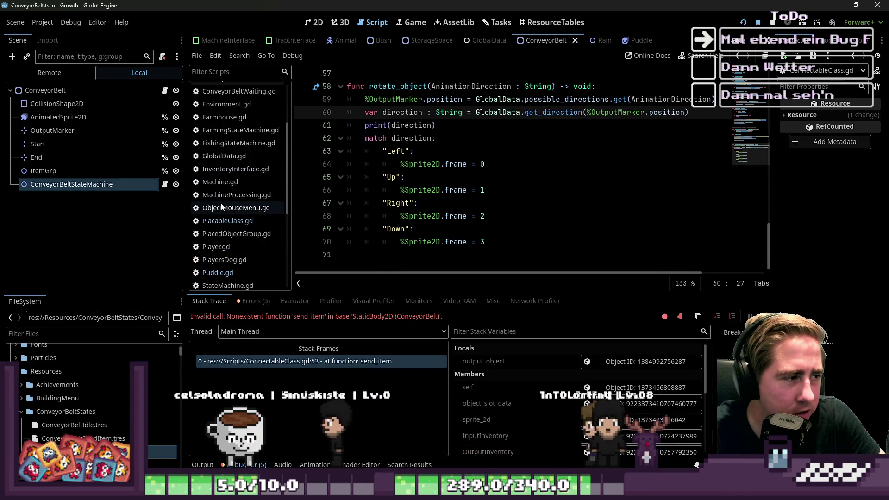
{"action": "scroll", "coordinate": [246, 181], "scroll_direction": "up", "scroll_amount": 1}
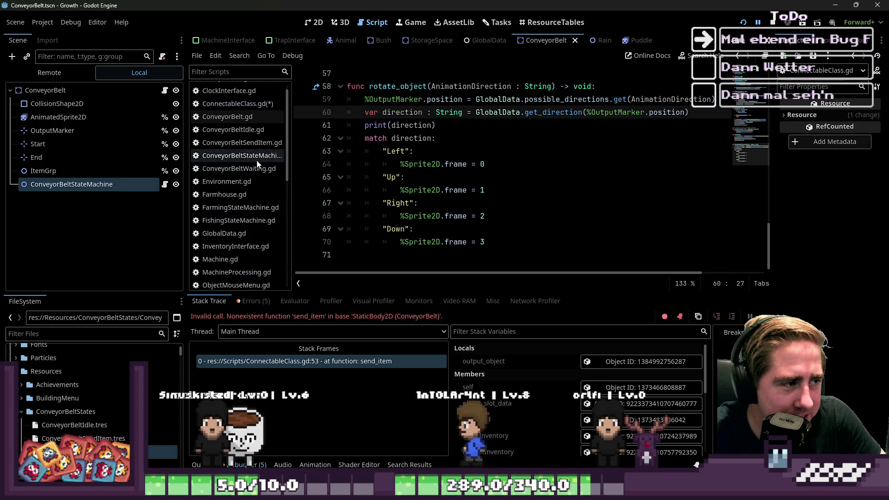
{"action": "left_click", "coordinate": [231, 103]}
{"action": "scroll", "coordinate": [438, 154], "scroll_direction": "up", "scroll_amount": 2}
{"action": "scroll", "coordinate": [438, 155], "scroll_direction": "up", "scroll_amount": 3}
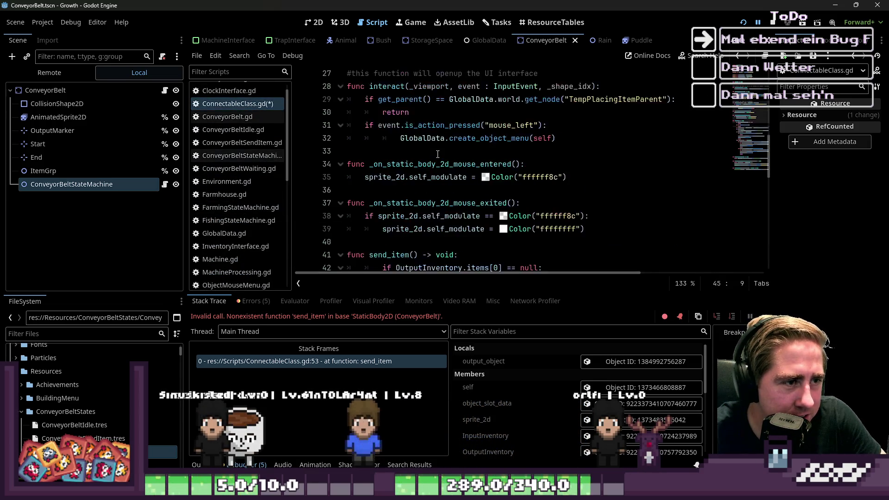
{"action": "scroll", "coordinate": [413, 182], "scroll_direction": "up", "scroll_amount": 6}
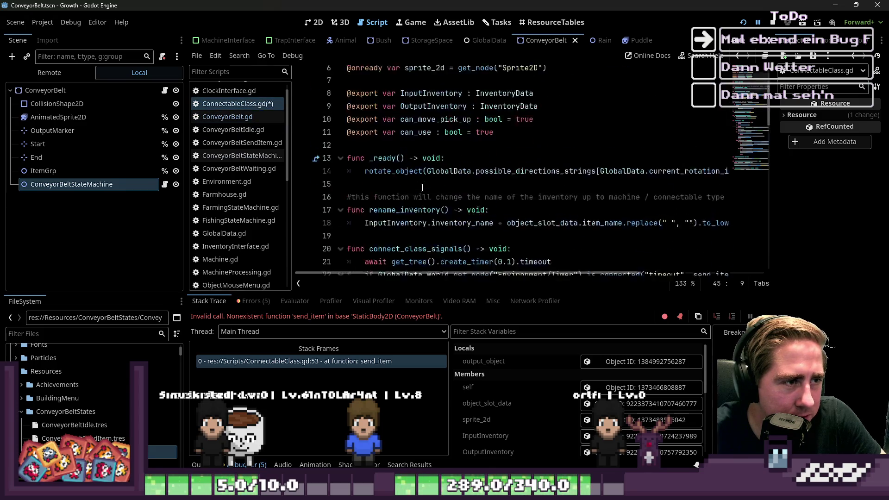
{"action": "left_click", "coordinate": [228, 116]}
{"action": "left_click", "coordinate": [233, 130]}
Inspect the enter function's args parameter and select the ConveyorBelt type name on line 5.
{"action": "left_click", "coordinate": [418, 137]}
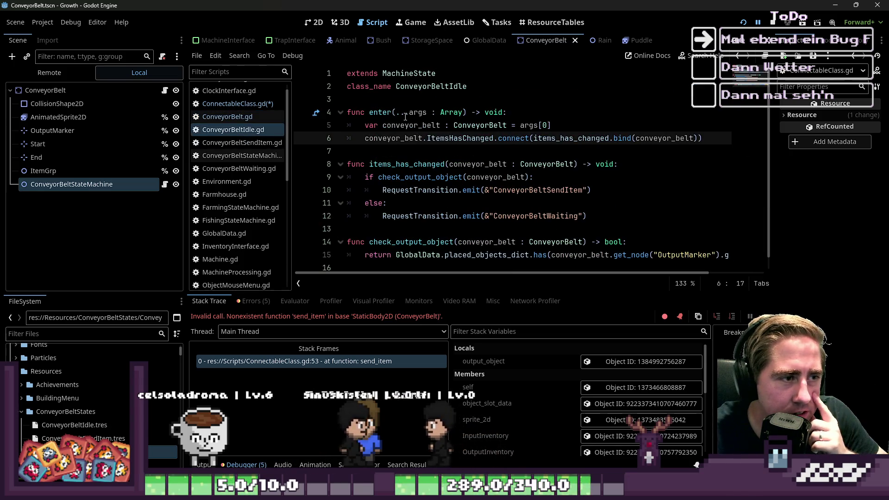
{"action": "left_click_drag", "start_coordinate": [396, 112], "coordinate": [455, 113]}
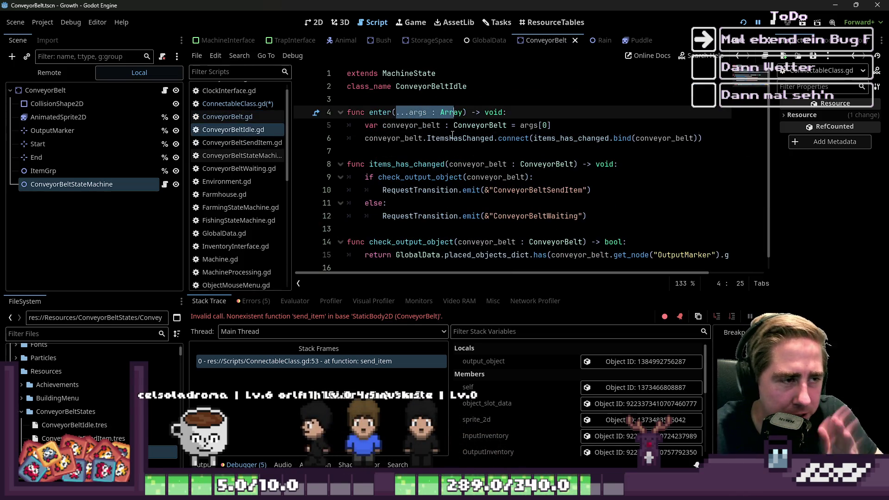
{"action": "left_click", "coordinate": [458, 138]}
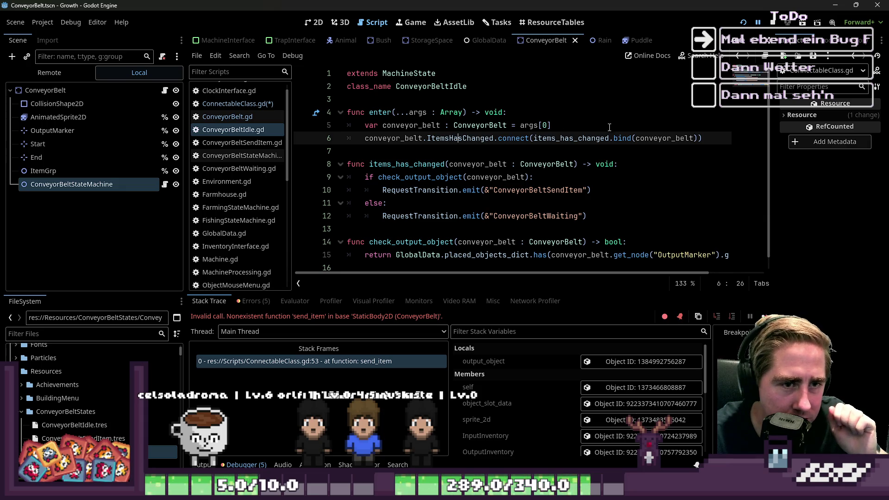
{"action": "double_click", "coordinate": [495, 130]}
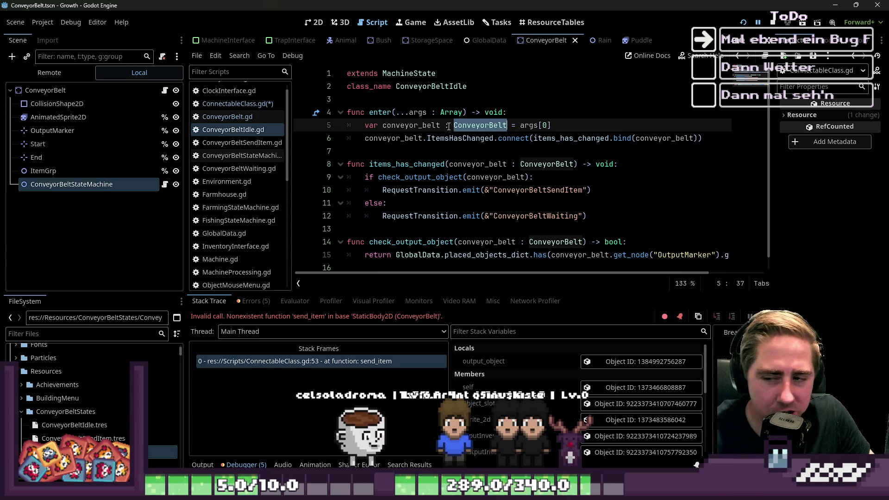
{"action": "left_click", "coordinate": [480, 126]}
{"action": "double_click", "coordinate": [480, 126]}
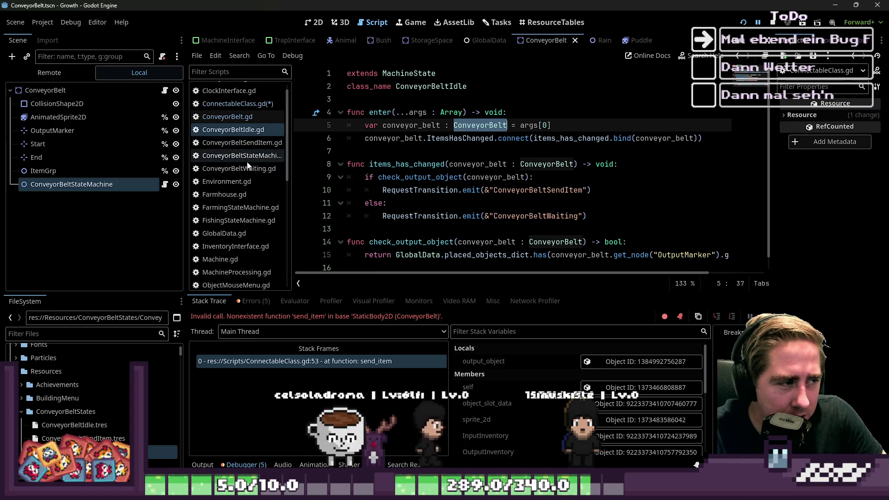
{"action": "left_click", "coordinate": [197, 55]}
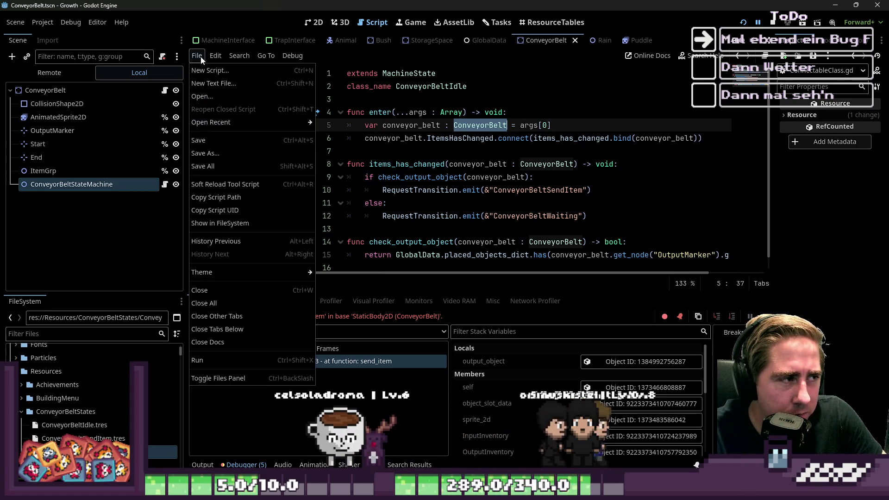
{"action": "left_click", "coordinate": [216, 66]}
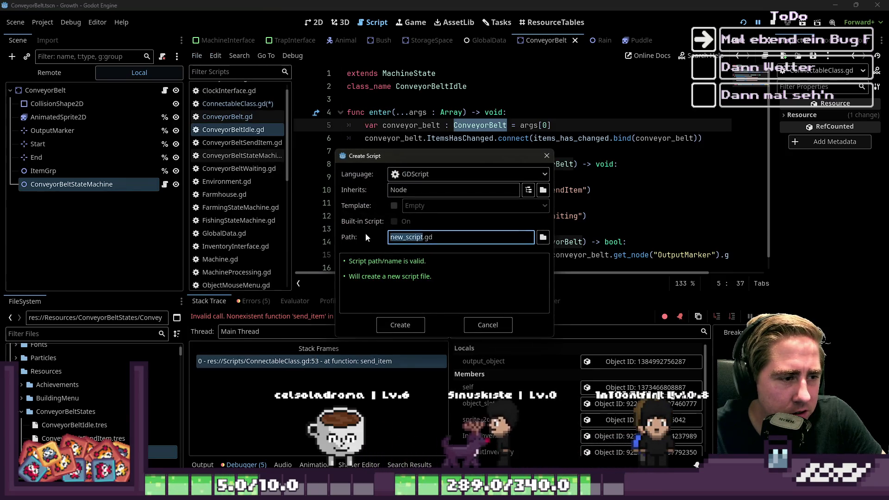
{"action": "left_click", "coordinate": [389, 239]}
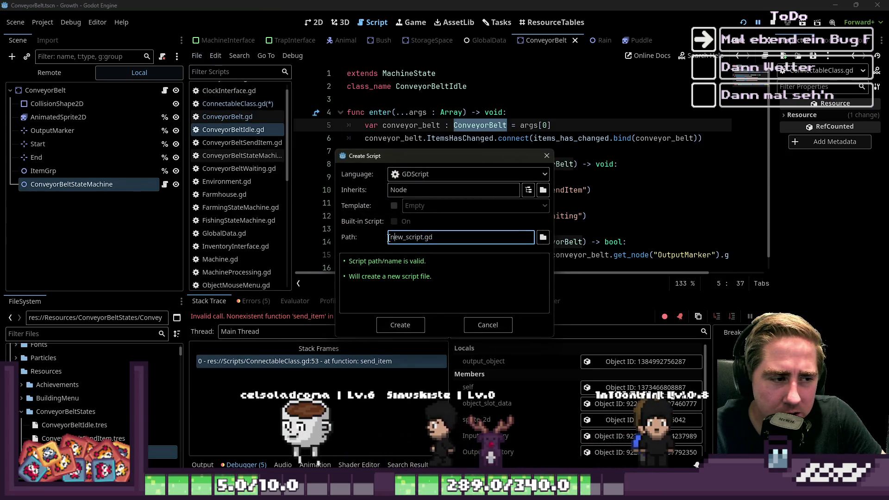
{"action": "double_click", "coordinate": [423, 237]}
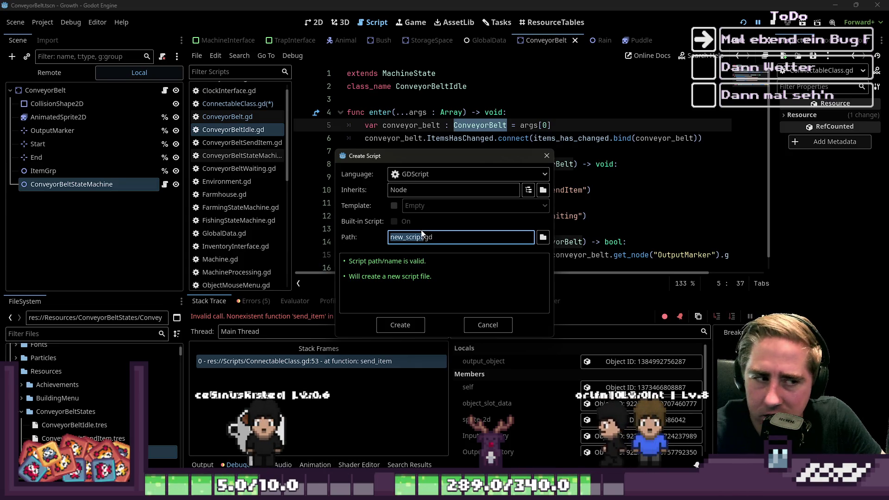
{"action": "left_click_drag", "start_coordinate": [431, 240], "coordinate": [392, 231]}
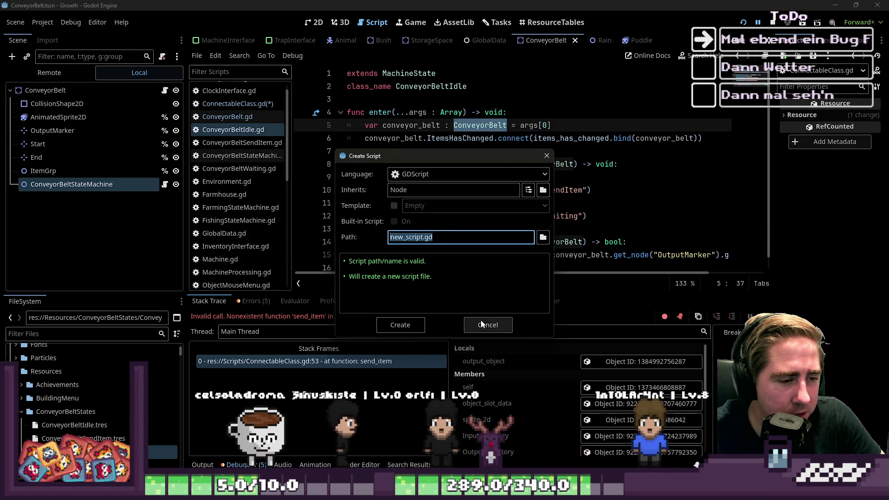
{"action": "left_click", "coordinate": [425, 238]}
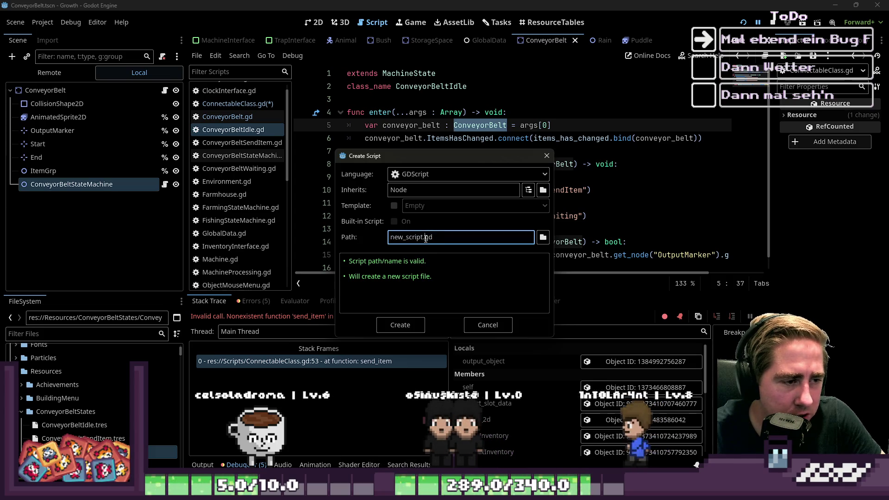
{"action": "double_click", "coordinate": [425, 237]}
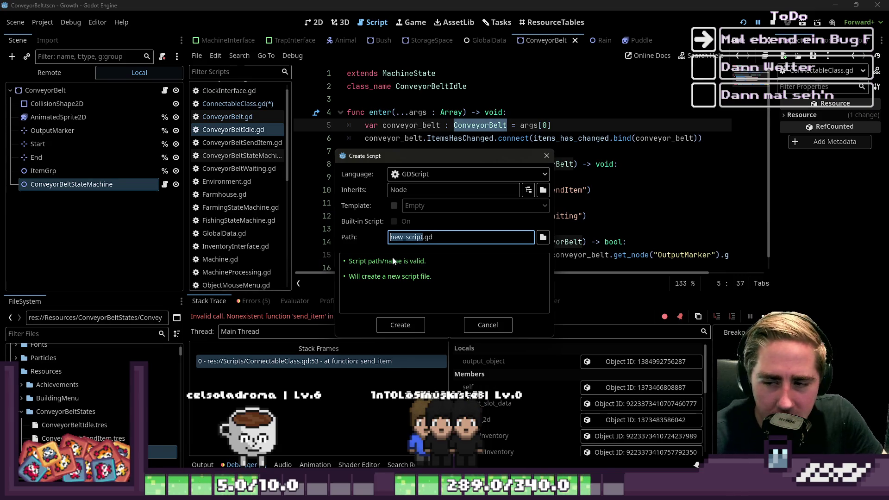
{"action": "left_click", "coordinate": [487, 325]}
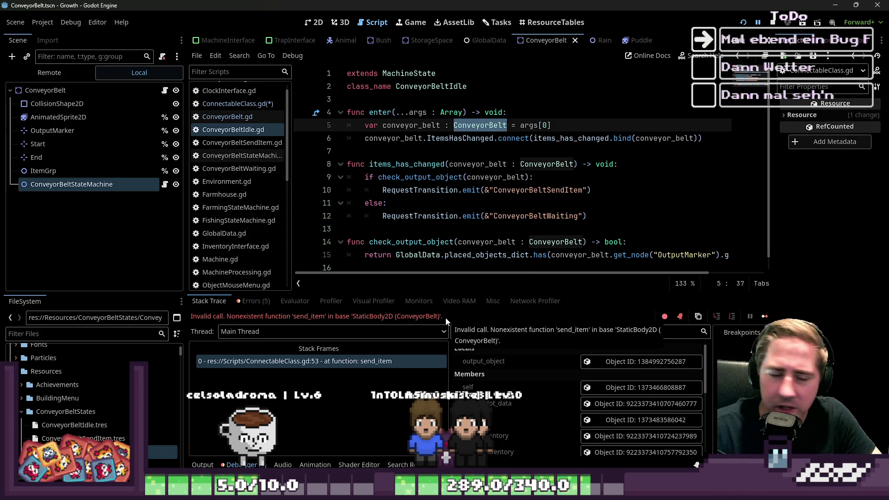
Jump via the ConnectableClass.gd:53 stack frame to the line where send_item halted.
{"action": "key", "text": "Down"}
{"action": "key", "text": "Down"}
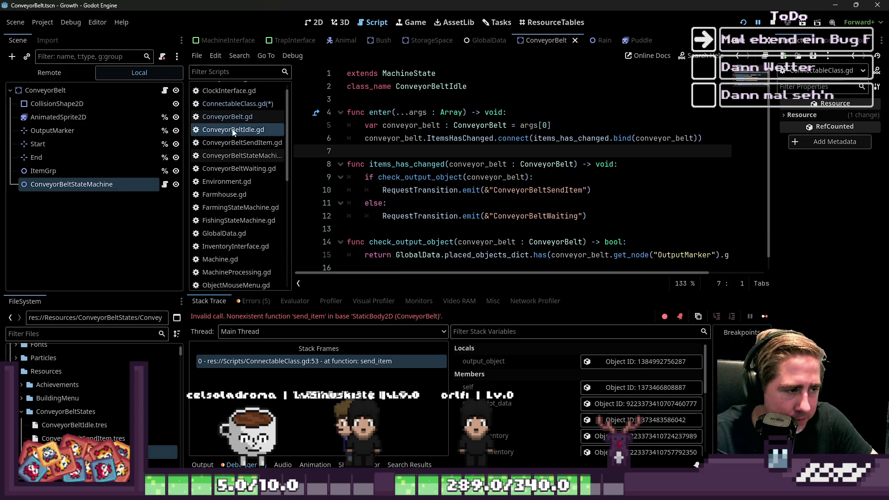
{"action": "scroll", "coordinate": [229, 185], "scroll_direction": "down", "scroll_amount": 2}
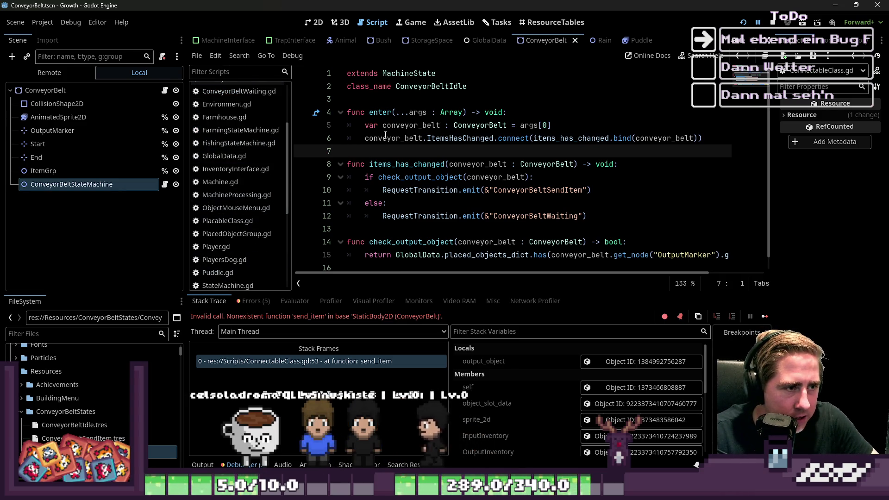
{"action": "scroll", "coordinate": [384, 134], "scroll_direction": "down", "scroll_amount": 1}
{"action": "scroll", "coordinate": [238, 218], "scroll_direction": "down", "scroll_amount": 2}
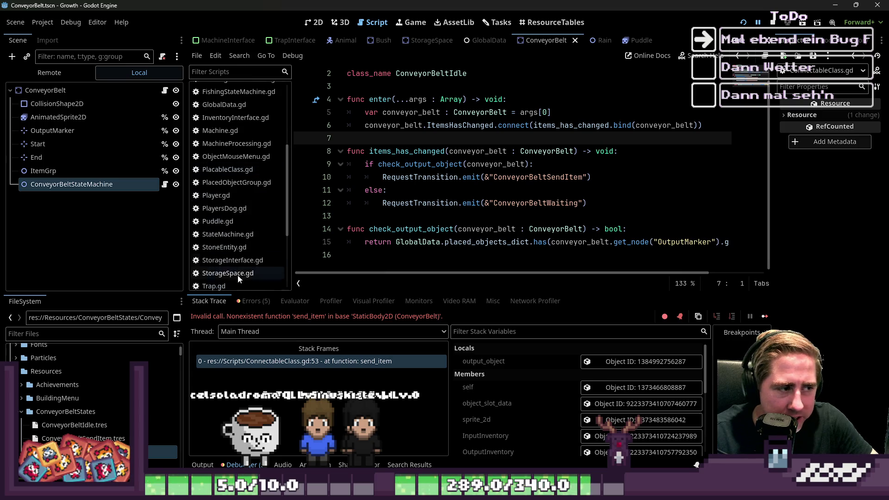
{"action": "left_click", "coordinate": [301, 361]}
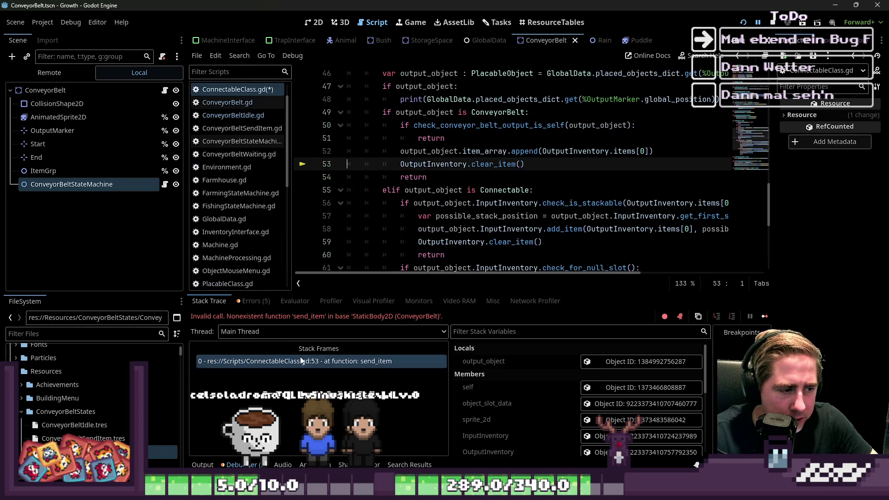
Rewrite line 52 as output_object.add_item_to_item_array(OutputInventory.items[0]) instead of appending to item_array.
{"action": "left_click", "coordinate": [472, 180]}
{"action": "left_click", "coordinate": [491, 164]}
{"action": "left_click", "coordinate": [511, 151]}
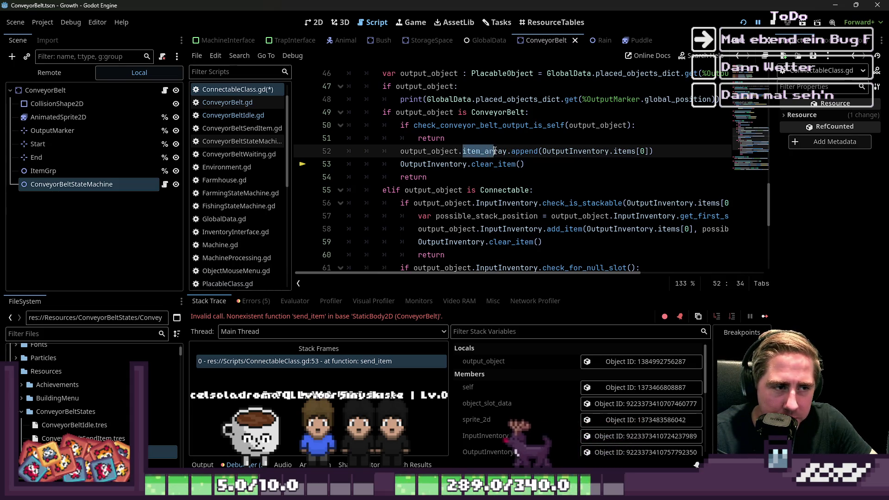
{"action": "key", "text": "BackSpace"}
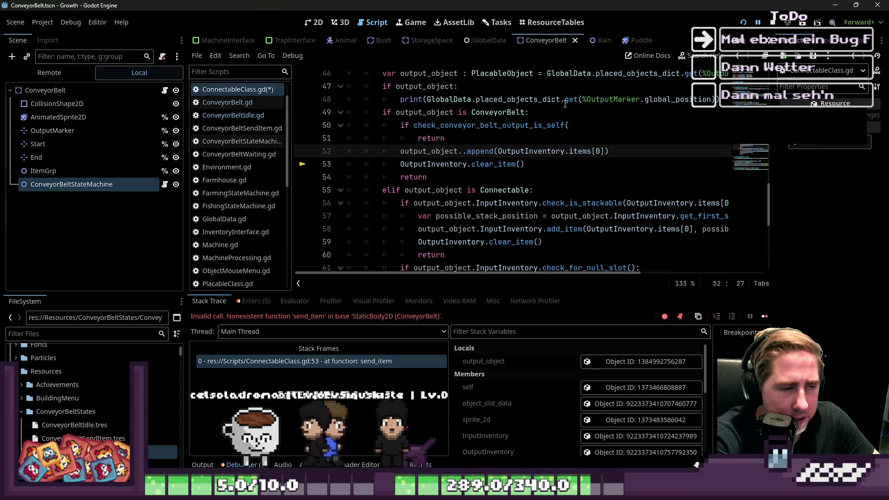
{"action": "key", "text": "ctrl+space"}
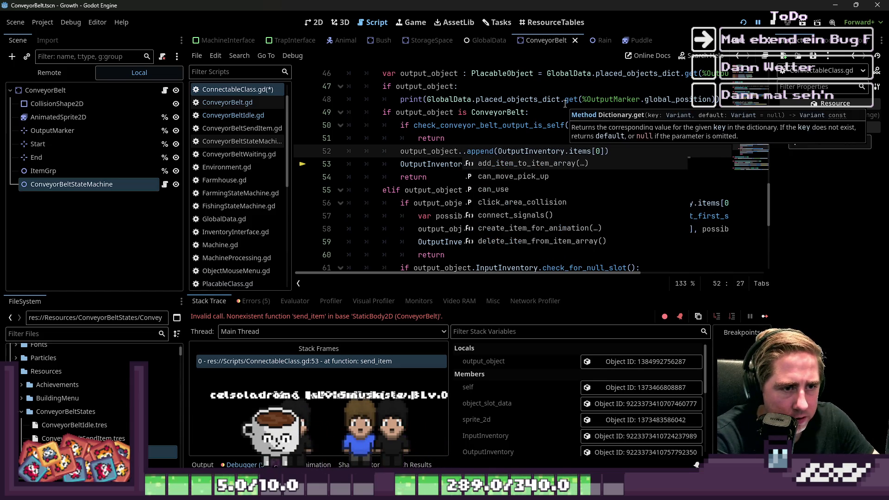
{"action": "key", "text": "Return"}
{"action": "key", "text": "ctrl+Right"}
{"action": "key", "text": "ctrl+Right"}
{"action": "key", "text": "ctrl+Right"}
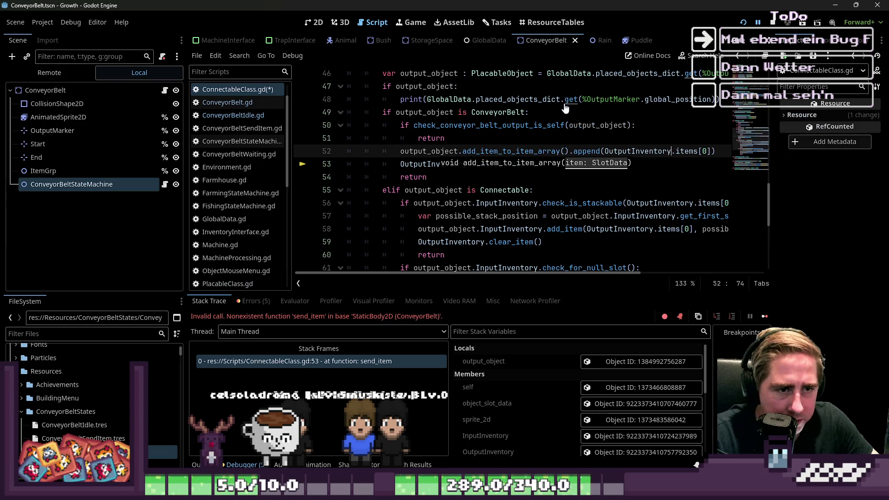
{"action": "key", "text": "ctrl+shift+Right"}
{"action": "key", "text": "ctrl+shift+Right"}
{"action": "key", "text": "ctrl+shift+Right"}
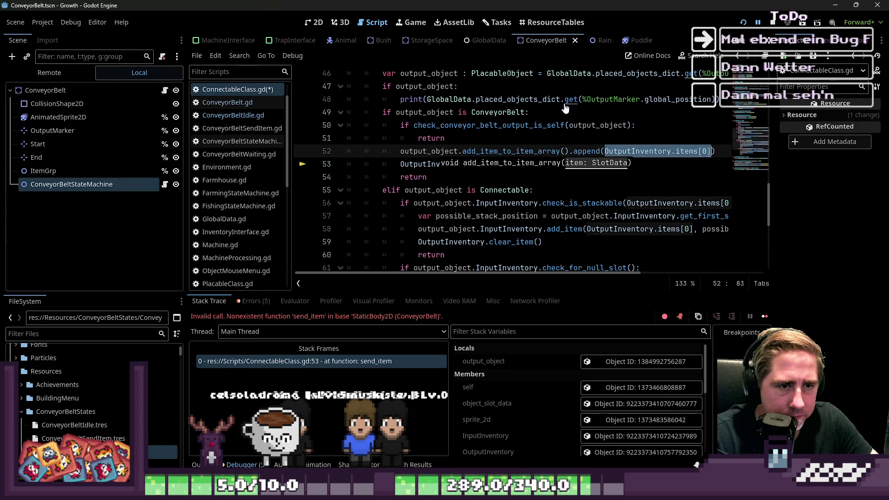
{"action": "key", "text": "BackSpace"}
{"action": "key", "text": "BackSpace"}
{"action": "key", "text": "BackSpace"}
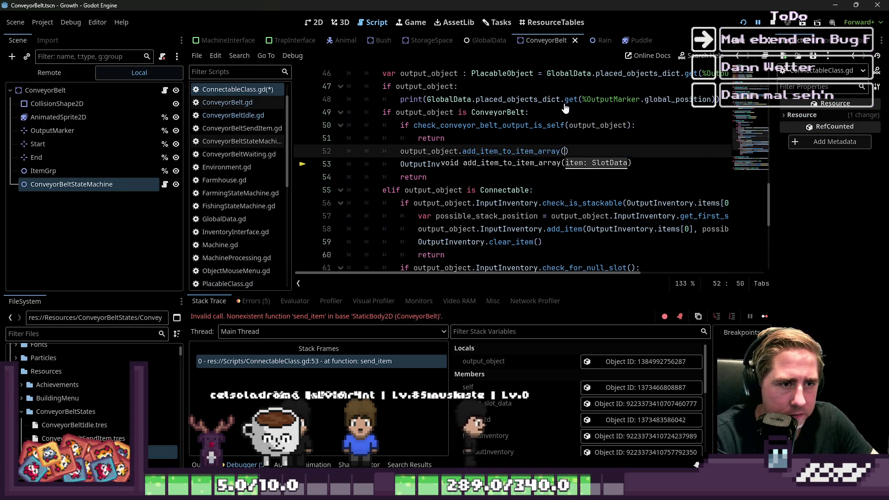
{"action": "key", "text": "ctrl+v"}
{"action": "key", "text": "Up"}
{"action": "left_click", "coordinate": [576, 175]}
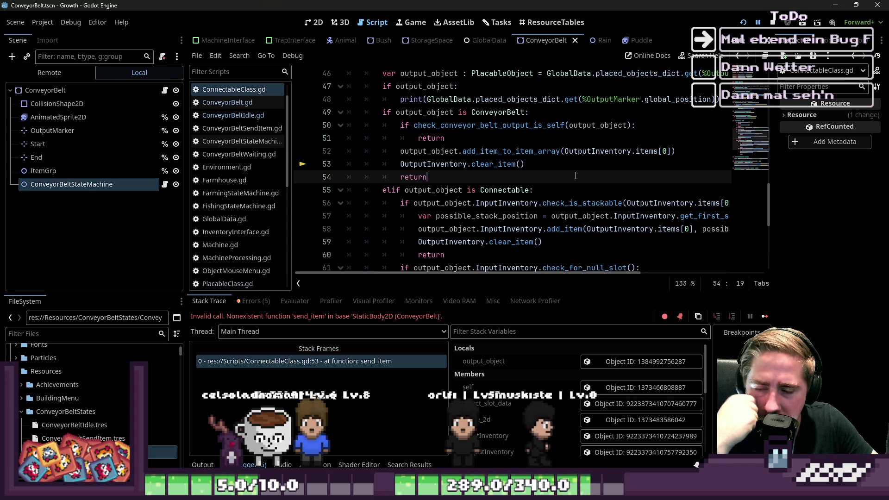
Enlarge the FileSystem dock by raising the Scene/FileSystem splitter.
{"action": "scroll", "coordinate": [232, 186], "scroll_direction": "down", "scroll_amount": 4}
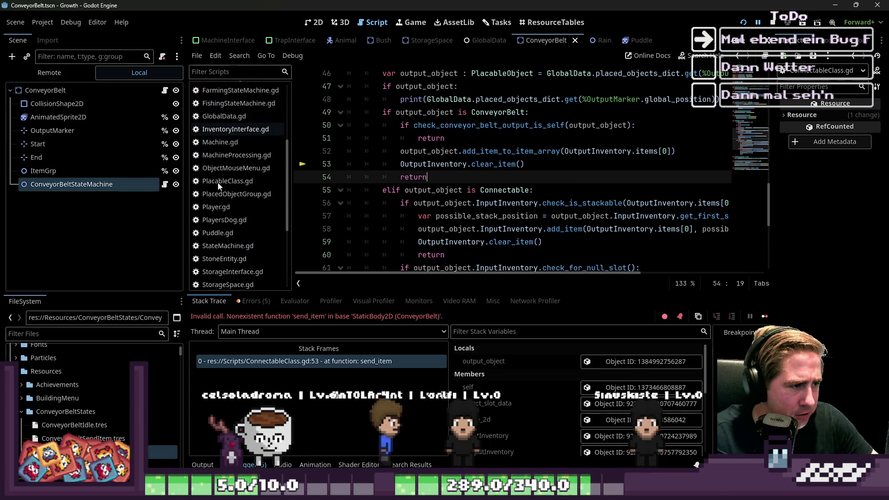
{"action": "scroll", "coordinate": [229, 199], "scroll_direction": "down", "scroll_amount": 3}
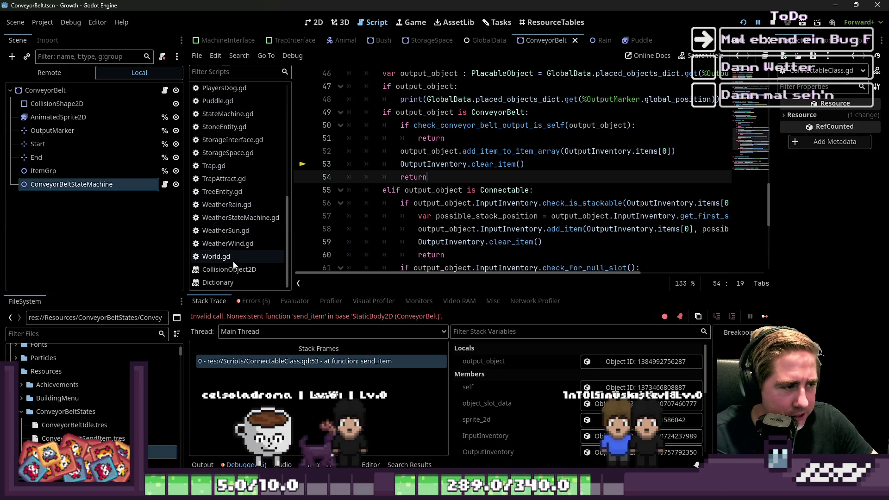
{"action": "scroll", "coordinate": [238, 186], "scroll_direction": "up", "scroll_amount": 5}
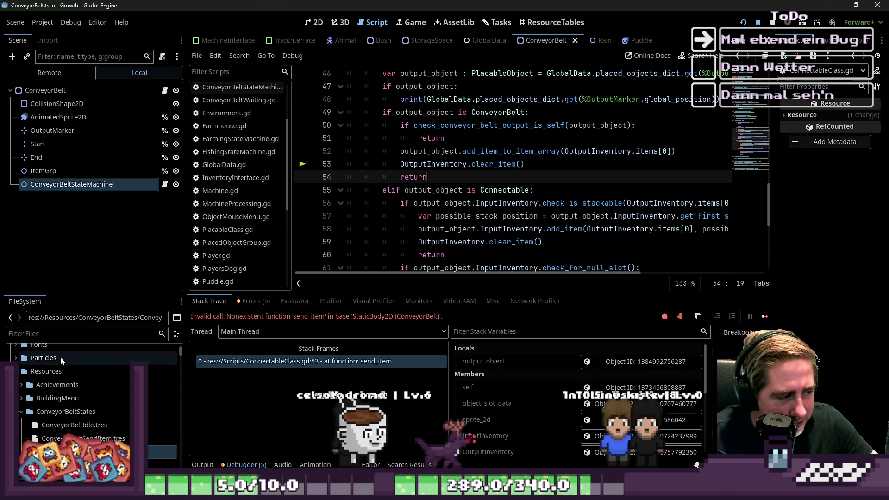
{"action": "scroll", "coordinate": [50, 370], "scroll_direction": "down", "scroll_amount": 5}
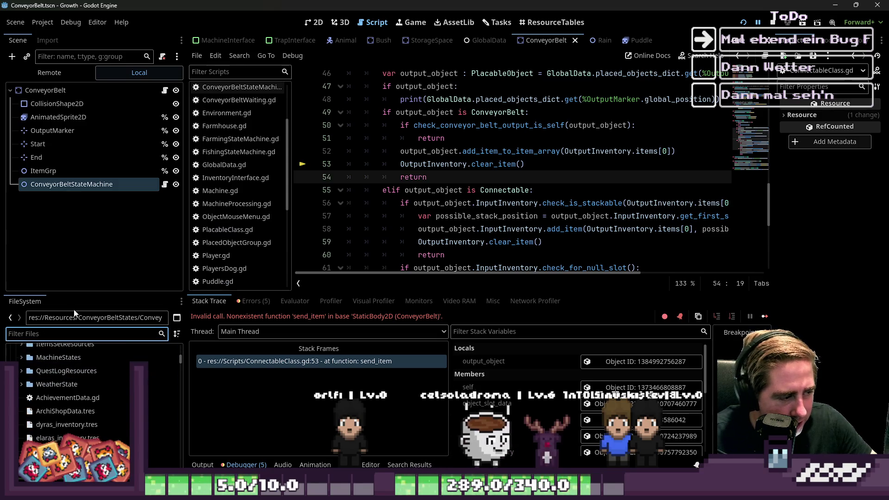
{"action": "left_click", "coordinate": [79, 334]}
{"action": "left_click_drag", "start_coordinate": [89, 293], "coordinate": [98, 156]}
Browse res://Scripts past dirt_hill_group.gd and fair_duck_fishing.gd to select farmhouse_interface.gd.
{"action": "scroll", "coordinate": [104, 279], "scroll_direction": "down", "scroll_amount": 10}
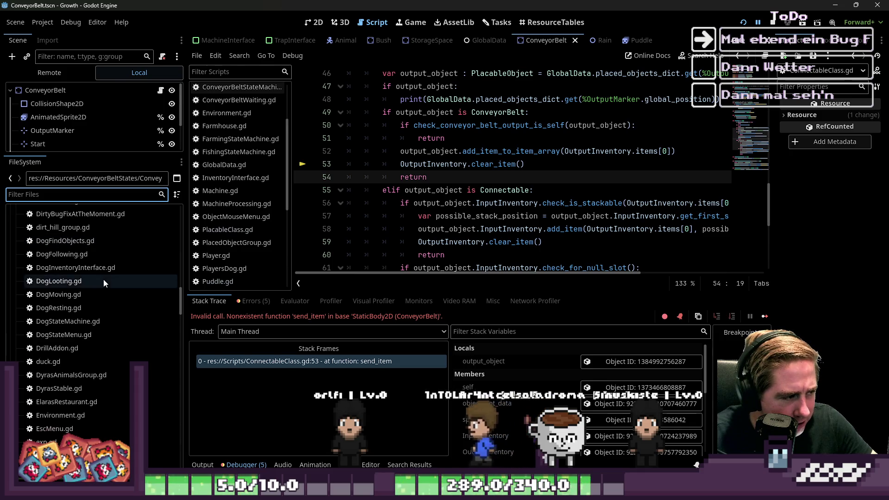
{"action": "left_click", "coordinate": [84, 227]}
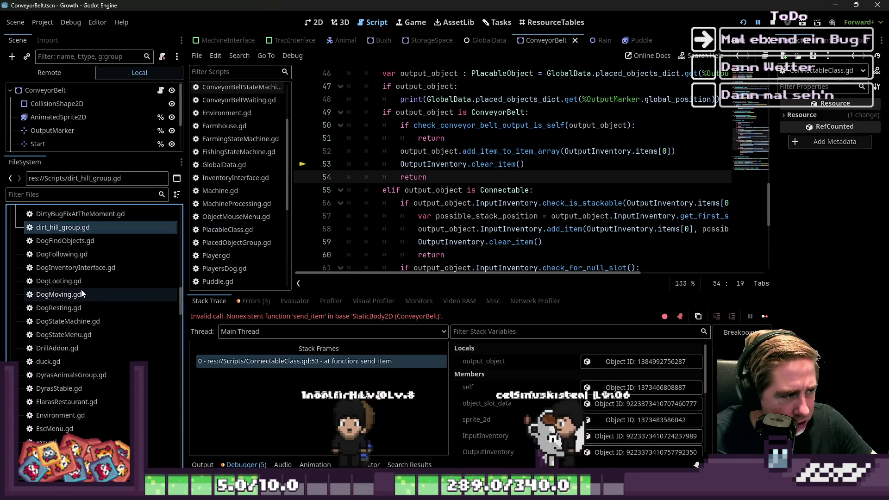
{"action": "scroll", "coordinate": [81, 290], "scroll_direction": "down", "scroll_amount": 2}
{"action": "scroll", "coordinate": [81, 290], "scroll_direction": "up", "scroll_amount": 5}
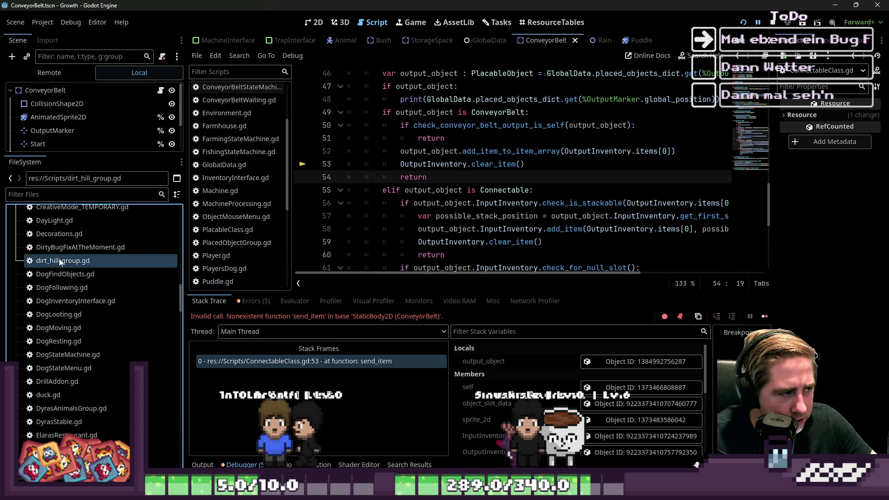
{"action": "scroll", "coordinate": [59, 266], "scroll_direction": "down", "scroll_amount": 10}
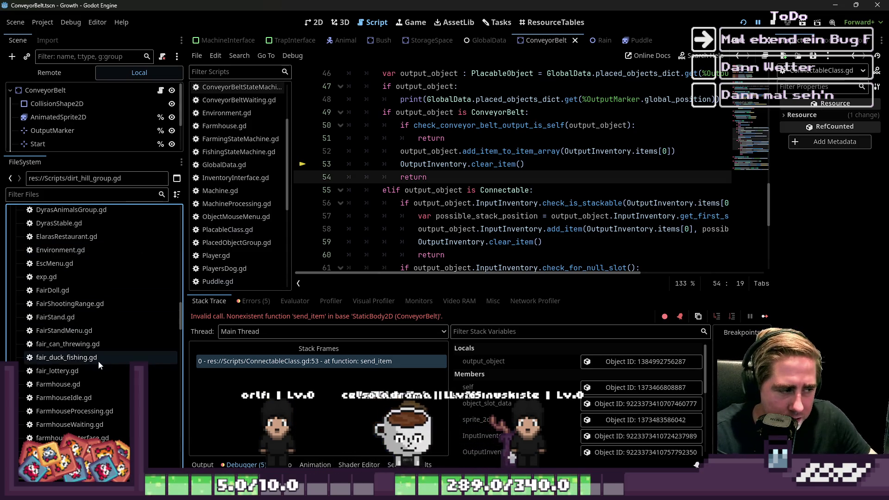
{"action": "left_click", "coordinate": [85, 356]}
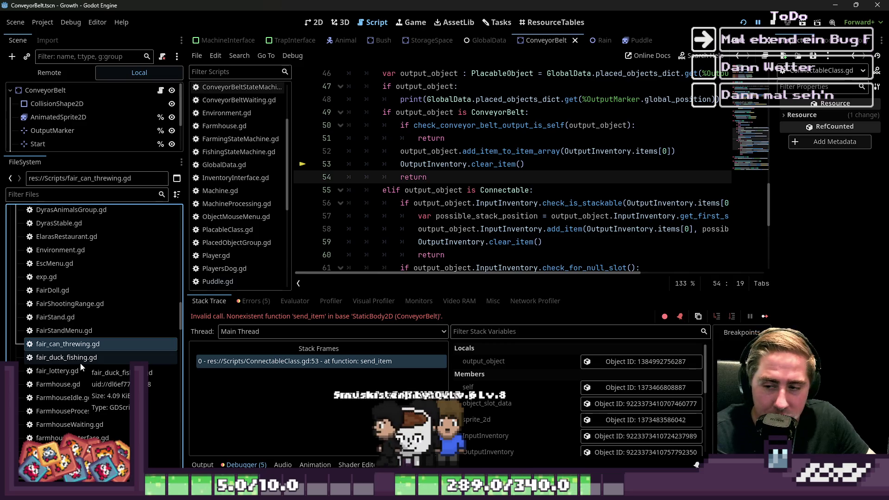
{"action": "scroll", "coordinate": [81, 366], "scroll_direction": "down", "scroll_amount": 3}
{"action": "left_click", "coordinate": [103, 371]}
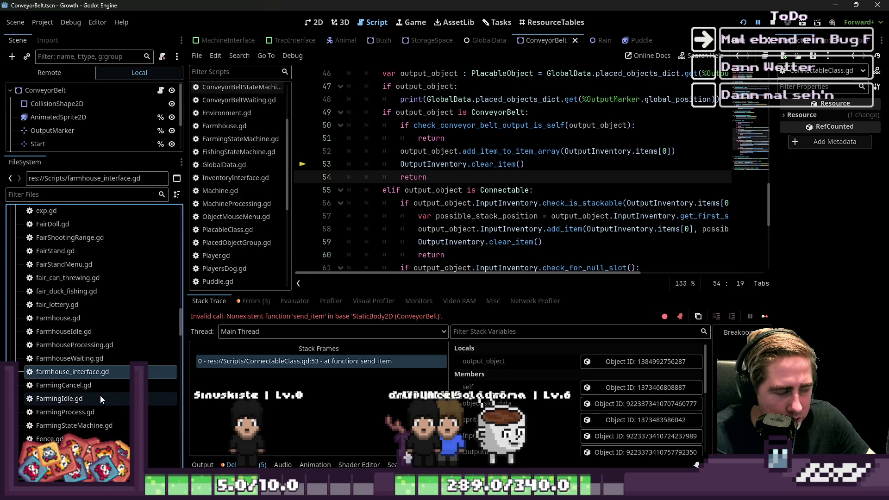
Rename farmhouse_interface.gd to FarmhouseInterface.gd from the FileSystem dock's context menu.
{"action": "right_click", "coordinate": [78, 374]}
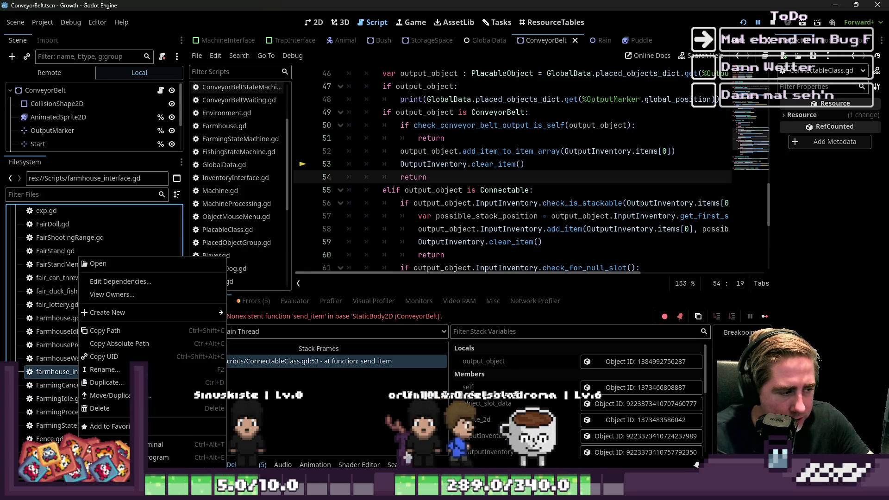
{"action": "left_click", "coordinate": [46, 374]}
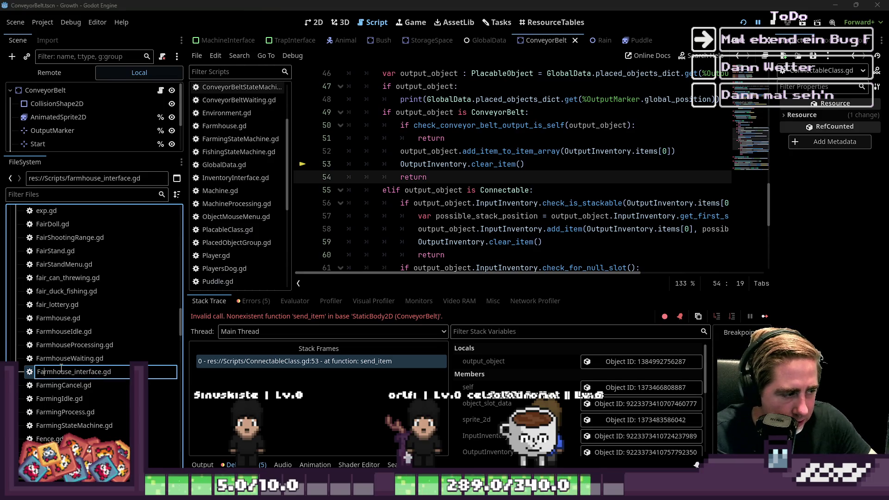
{"action": "key", "text": "BackSpace"}
{"action": "key", "text": "Return"}
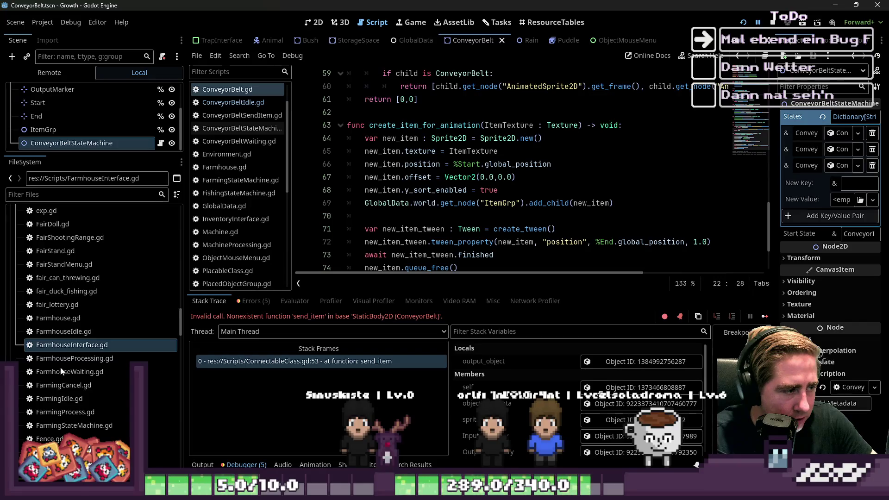
{"action": "scroll", "coordinate": [61, 371], "scroll_direction": "down", "scroll_amount": 10}
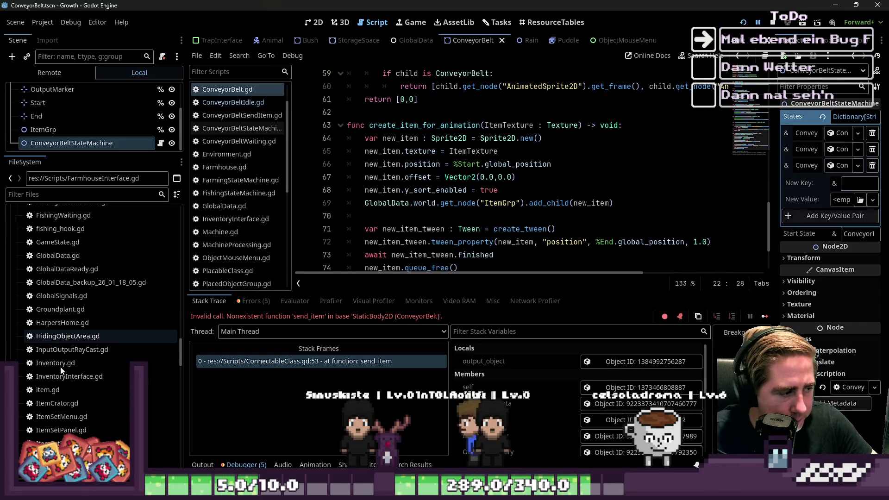
Expand the Textures folder in the FileSystem dock and scroll through its png sprite files.
{"action": "scroll", "coordinate": [63, 280], "scroll_direction": "down", "scroll_amount": 6}
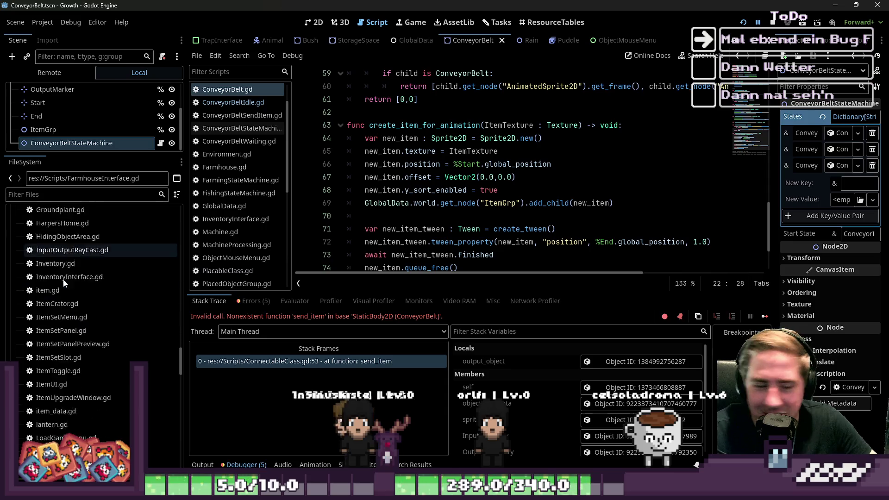
{"action": "scroll", "coordinate": [62, 317], "scroll_direction": "down", "scroll_amount": 7}
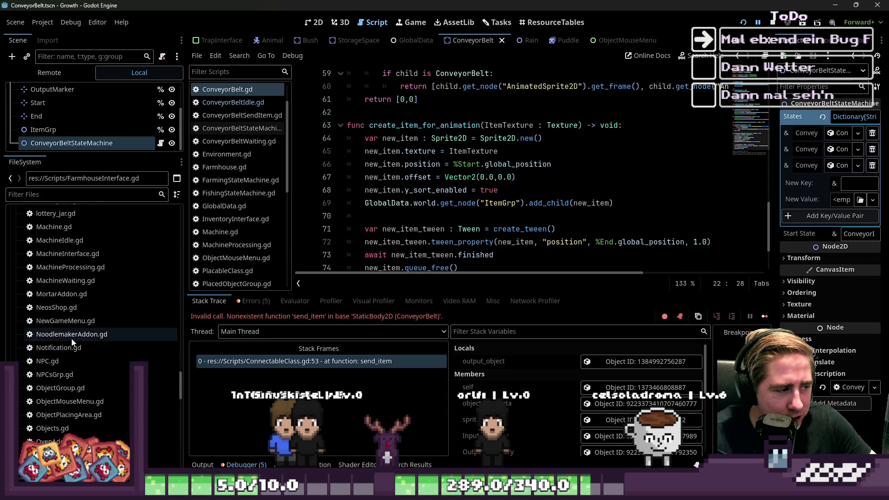
{"action": "scroll", "coordinate": [70, 340], "scroll_direction": "down", "scroll_amount": 8}
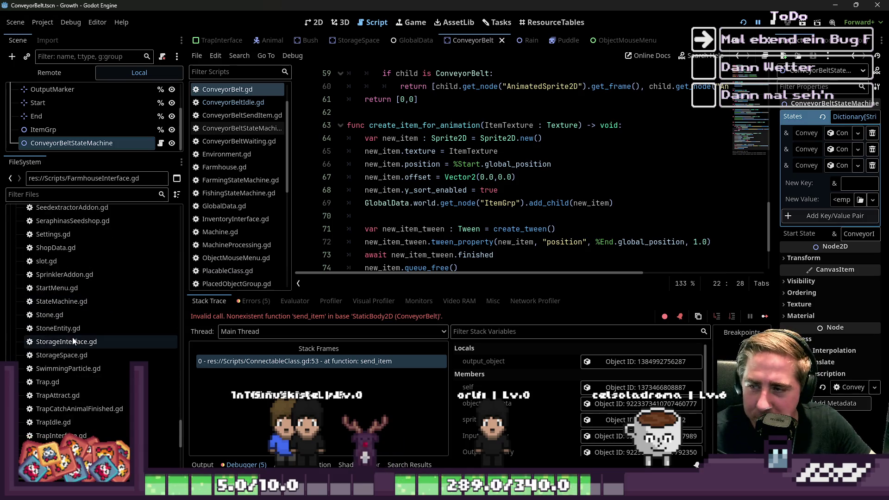
{"action": "scroll", "coordinate": [70, 342], "scroll_direction": "down", "scroll_amount": 7}
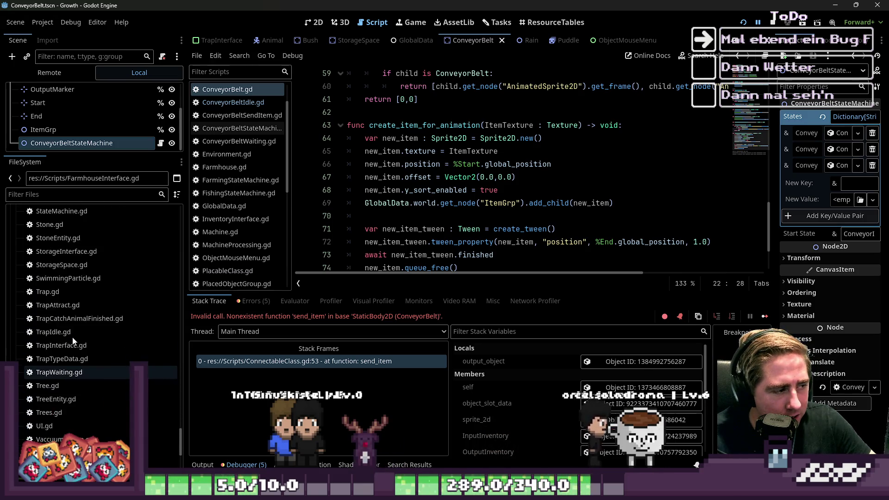
{"action": "scroll", "coordinate": [72, 341], "scroll_direction": "up", "scroll_amount": 20}
{"action": "scroll", "coordinate": [69, 341], "scroll_direction": "up", "scroll_amount": 15}
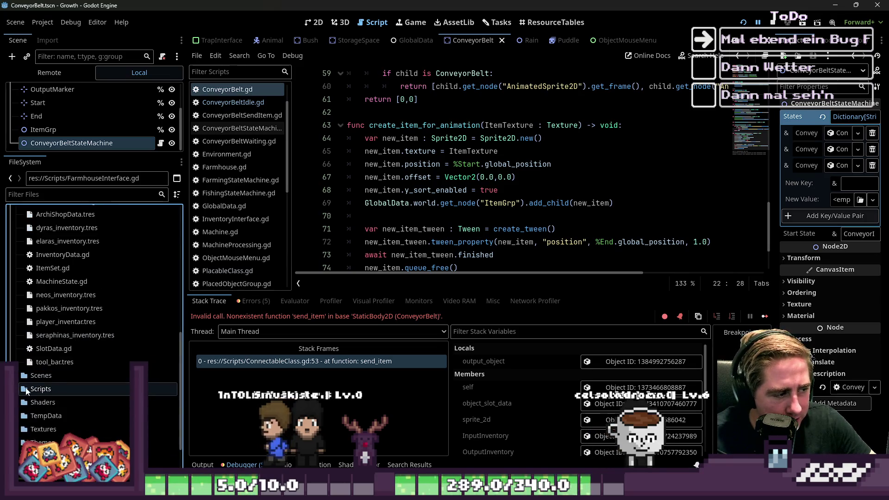
{"action": "scroll", "coordinate": [27, 391], "scroll_direction": "down", "scroll_amount": 1}
{"action": "double_click", "coordinate": [42, 380]}
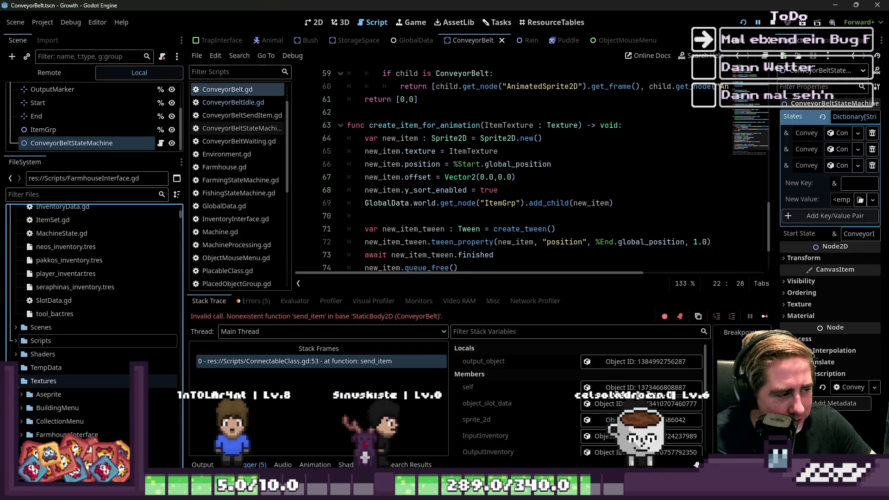
{"action": "scroll", "coordinate": [103, 365], "scroll_direction": "down", "scroll_amount": 6}
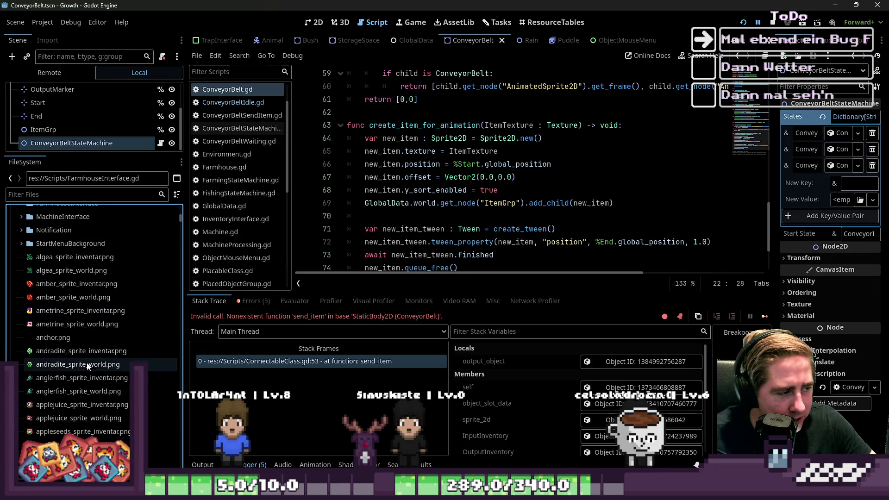
{"action": "scroll", "coordinate": [87, 273], "scroll_direction": "down", "scroll_amount": 5}
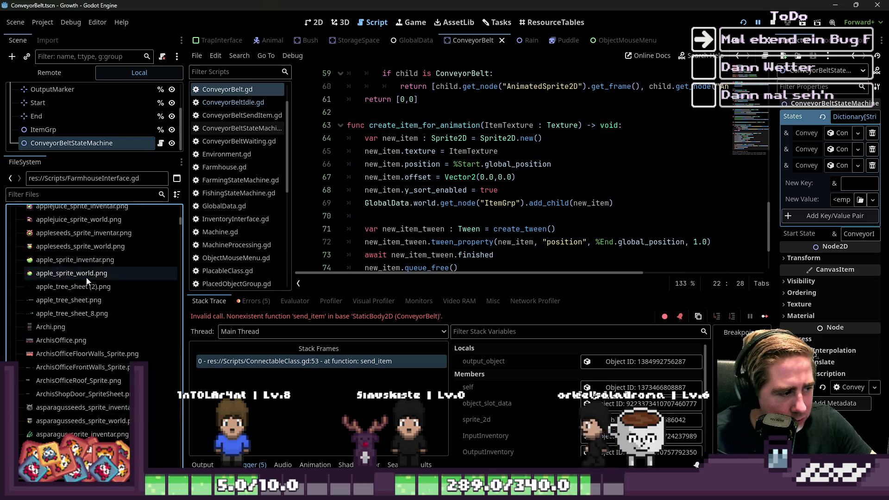
{"action": "scroll", "coordinate": [86, 280], "scroll_direction": "down", "scroll_amount": 2}
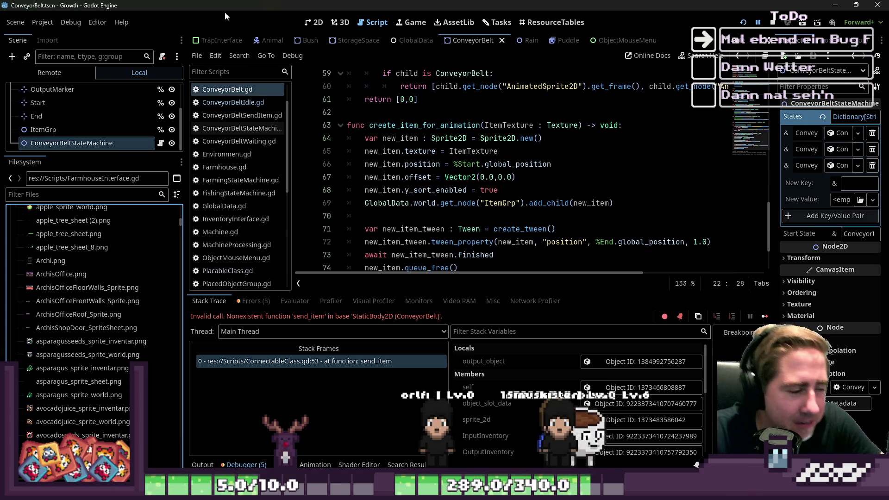
{"action": "scroll", "coordinate": [360, 204], "scroll_direction": "up", "scroll_amount": 20}
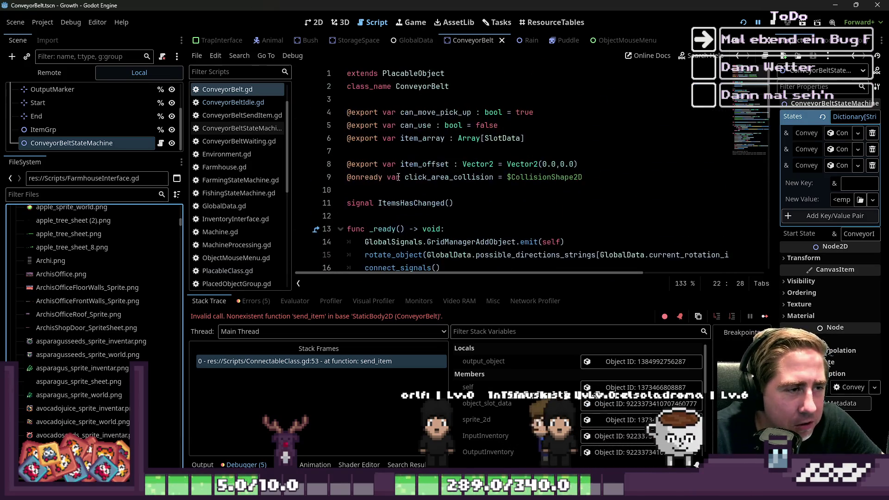
{"action": "left_click", "coordinate": [413, 112]}
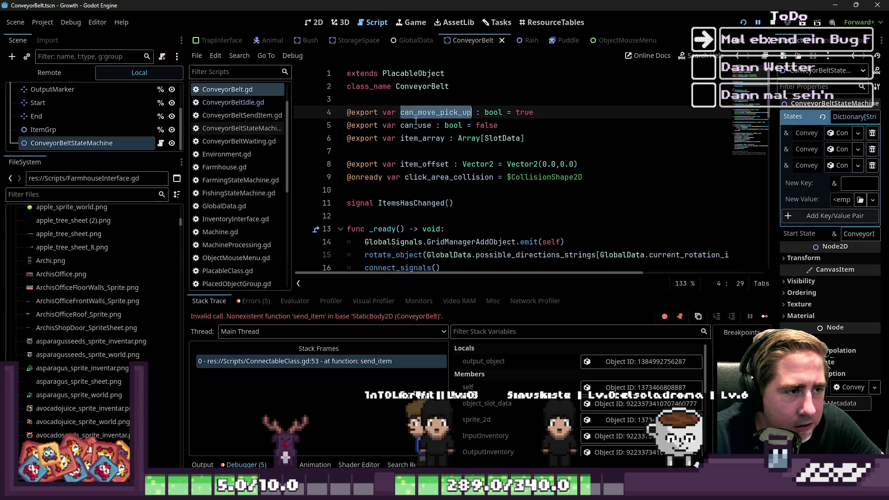
{"action": "left_click", "coordinate": [418, 125]}
{"action": "key", "text": "Down"}
{"action": "key", "text": "Down"}
{"action": "key", "text": "Down"}
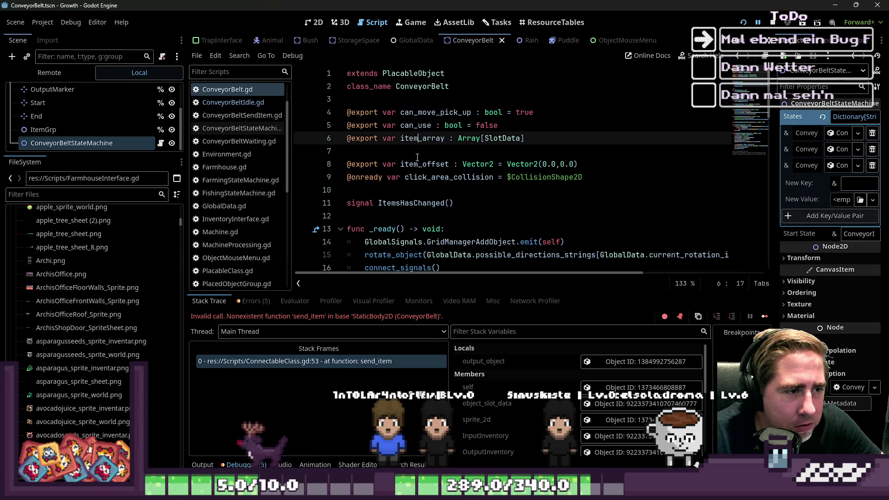
{"action": "scroll", "coordinate": [421, 183], "scroll_direction": "down", "scroll_amount": 1}
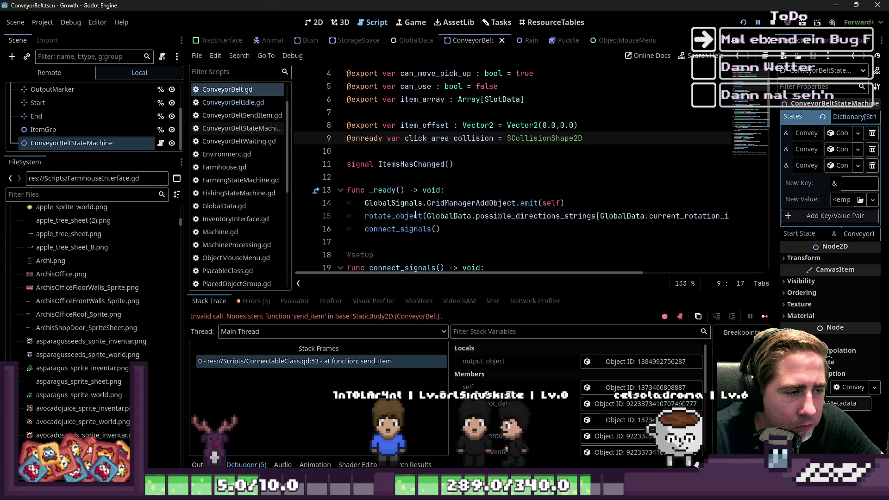
{"action": "left_click", "coordinate": [402, 191]}
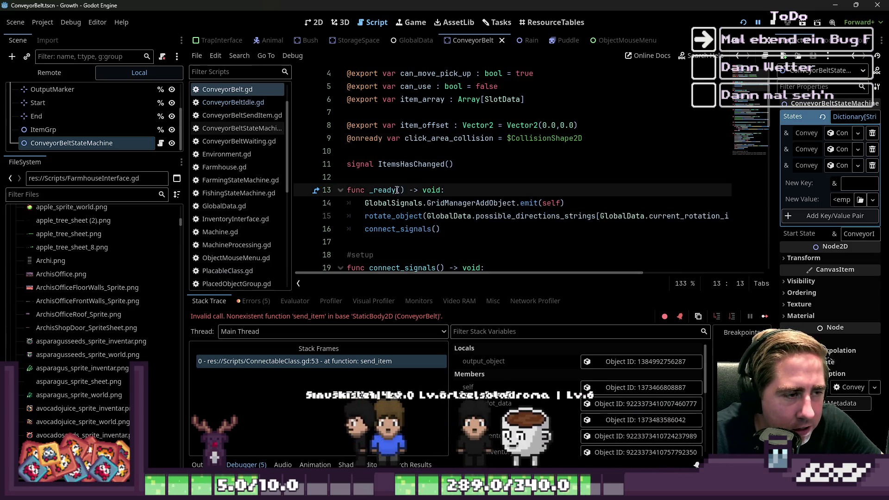
{"action": "double_click", "coordinate": [450, 204]}
{"action": "left_click", "coordinate": [400, 191]}
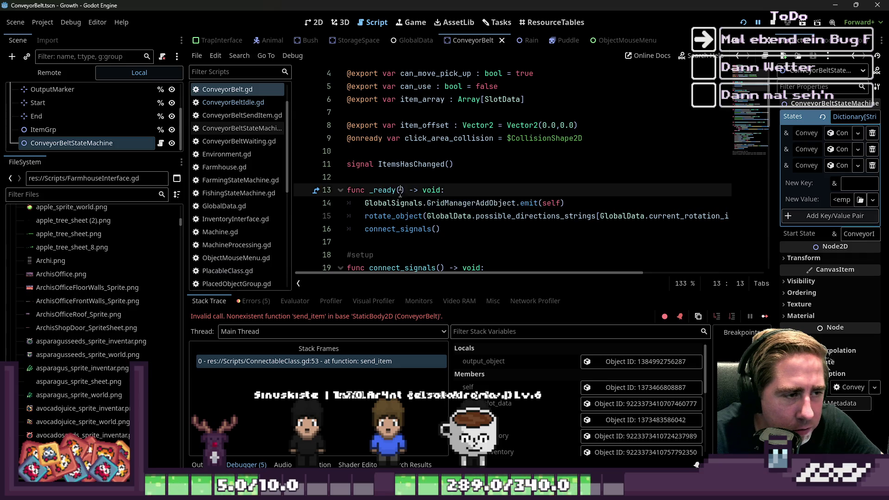
{"action": "left_click", "coordinate": [396, 190]}
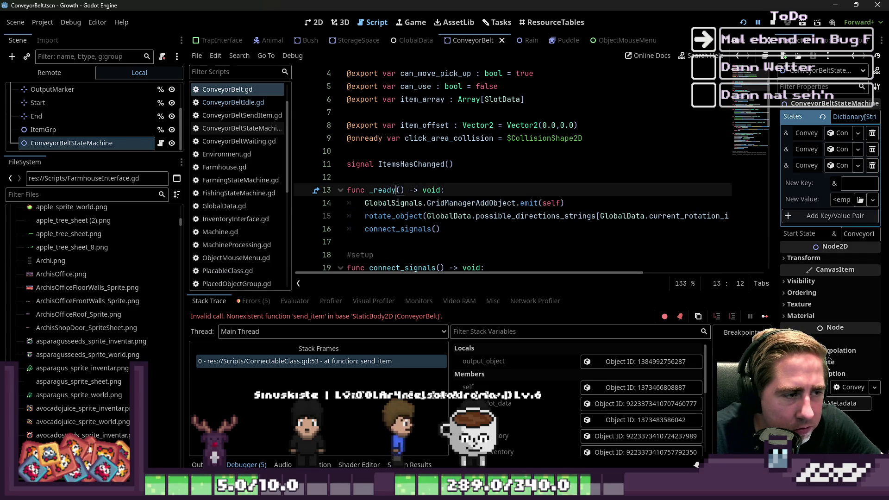
{"action": "scroll", "coordinate": [423, 224], "scroll_direction": "down", "scroll_amount": 2}
{"action": "scroll", "coordinate": [423, 224], "scroll_direction": "down", "scroll_amount": 6}
{"action": "double_click", "coordinate": [446, 141]}
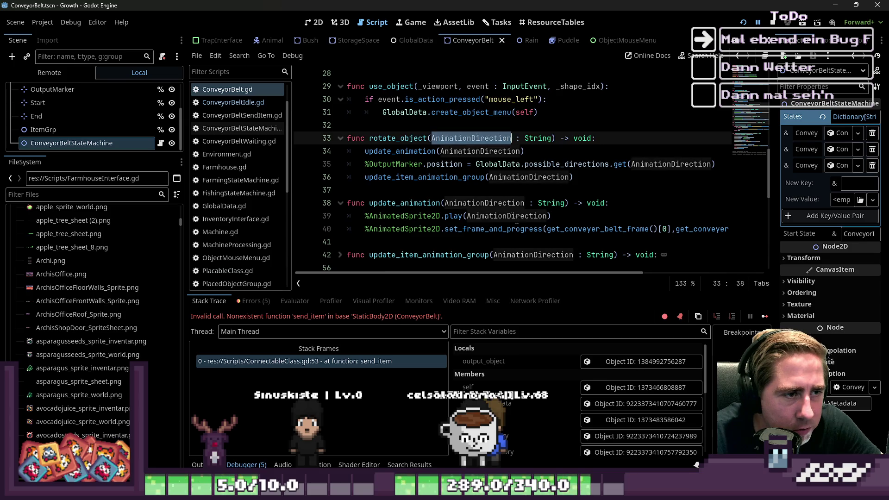
{"action": "left_click", "coordinate": [435, 176]}
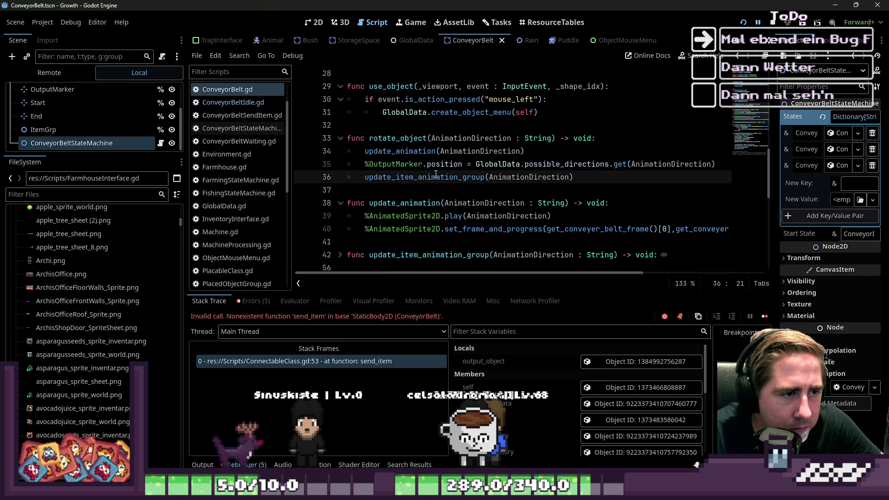
{"action": "left_click", "coordinate": [463, 138]}
{"action": "double_click", "coordinate": [463, 138]}
{"action": "left_click", "coordinate": [400, 138]}
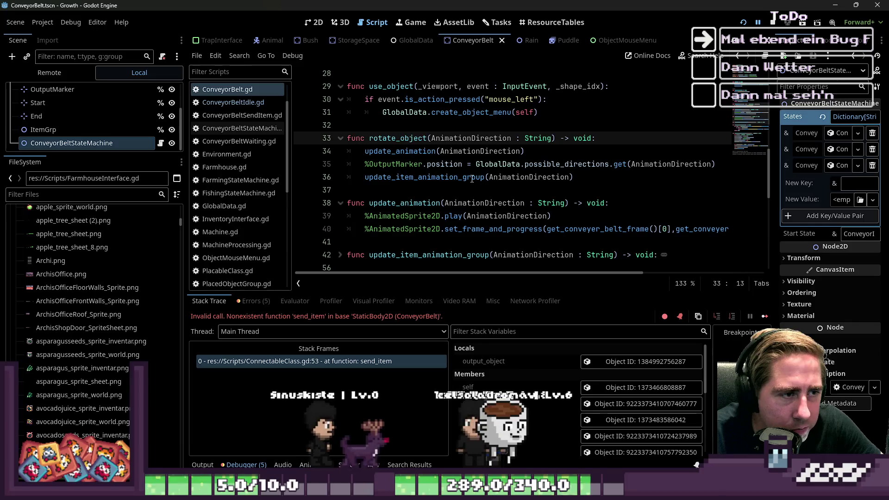
{"action": "left_click", "coordinate": [456, 190]}
{"action": "scroll", "coordinate": [457, 180], "scroll_direction": "up", "scroll_amount": 1}
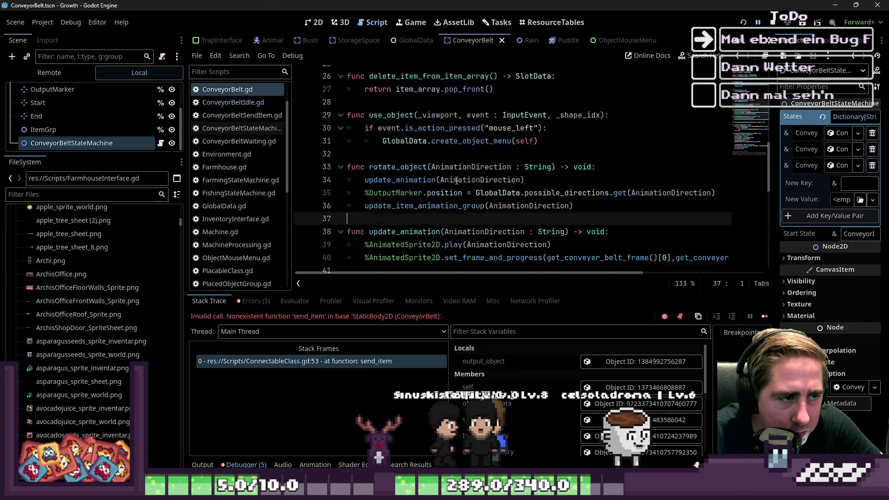
{"action": "scroll", "coordinate": [491, 129], "scroll_direction": "up", "scroll_amount": 10}
{"action": "left_click_drag", "start_coordinate": [403, 118], "coordinate": [448, 123]}
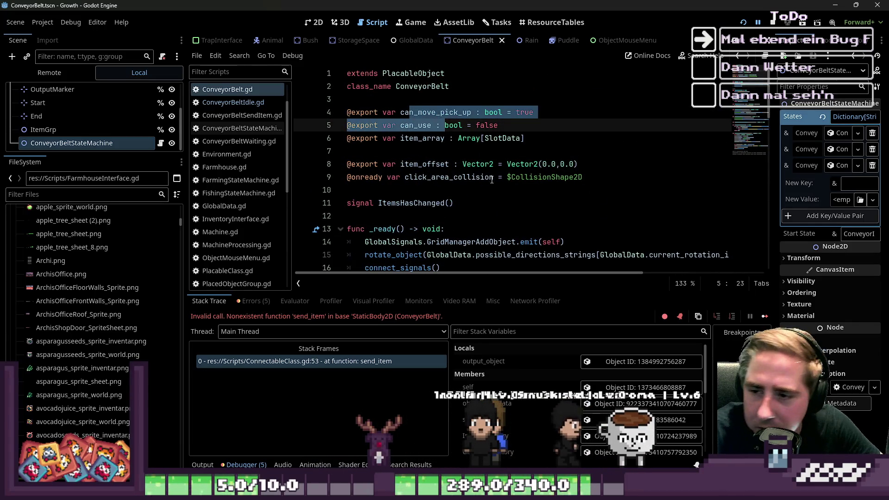
{"action": "left_click", "coordinate": [515, 194]}
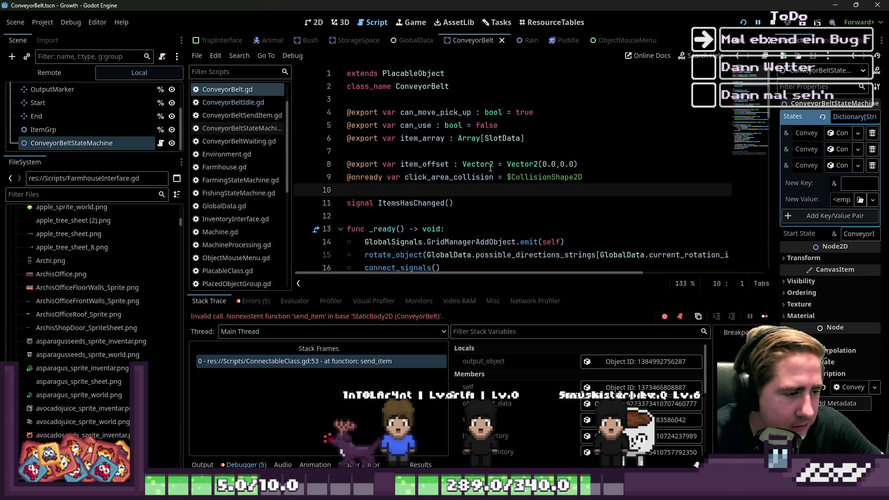
{"action": "scroll", "coordinate": [375, 237], "scroll_direction": "down", "scroll_amount": 1}
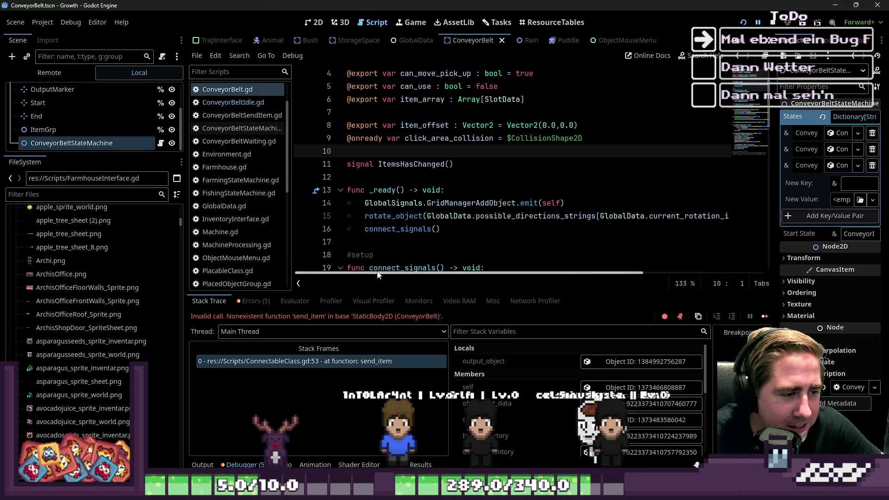
{"action": "left_click_drag", "start_coordinate": [484, 297], "coordinate": [484, 345]}
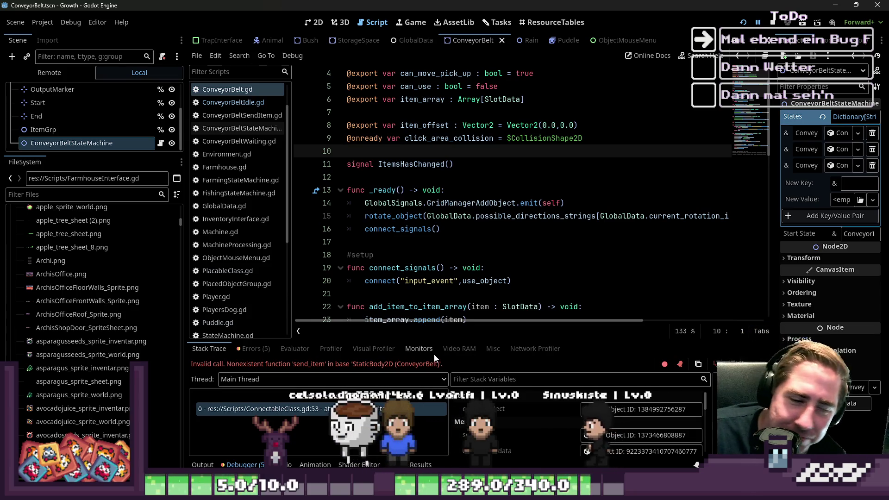
{"action": "scroll", "coordinate": [259, 208], "scroll_direction": "down", "scroll_amount": 3}
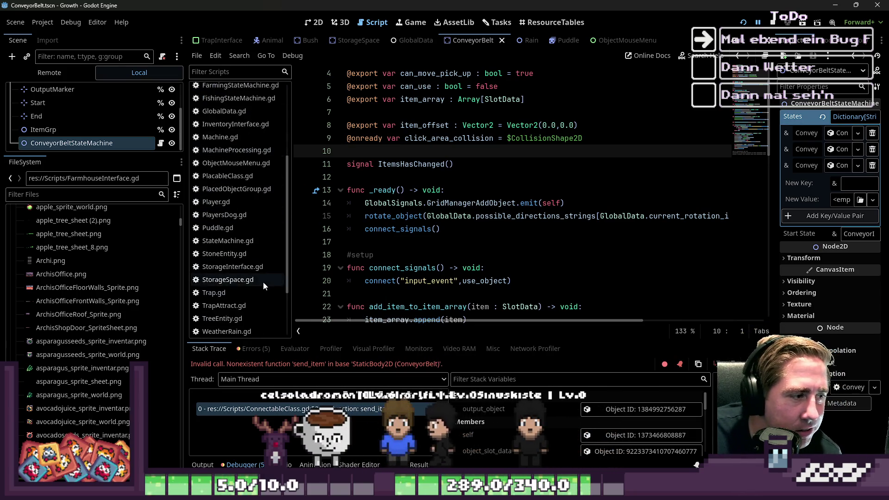
{"action": "left_click", "coordinate": [457, 240]}
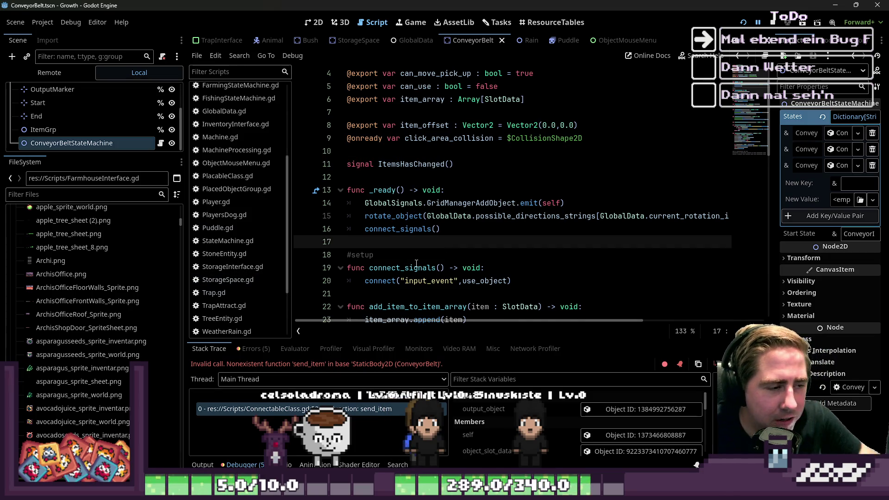
{"action": "key", "text": "Return"}
{"action": "key", "text": "Up"}
{"action": "key", "text": "Return"}
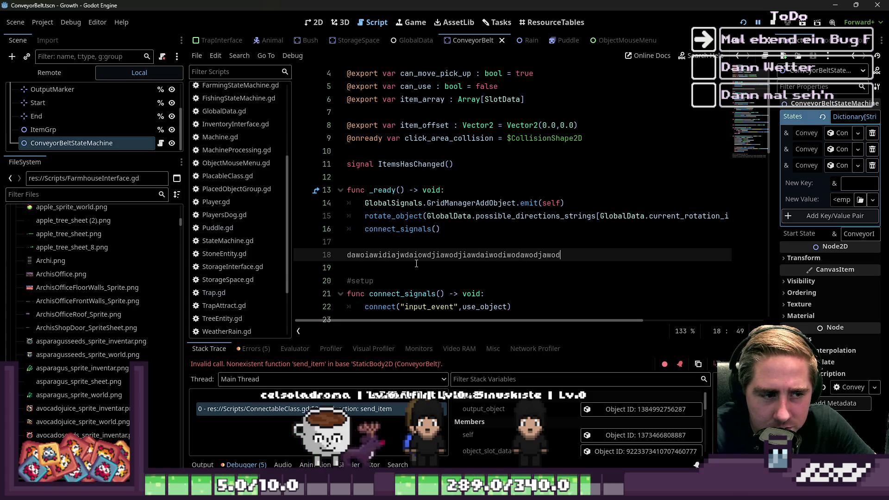
{"action": "key", "text": "shift+Home"}
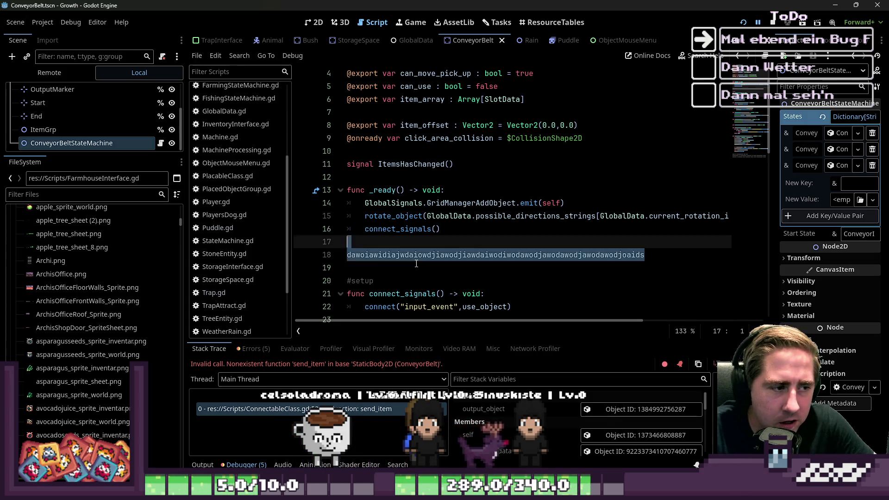
{"action": "key", "text": "BackSpace"}
{"action": "key", "text": "BackSpace"}
{"action": "key", "text": "BackSpace"}
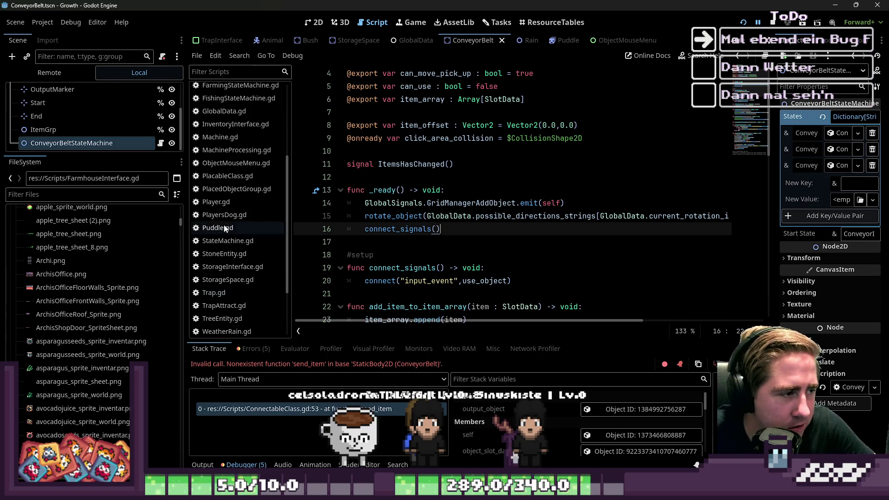
{"action": "scroll", "coordinate": [224, 229], "scroll_direction": "up", "scroll_amount": 3}
{"action": "key", "text": "Down"}
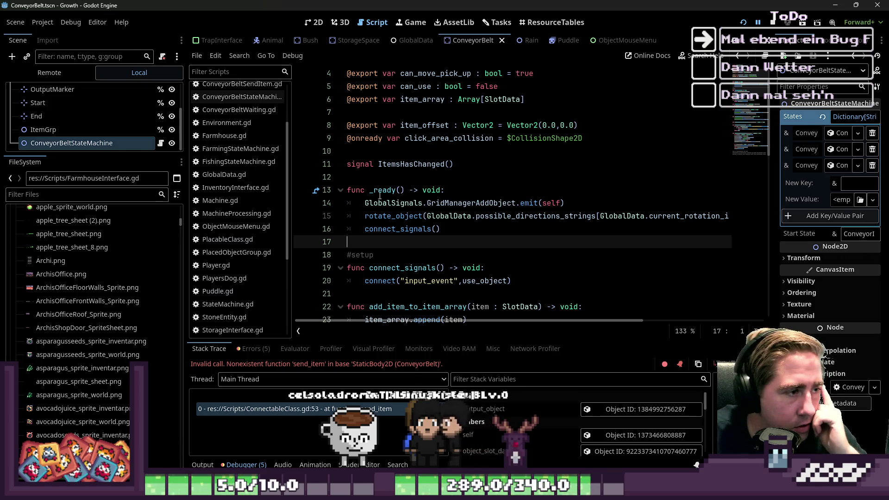
{"action": "scroll", "coordinate": [229, 205], "scroll_direction": "up", "scroll_amount": 3}
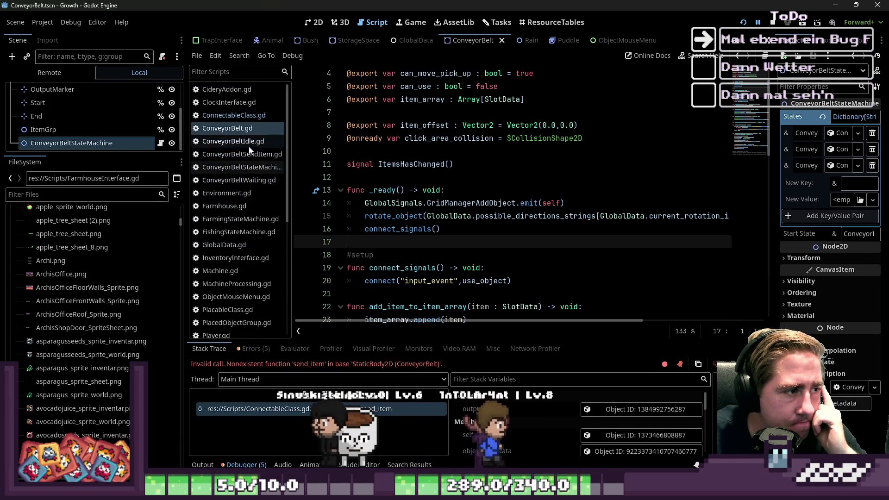
{"action": "left_click", "coordinate": [743, 23]}
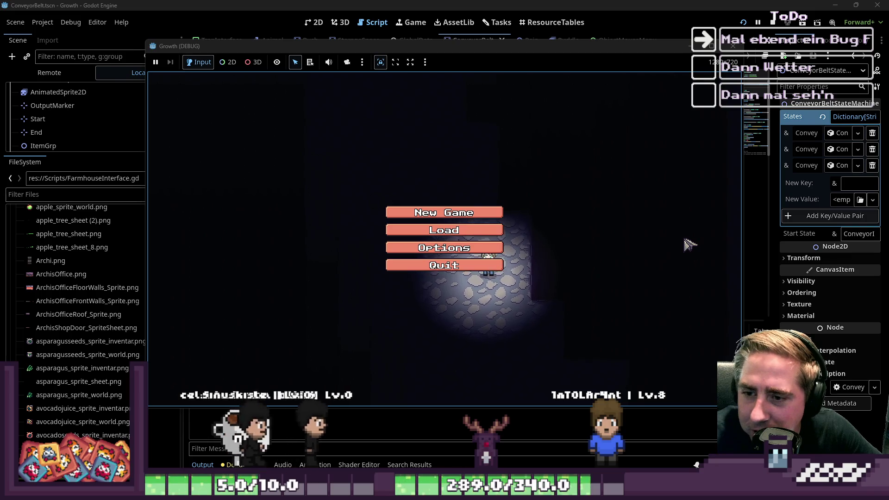
Start a new game save with a character named 'dsa'.
{"action": "left_click", "coordinate": [445, 211]}
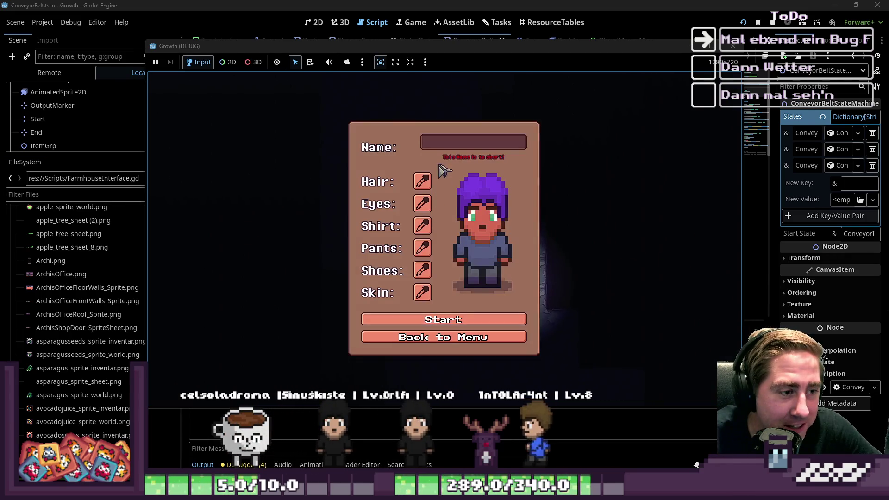
{"action": "type", "text": "dsa"}
{"action": "left_click", "coordinate": [411, 315]}
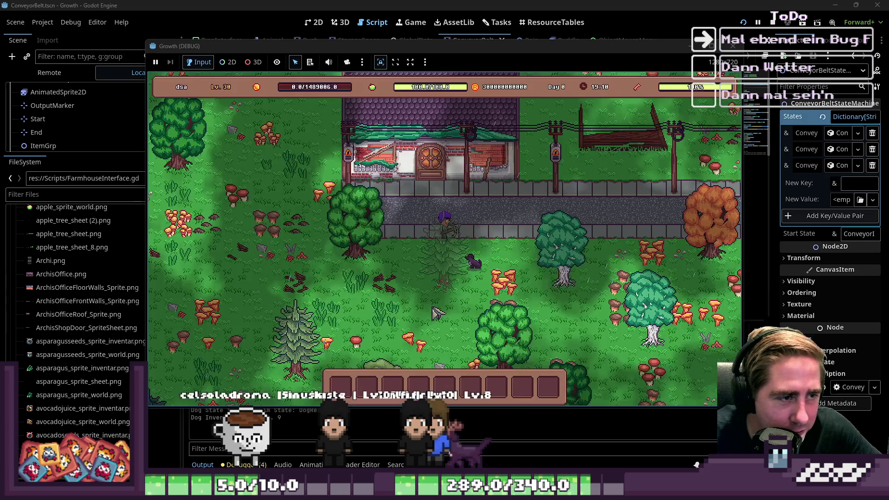
Walk the player left into the forest and look through the item inventory.
{"action": "key", "text": "s"}
{"action": "key", "text": "a"}
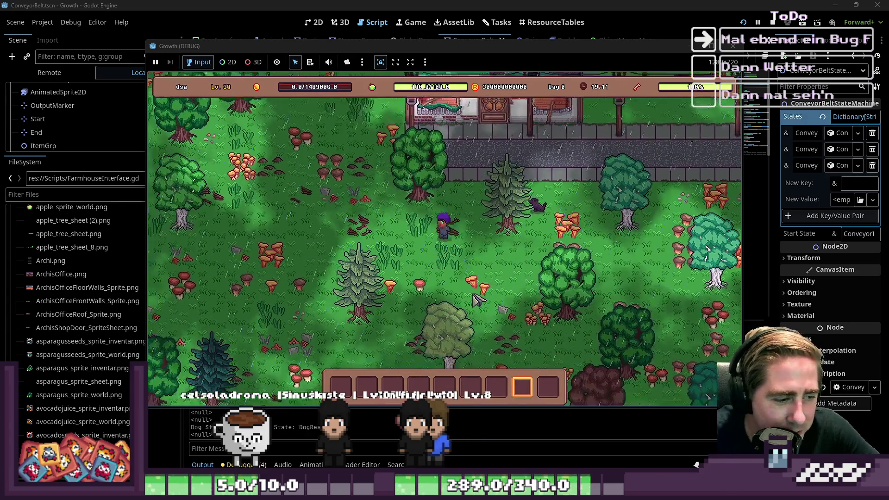
{"action": "key", "text": "a"}
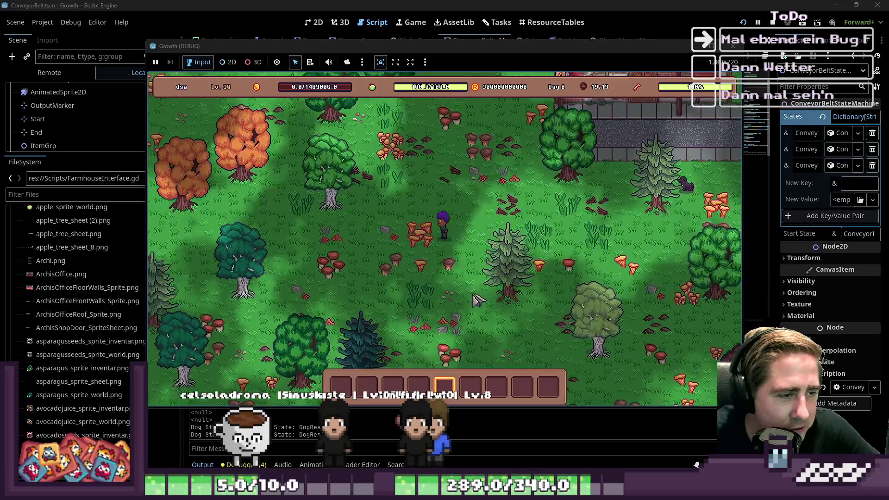
{"action": "key", "text": "i"}
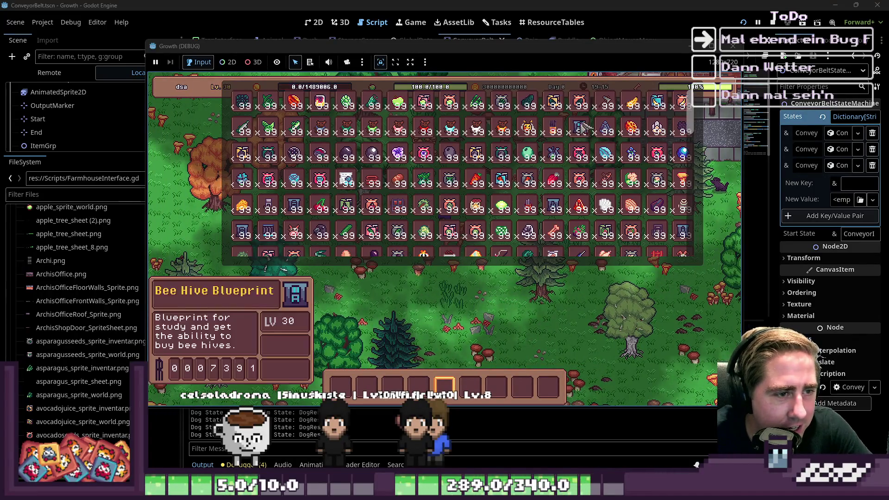
{"action": "scroll", "coordinate": [580, 170], "scroll_direction": "down", "scroll_amount": 2}
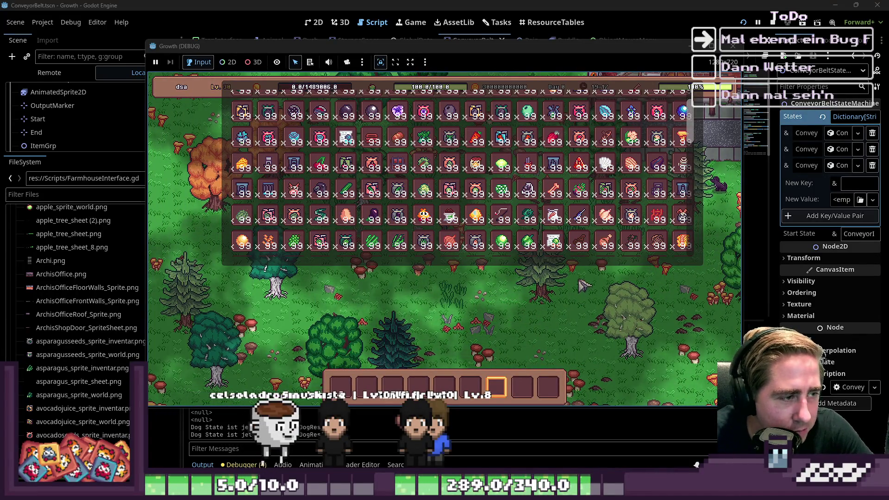
{"action": "scroll", "coordinate": [499, 251], "scroll_direction": "down", "scroll_amount": 6}
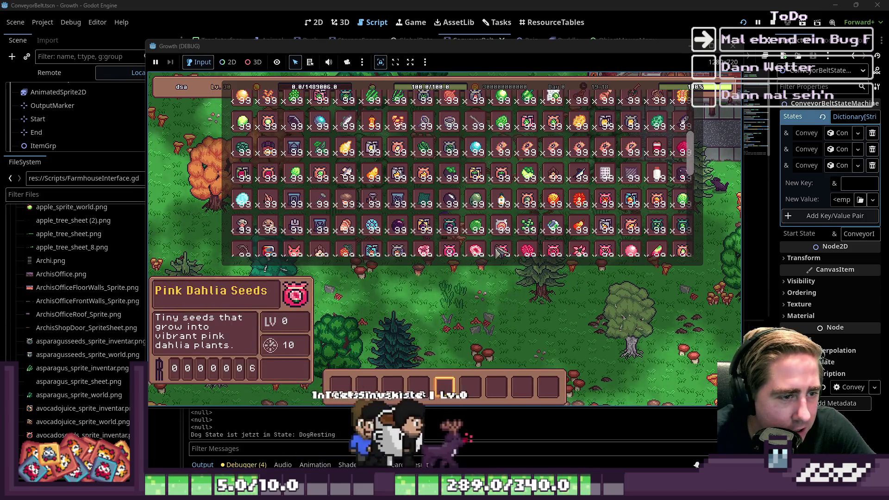
{"action": "scroll", "coordinate": [499, 252], "scroll_direction": "down", "scroll_amount": 6}
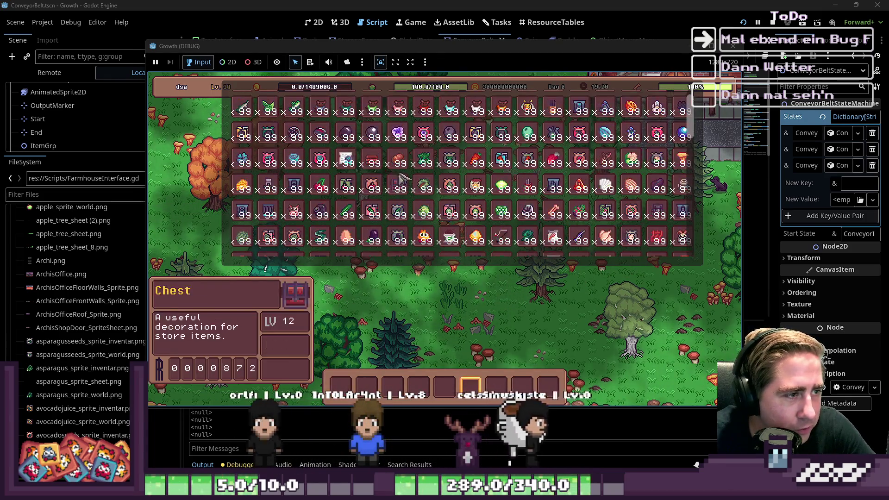
{"action": "scroll", "coordinate": [401, 178], "scroll_direction": "up", "scroll_amount": 1}
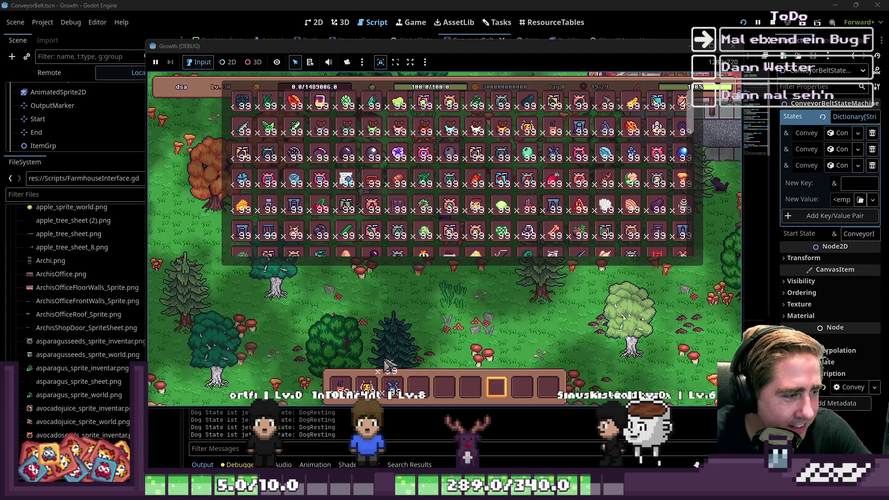
Equip the conveyor belt and lay a row of belts leftward at the build spot.
{"action": "left_click", "coordinate": [267, 236]}
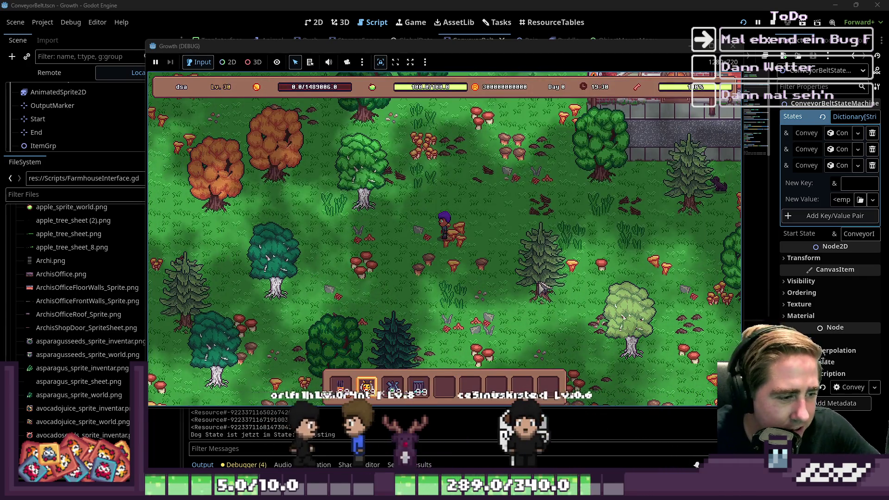
{"action": "key", "text": "a"}
{"action": "key", "text": "s"}
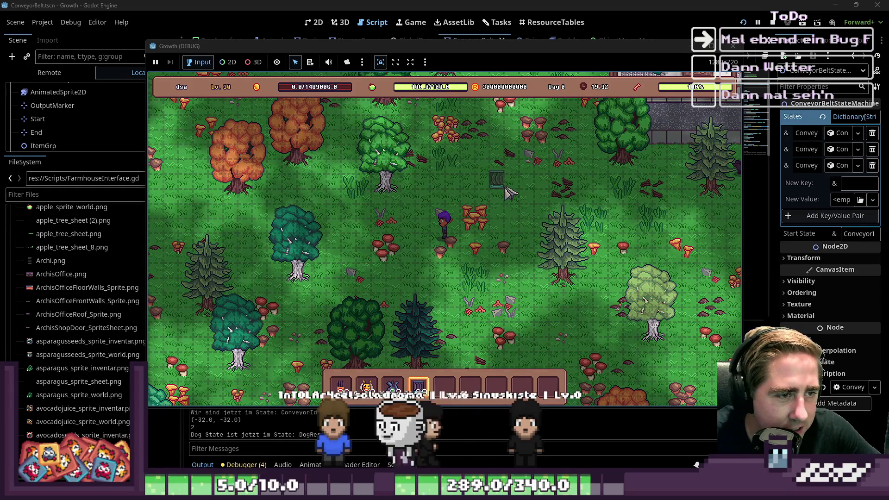
{"action": "left_click_drag", "start_coordinate": [511, 183], "coordinate": [447, 183]}
{"action": "key", "text": "3"}
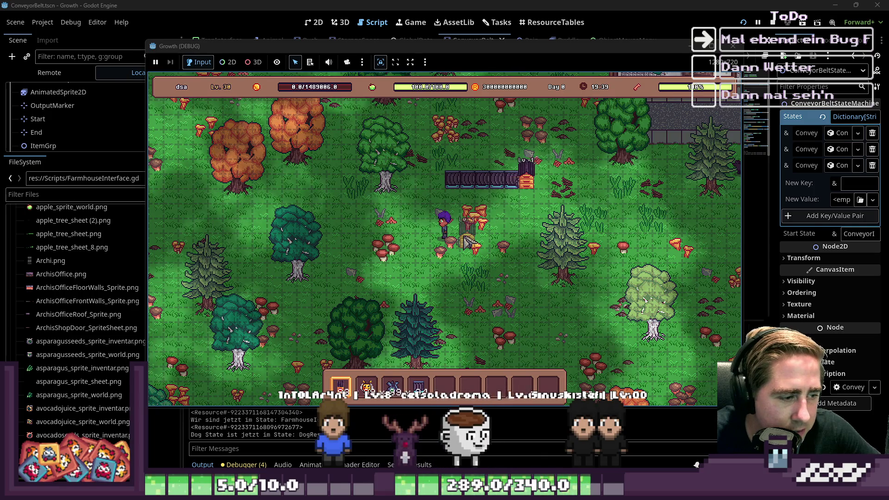
Open the full inventory and pick up the chest stack.
{"action": "key", "text": "3"}
{"action": "key", "text": "e"}
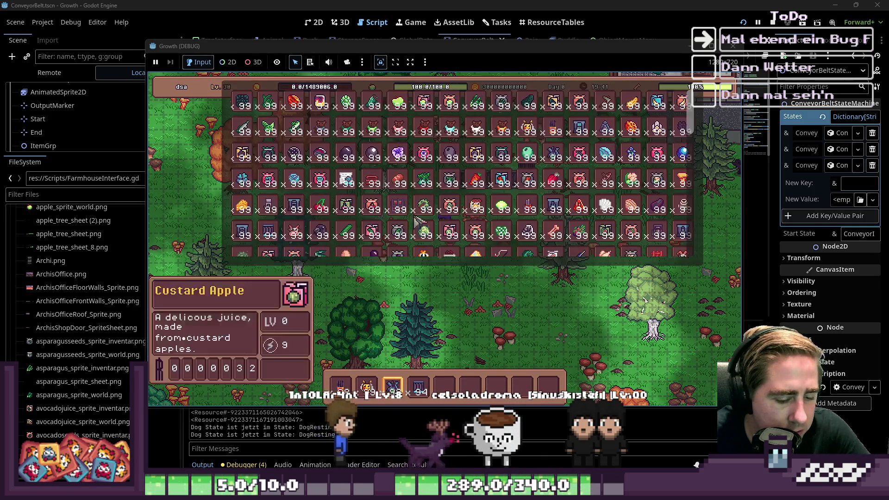
{"action": "scroll", "coordinate": [327, 227], "scroll_direction": "up", "scroll_amount": 3}
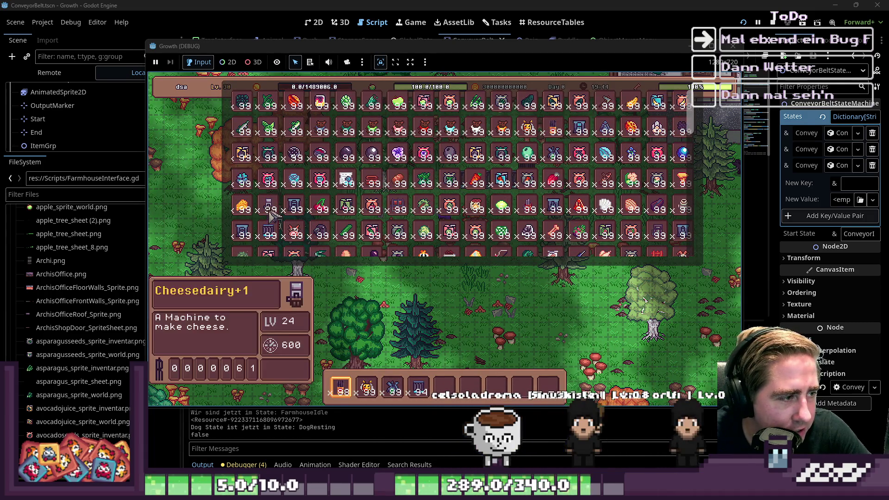
{"action": "scroll", "coordinate": [294, 210], "scroll_direction": "down", "scroll_amount": 2}
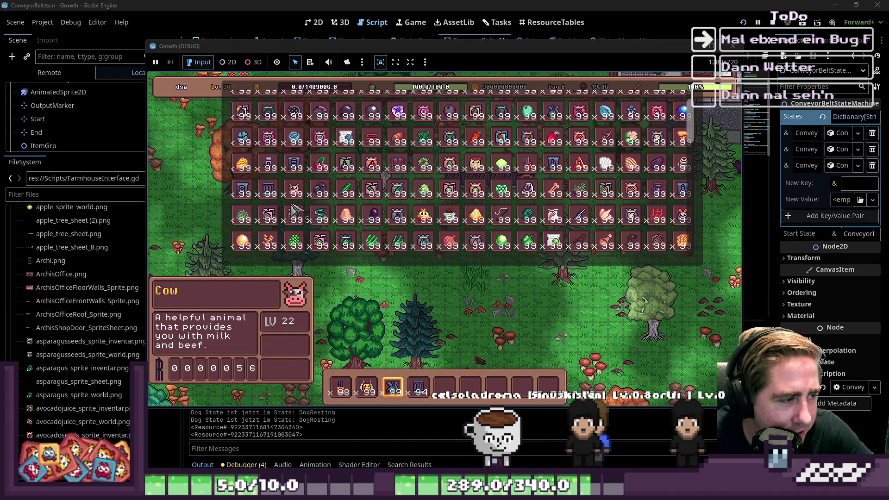
{"action": "scroll", "coordinate": [326, 230], "scroll_direction": "up", "scroll_amount": 2}
{"action": "mouse_move", "coordinate": [399, 207]}
{"action": "left_mouse_down"}
{"action": "mouse_move", "coordinate": [463, 366]}
{"action": "mouse_move", "coordinate": [444, 388]}
{"action": "left_mouse_up"}
Drop the chest stack into hotbar slot 7, close the inventory, and add a belt at the row's left end.
{"action": "key", "text": "7"}
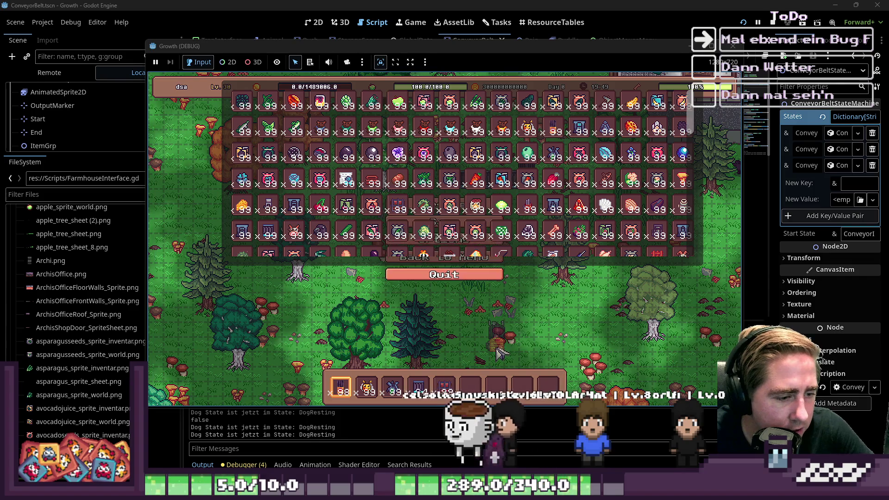
{"action": "key", "text": "6"}
{"action": "key", "text": "e"}
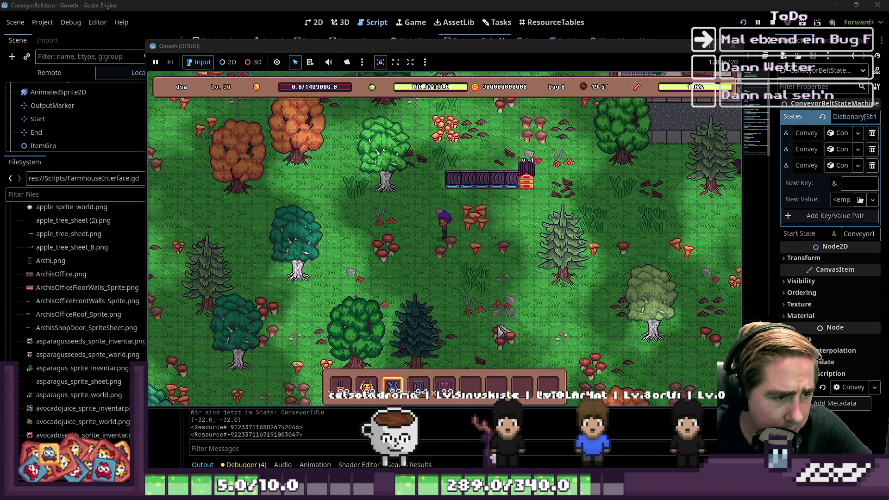
{"action": "left_click", "coordinate": [438, 179]}
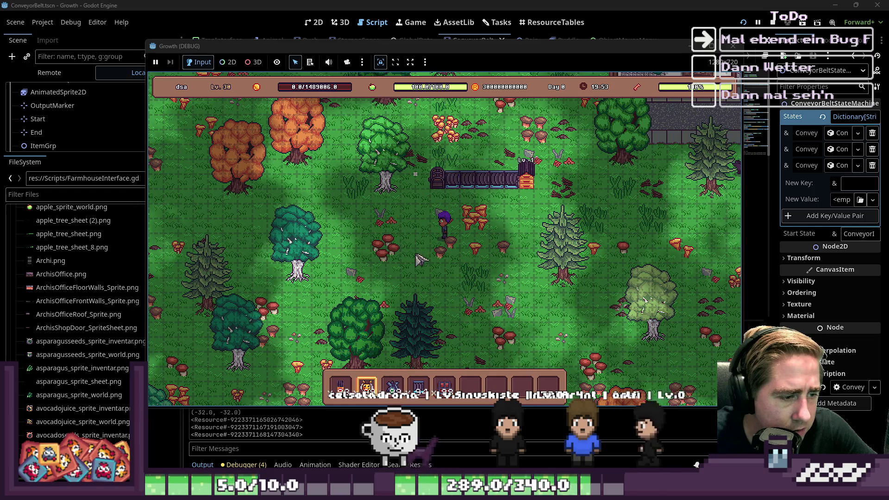
Load the bee and the slot-3 items into the beehive's input slots, then stop the game with F8.
{"action": "key", "text": "9"}
{"action": "key", "text": "8"}
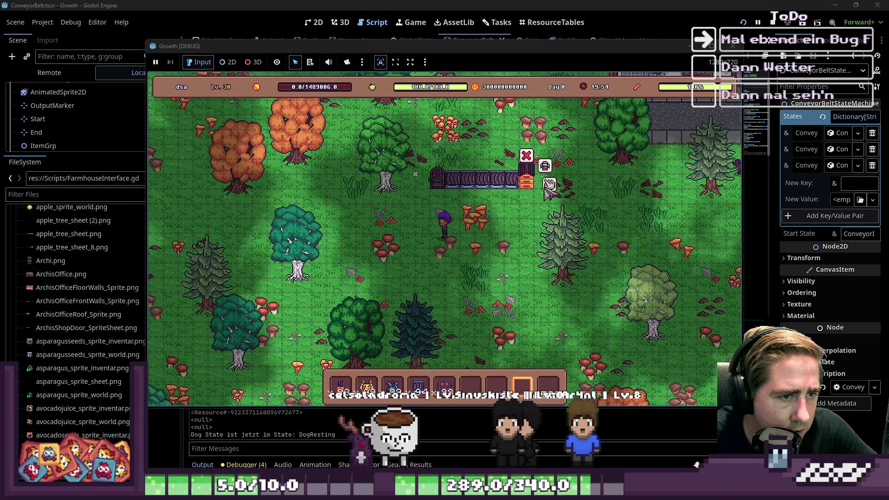
{"action": "left_click", "coordinate": [548, 185]}
{"action": "left_click_drag", "start_coordinate": [366, 386], "coordinate": [407, 348]}
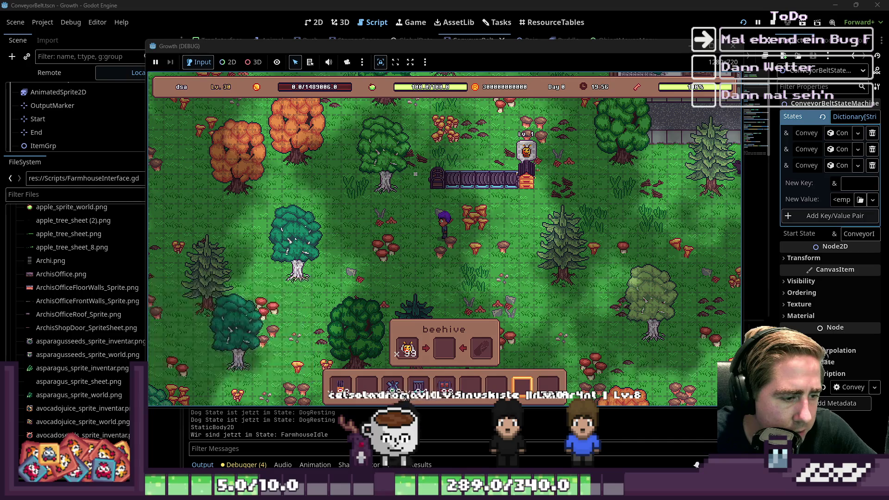
{"action": "left_click_drag", "start_coordinate": [393, 387], "coordinate": [481, 350]}
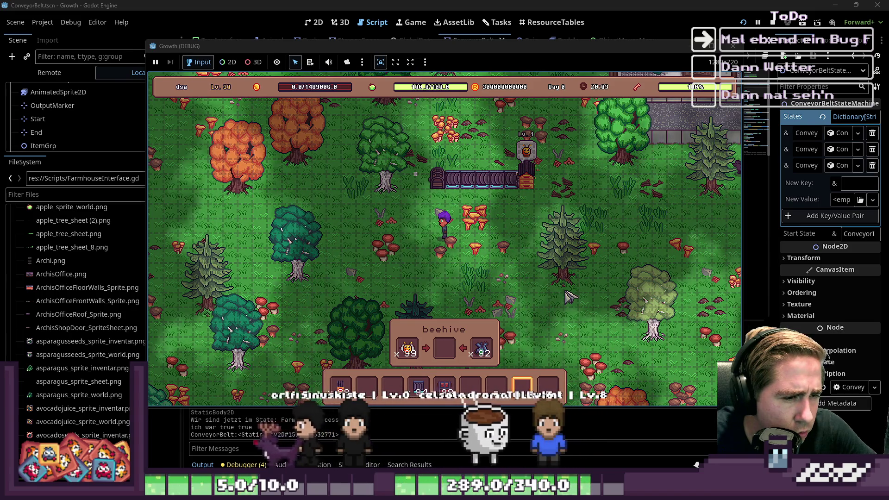
{"action": "mouse_move", "coordinate": [518, 187]}
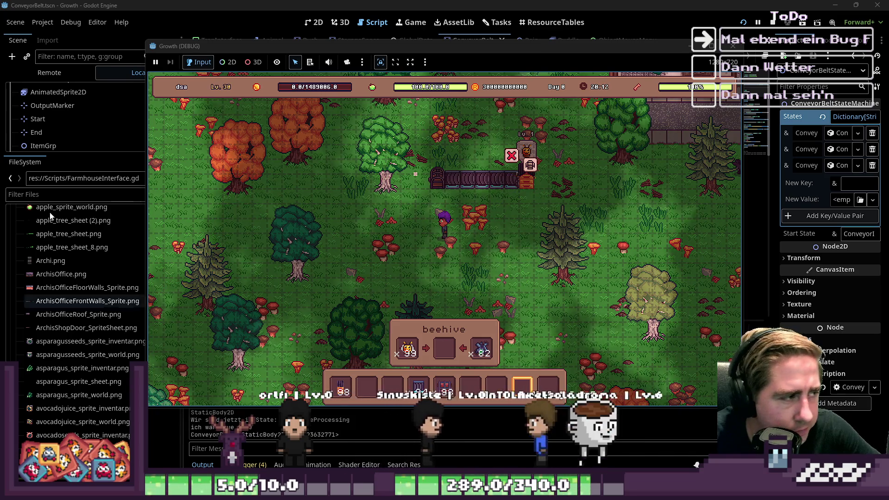
{"action": "key", "text": "F8"}
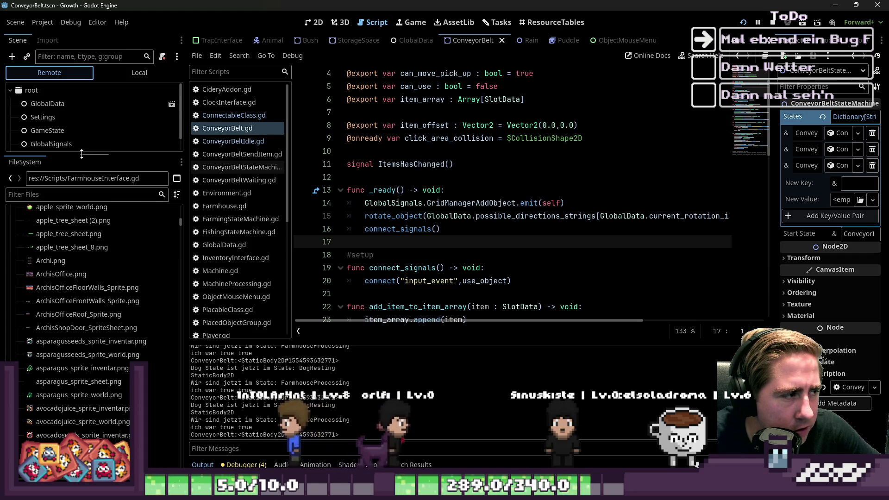
Enlarge the Scene panel and expand the Remote tree to the placed ConveyorBelt node under PlacedObjectGroup.
{"action": "left_click_drag", "start_coordinate": [82, 154], "coordinate": [82, 415]}
{"action": "left_click", "coordinate": [15, 158]}
{"action": "scroll", "coordinate": [16, 186], "scroll_direction": "down", "scroll_amount": 5}
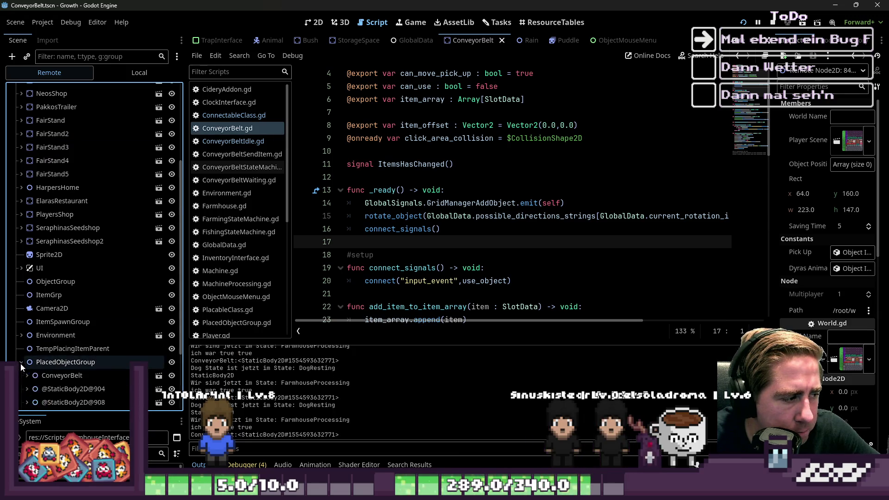
{"action": "left_click", "coordinate": [20, 362]}
{"action": "scroll", "coordinate": [27, 324], "scroll_direction": "down", "scroll_amount": 3}
{"action": "left_click", "coordinate": [67, 298]}
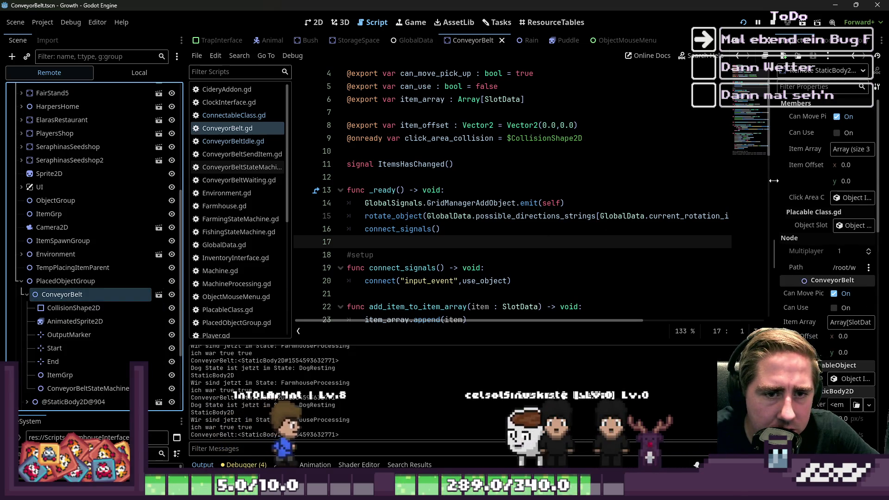
Inspect ConveyorBeltStateMachine, resizing the Inspector to read start state ConveyorIdle and current state null.
{"action": "left_click_drag", "start_coordinate": [766, 184], "coordinate": [663, 186]}
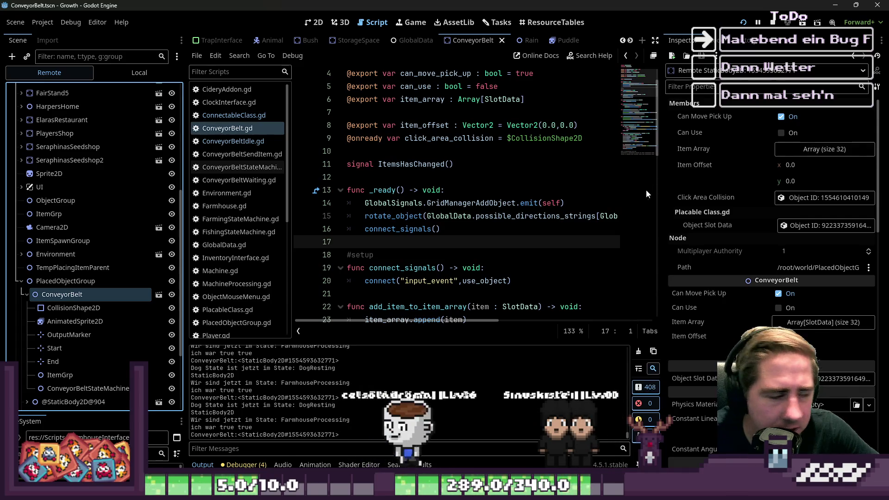
{"action": "scroll", "coordinate": [380, 199], "scroll_direction": "down", "scroll_amount": 1}
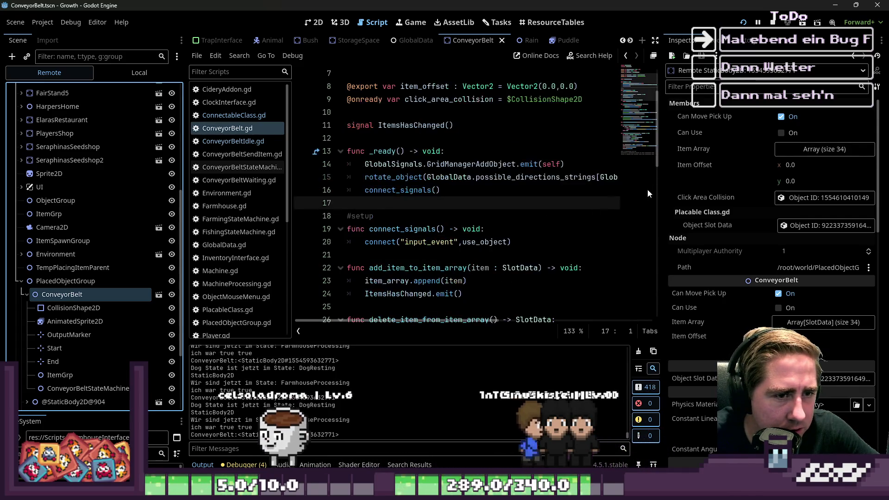
{"action": "left_click_drag", "start_coordinate": [663, 191], "coordinate": [681, 191]}
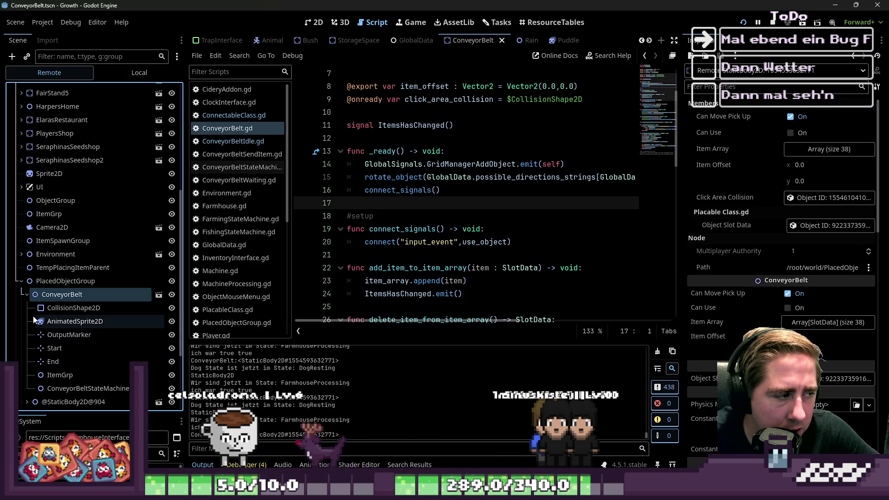
{"action": "scroll", "coordinate": [51, 331], "scroll_direction": "down", "scroll_amount": 2}
{"action": "left_click", "coordinate": [58, 347]}
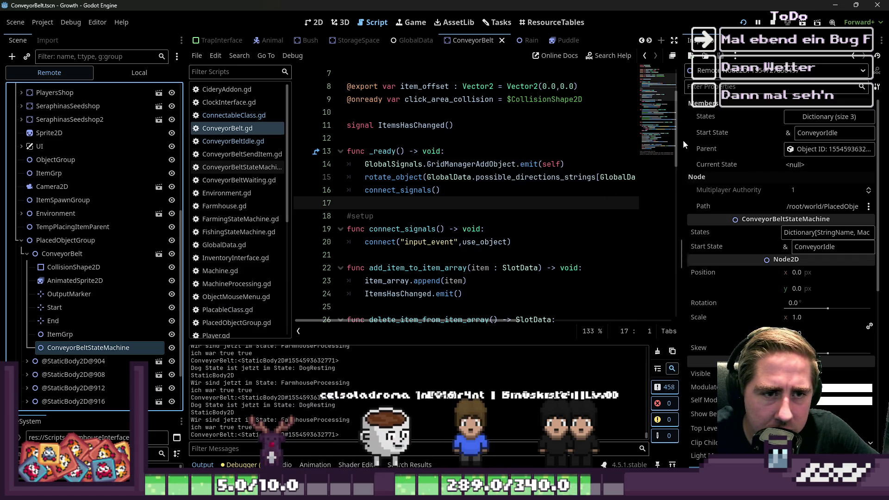
{"action": "mouse_move", "coordinate": [682, 141]}
{"action": "left_mouse_down"}
{"action": "mouse_move", "coordinate": [572, 142]}
{"action": "mouse_move", "coordinate": [598, 141]}
{"action": "left_mouse_up"}
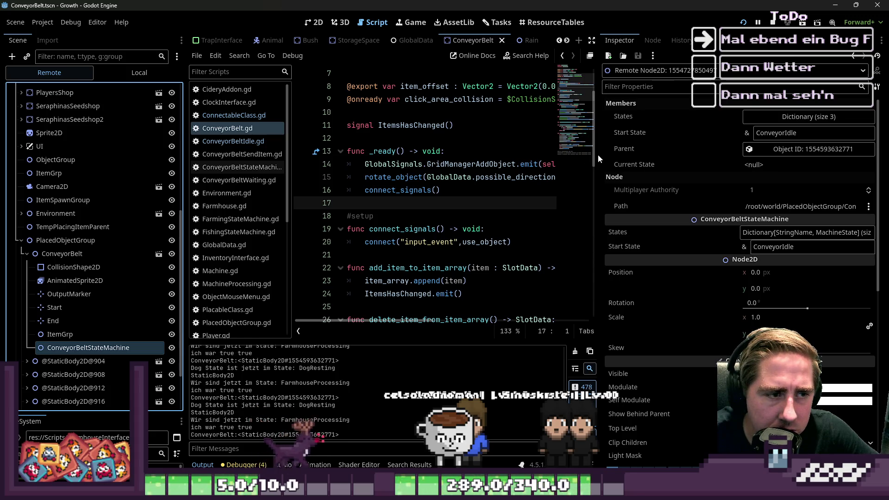
{"action": "left_click_drag", "start_coordinate": [598, 154], "coordinate": [732, 140]}
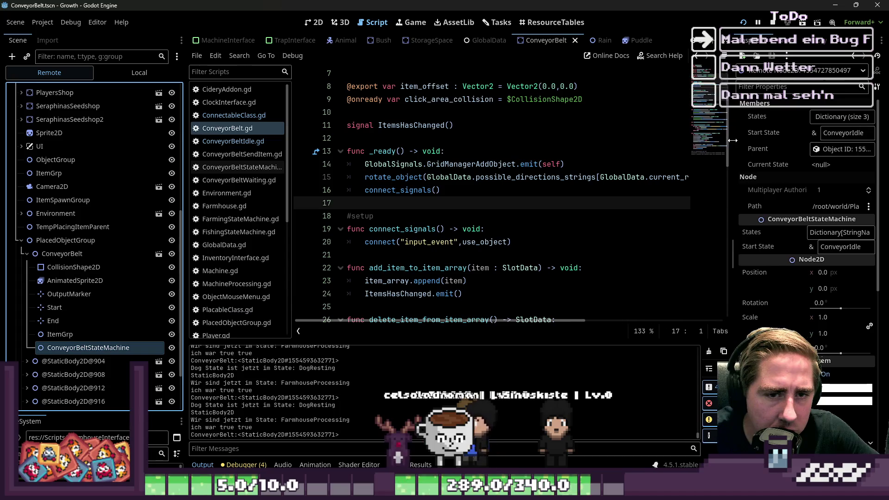
{"action": "left_click", "coordinate": [234, 142]}
Flip through the ConnectableClass, ConveyorBelt and ConveyorBeltIdle scripts, ending on ConveyorBeltStateMachine.gd.
{"action": "left_click", "coordinate": [243, 116]}
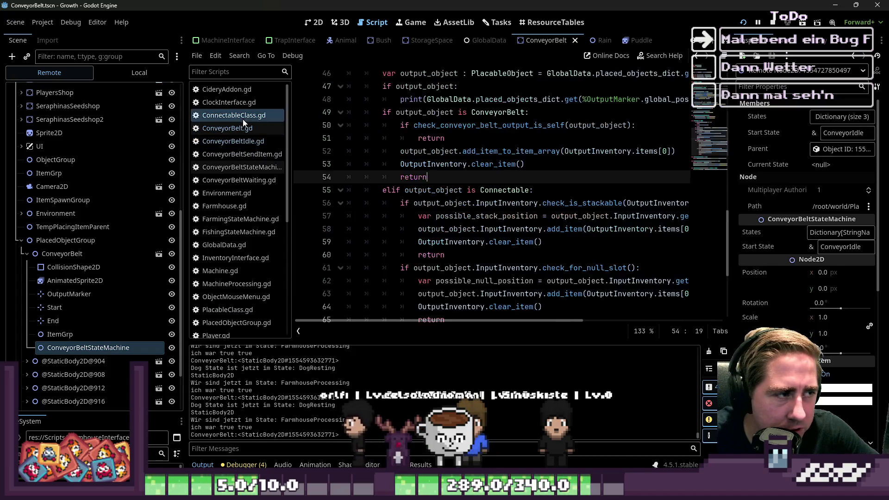
{"action": "left_click", "coordinate": [245, 128]}
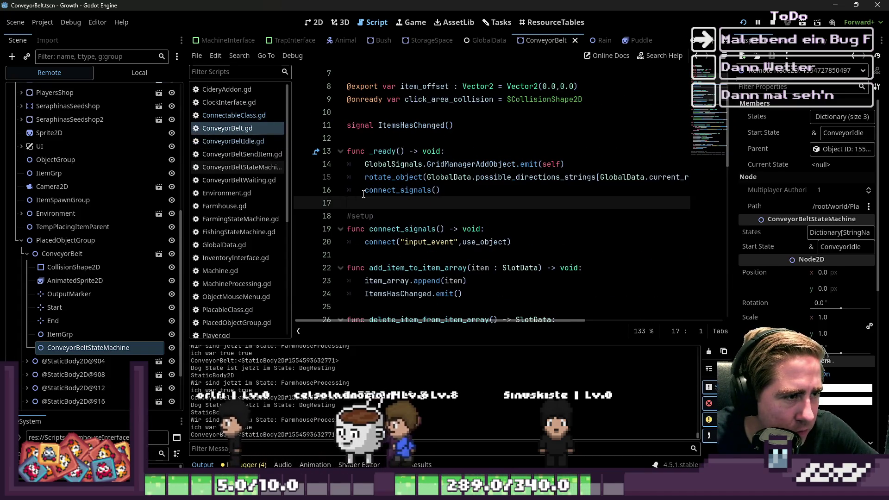
{"action": "left_click", "coordinate": [240, 141]}
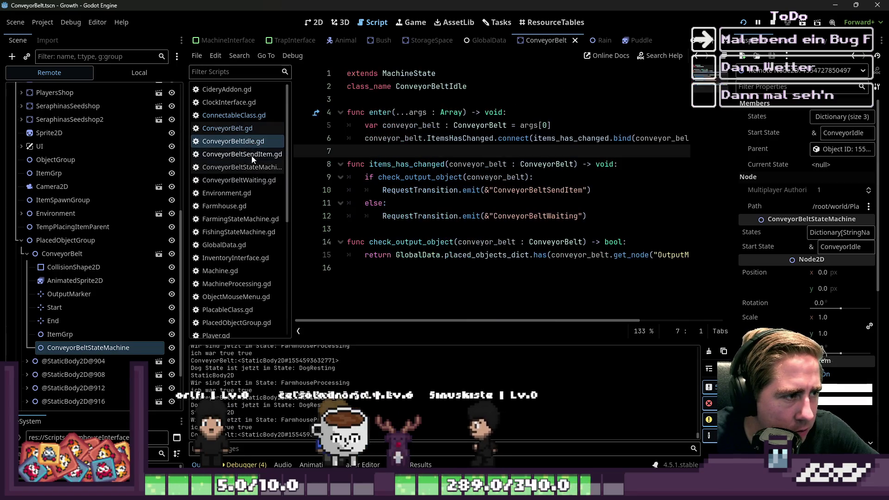
{"action": "left_click", "coordinate": [247, 129]}
{"action": "left_click", "coordinate": [250, 142]}
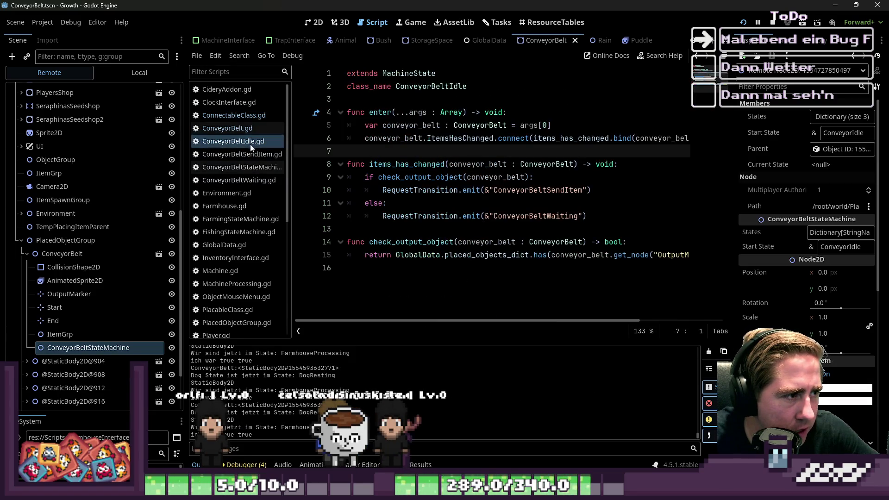
{"action": "left_click", "coordinate": [268, 168]}
Review how connect_machine_states_signals, current_state and start_state are used in the state machine code.
{"action": "left_click", "coordinate": [405, 191]}
{"action": "scroll", "coordinate": [417, 188], "scroll_direction": "down", "scroll_amount": 1}
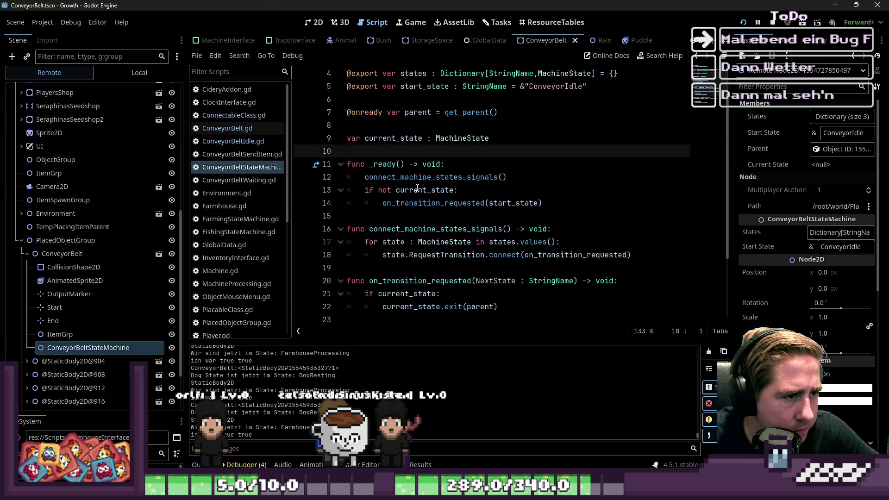
{"action": "double_click", "coordinate": [398, 179]}
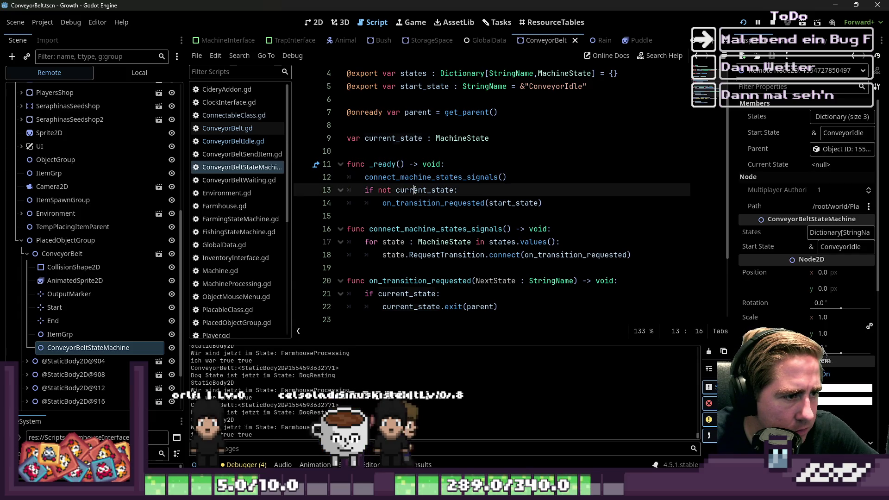
{"action": "double_click", "coordinate": [415, 190]}
{"action": "double_click", "coordinate": [478, 204]}
{"action": "double_click", "coordinate": [498, 204]}
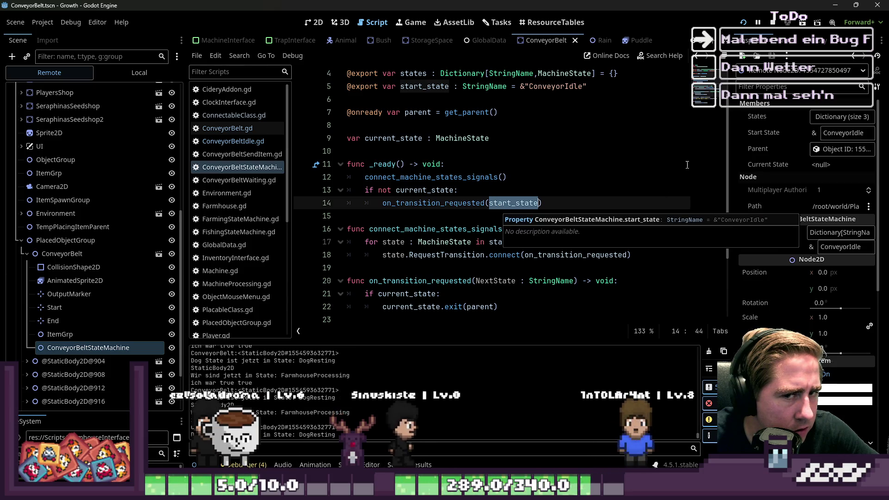
Insert 'Belt' so start_state reads &"ConveyorBeltIdle" instead of ConveyorIdle.
{"action": "left_click", "coordinate": [564, 89]}
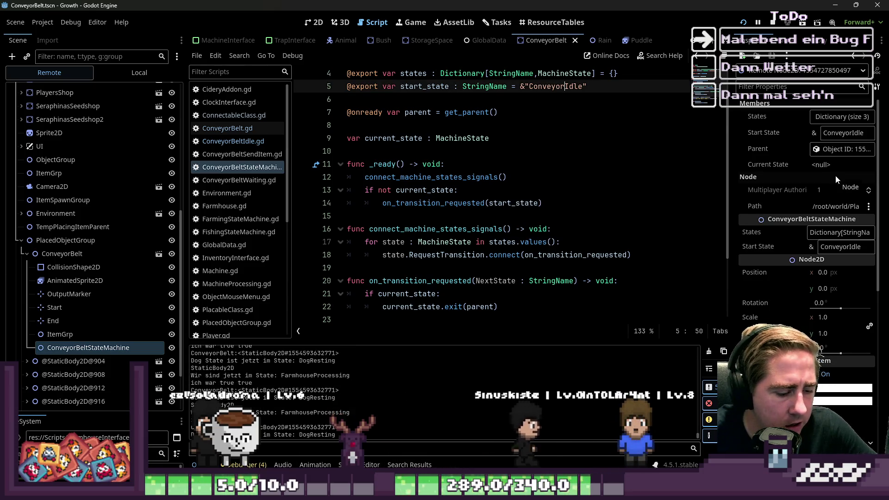
{"action": "type", "text": "Belt"}
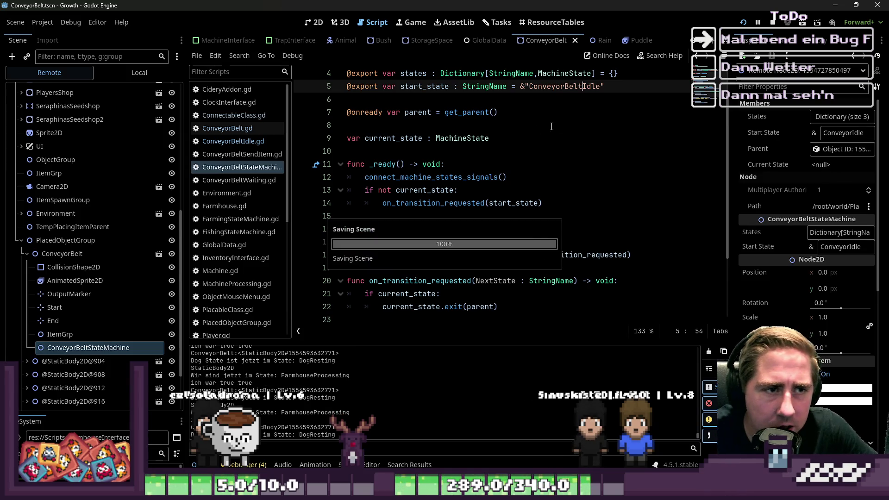
{"action": "left_click", "coordinate": [585, 113]}
{"action": "left_click", "coordinate": [578, 87]}
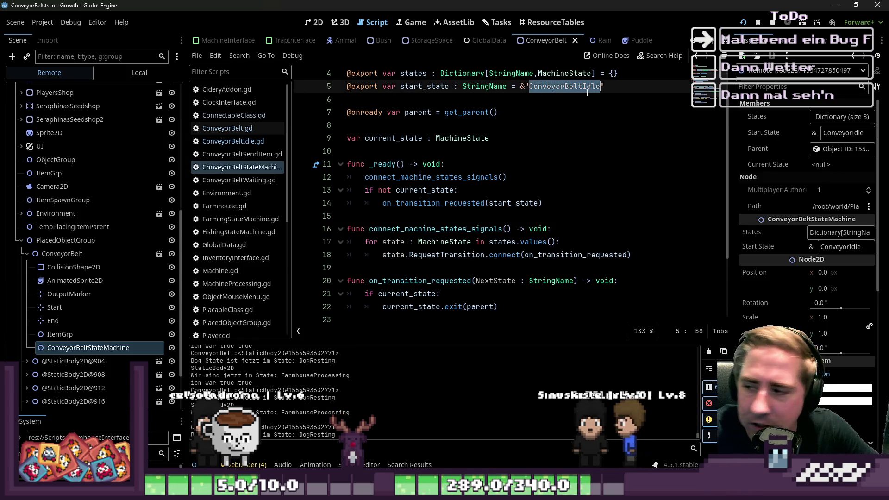
{"action": "left_click", "coordinate": [559, 139]}
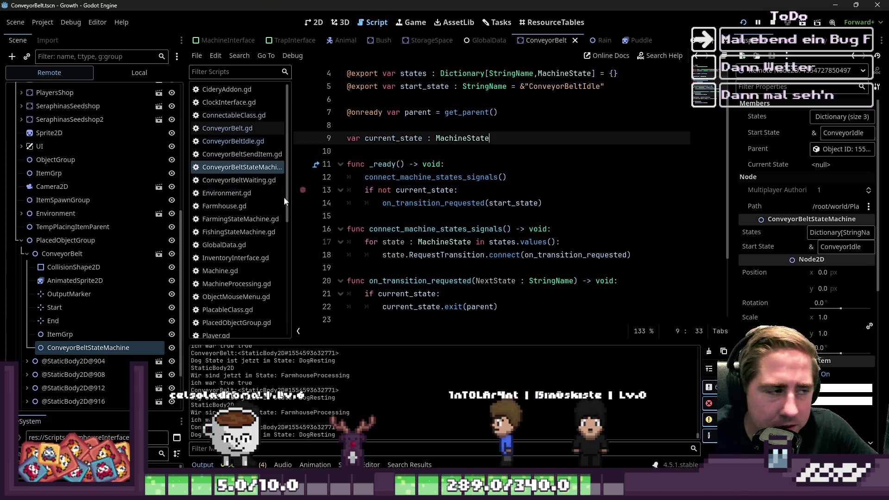
Check the ConveyorBeltSendItem and ConveyorBeltWaiting names in ConveyorBeltIdle.gd, then open ConveyorBeltSendItem.gd.
{"action": "left_click", "coordinate": [233, 141]}
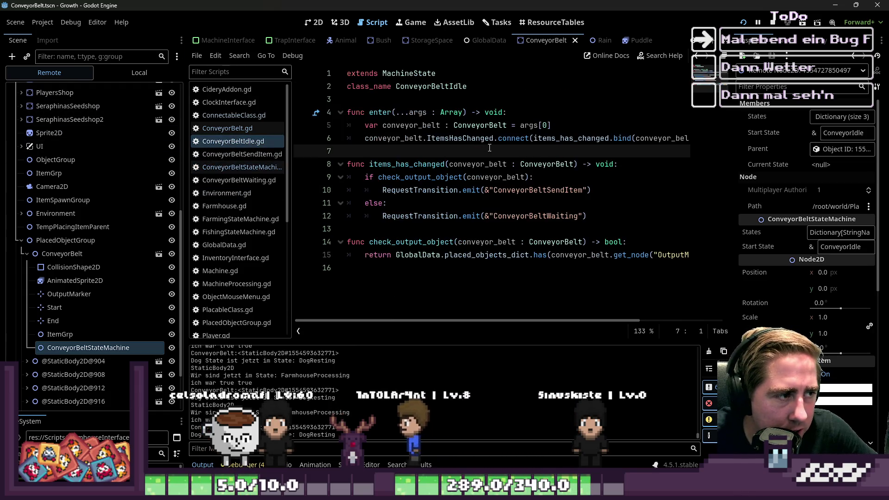
{"action": "double_click", "coordinate": [542, 190]}
{"action": "double_click", "coordinate": [535, 216]}
{"action": "left_click", "coordinate": [231, 147]}
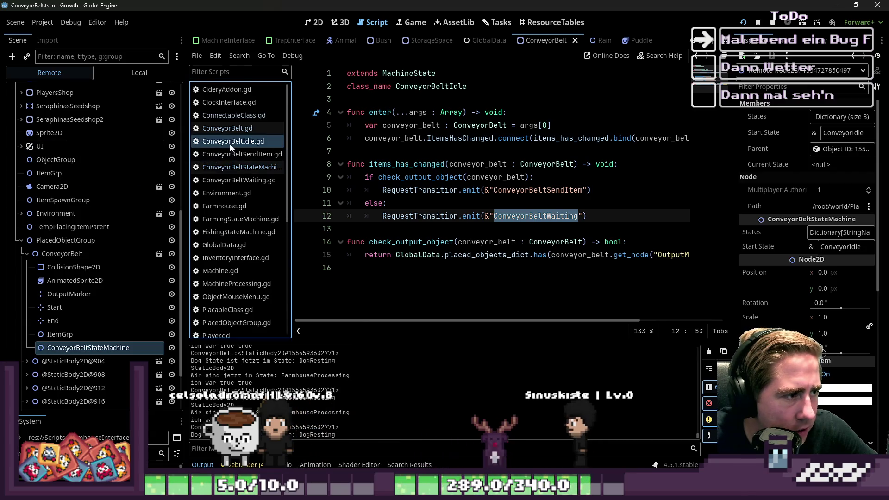
{"action": "left_click", "coordinate": [241, 155]}
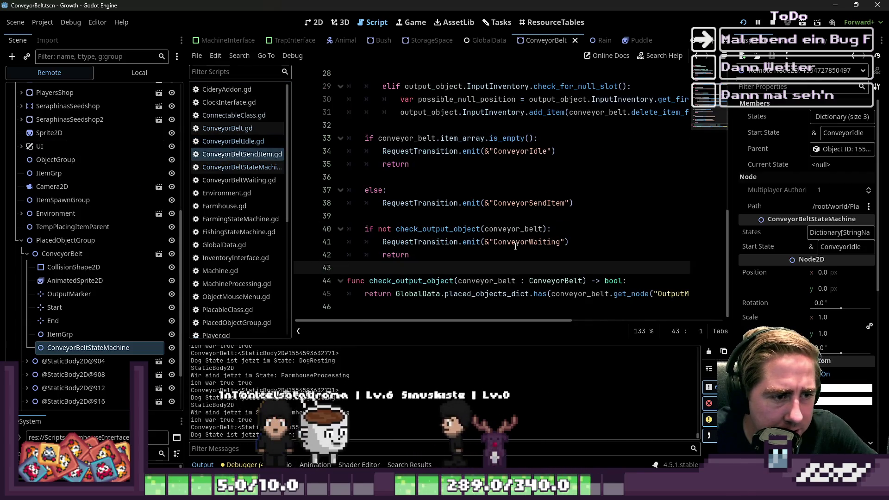
In ConveyorBeltSendItem.gd, insert 'Belt' after 'Conveyor' in the state name on line 34.
{"action": "left_click", "coordinate": [530, 242]}
{"action": "type", "text": "Belt"}
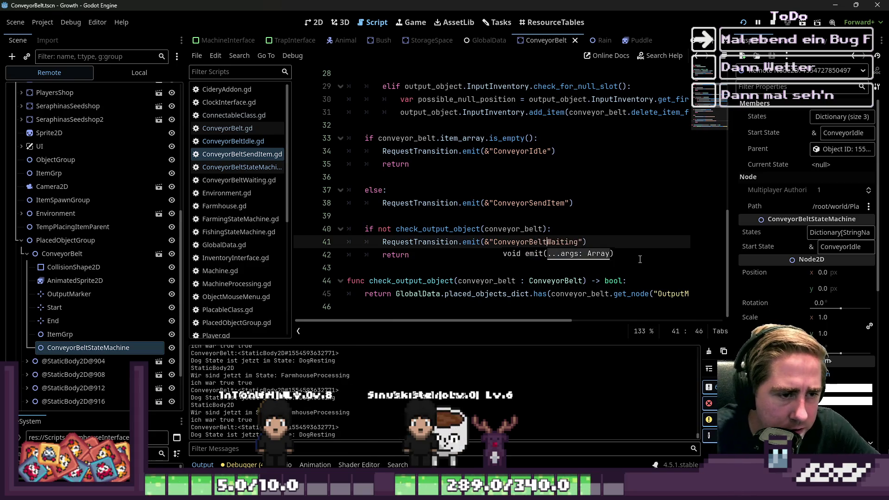
{"action": "key", "text": "Up"}
{"action": "key", "text": "Up"}
{"action": "key", "text": "Up"}
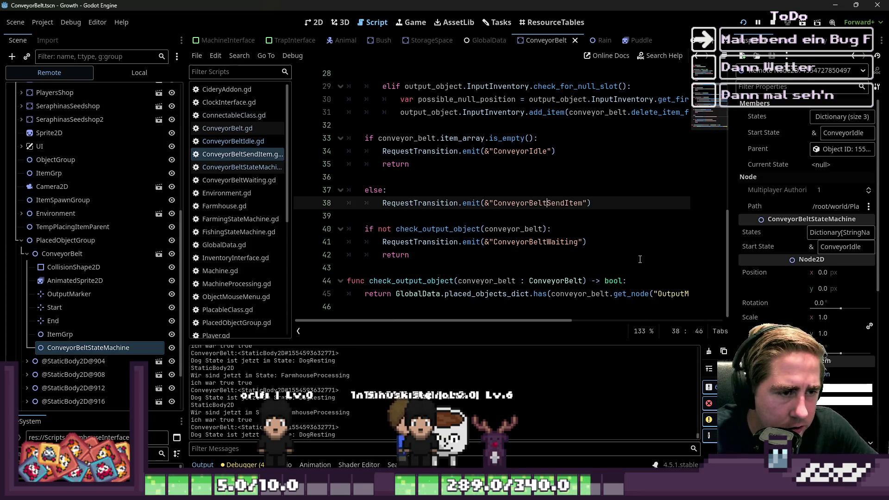
{"action": "key", "text": "Up"}
{"action": "key", "text": "Up"}
{"action": "key", "text": "Up"}
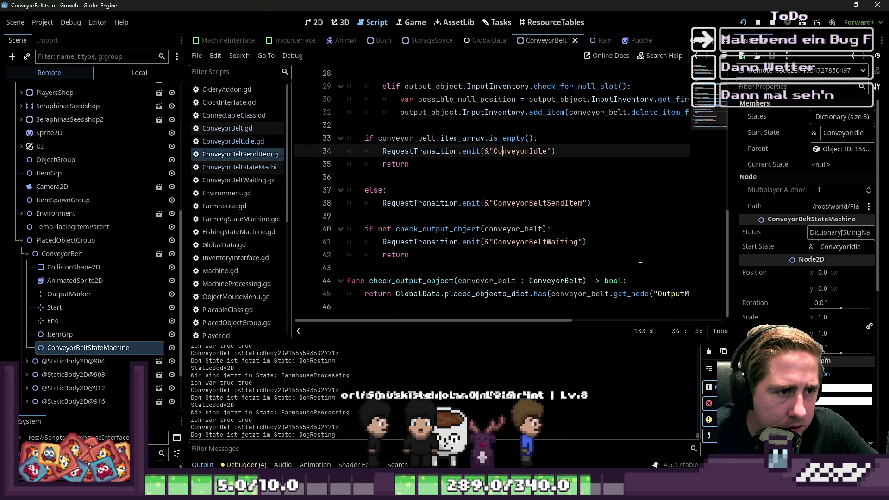
{"action": "key", "text": "Right"}
{"action": "key", "text": "Right"}
{"action": "key", "text": "Right"}
{"action": "type", "text": "Belt"}
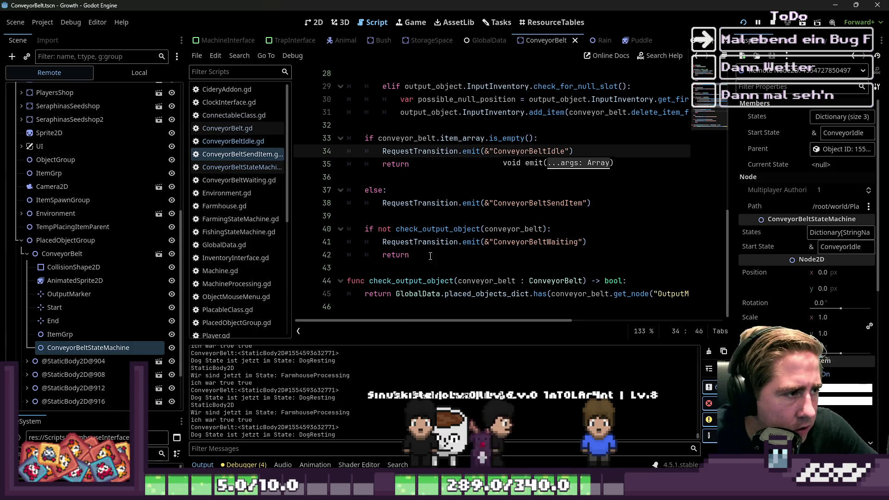
Delete the unused output_position line in ConveyorBeltWaiting.gd.
{"action": "left_click", "coordinate": [238, 180]}
{"action": "key", "text": "Up"}
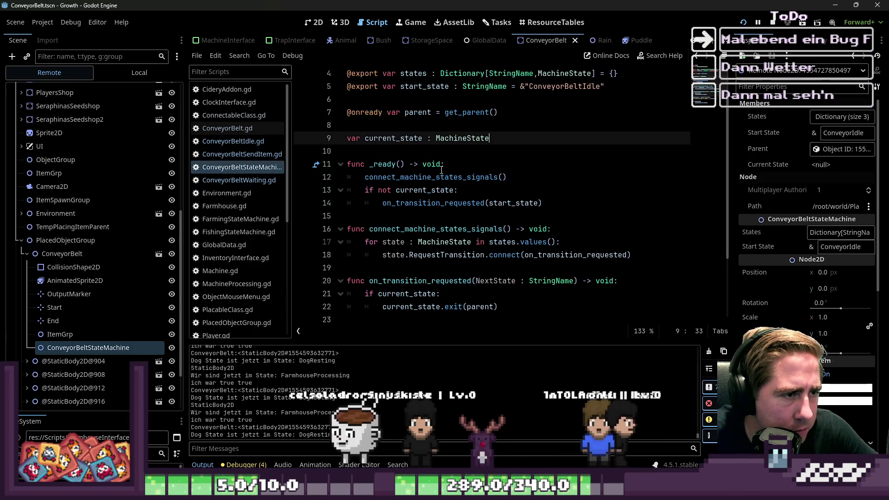
{"action": "scroll", "coordinate": [464, 222], "scroll_direction": "down", "scroll_amount": 1}
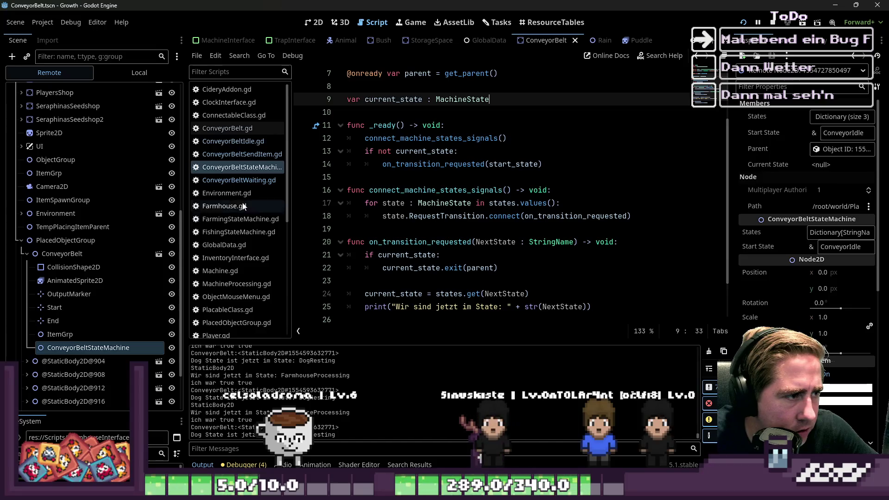
{"action": "left_click", "coordinate": [228, 182]}
{"action": "left_click", "coordinate": [536, 179]}
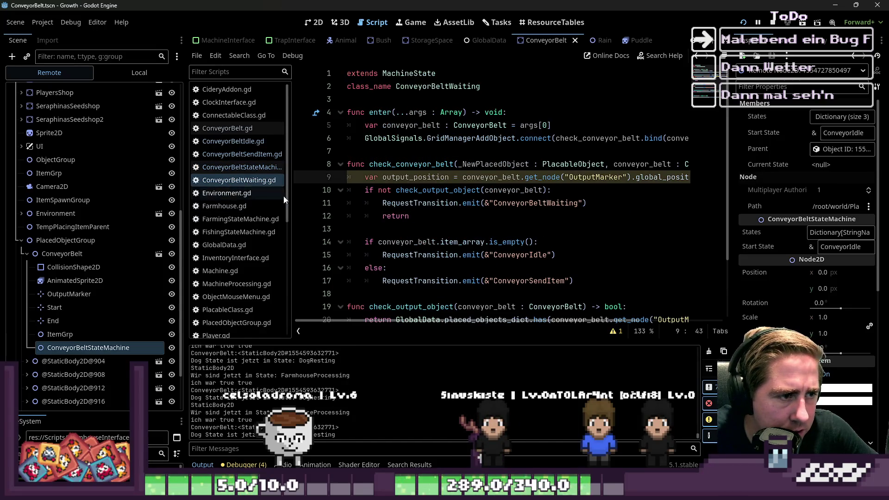
{"action": "left_click_drag", "start_coordinate": [291, 196], "coordinate": [214, 202]}
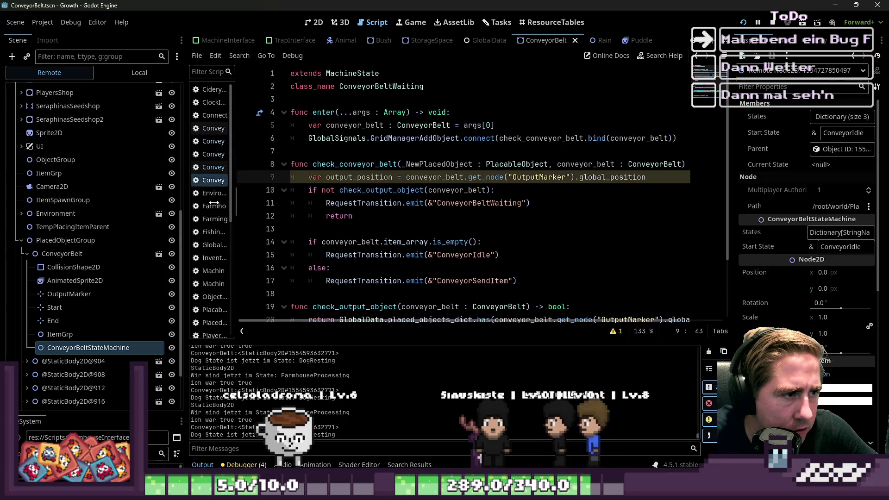
{"action": "scroll", "coordinate": [337, 195], "scroll_direction": "down", "scroll_amount": 2}
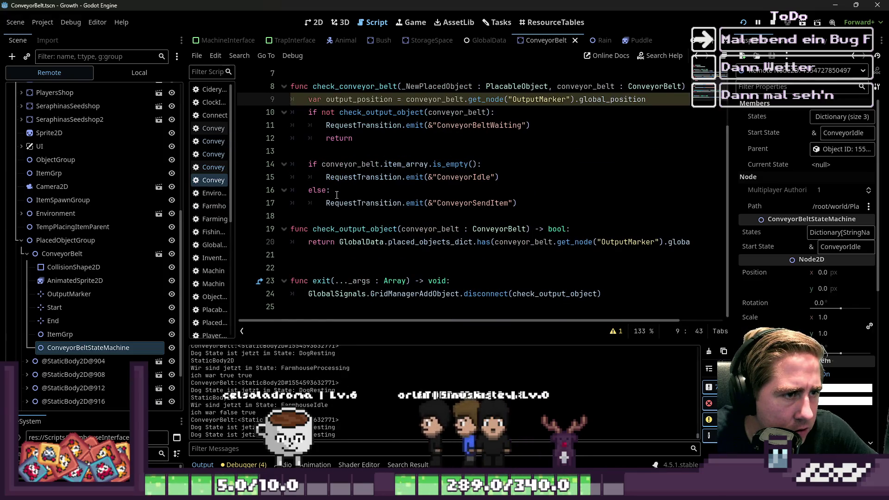
{"action": "left_click", "coordinate": [371, 86]}
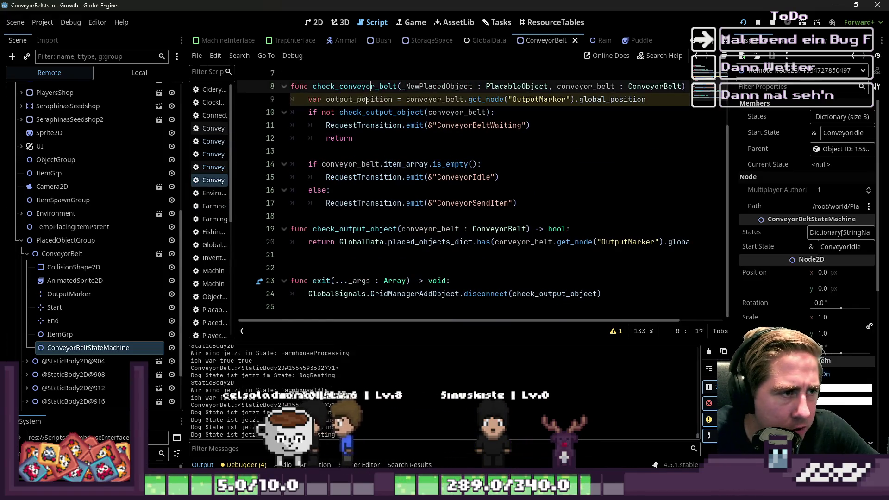
{"action": "double_click", "coordinate": [366, 99]}
{"action": "left_click_drag", "start_coordinate": [645, 100], "coordinate": [269, 102]}
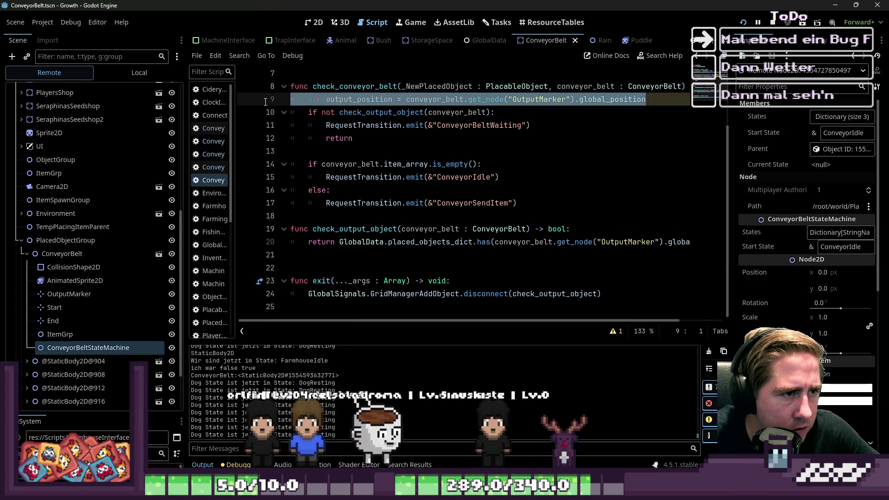
{"action": "key", "text": "BackSpace"}
{"action": "key", "text": "BackSpace"}
Go to the ConveyorIdle and ConveyorSendItem names on lines 14–16, then run the game with F6.
{"action": "scroll", "coordinate": [533, 231], "scroll_direction": "up", "scroll_amount": 2}
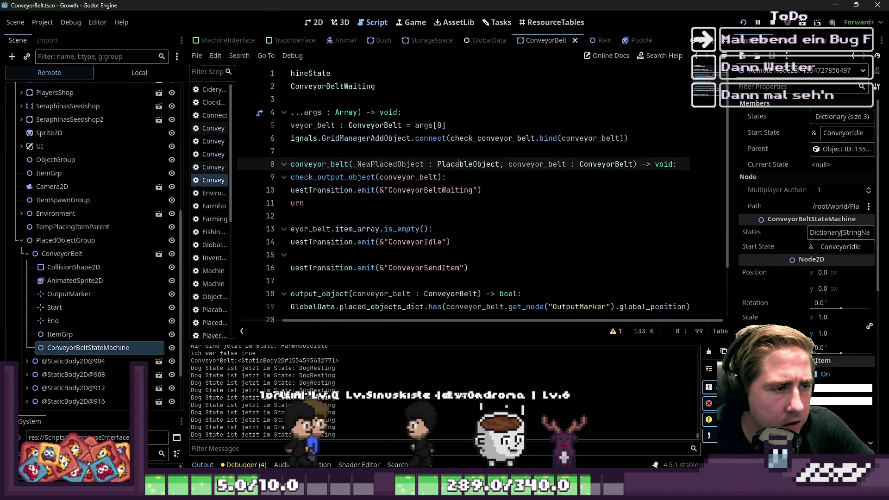
{"action": "scroll", "coordinate": [417, 231], "scroll_direction": "left", "scroll_amount": 3}
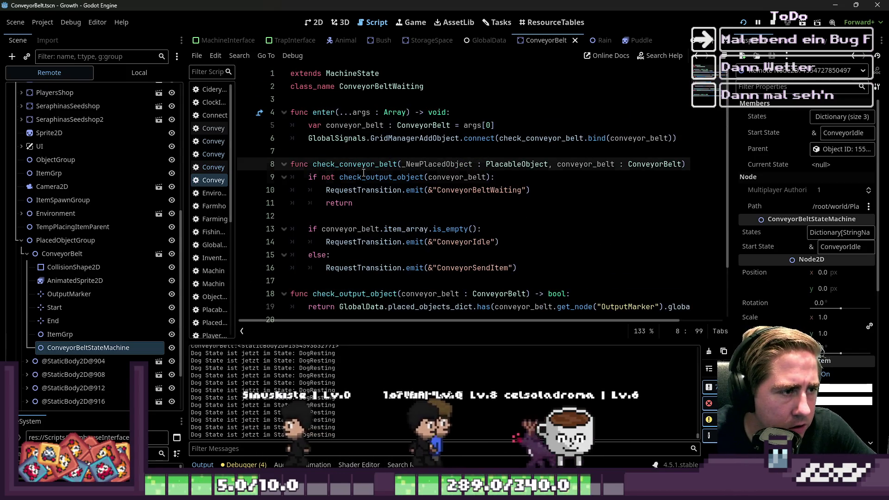
{"action": "left_click", "coordinate": [366, 164]}
{"action": "left_click", "coordinate": [484, 202]}
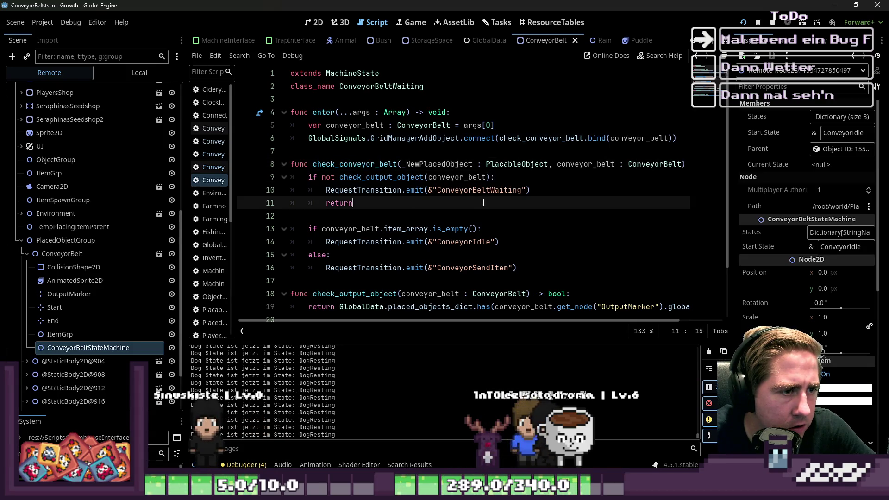
{"action": "left_click", "coordinate": [497, 243]}
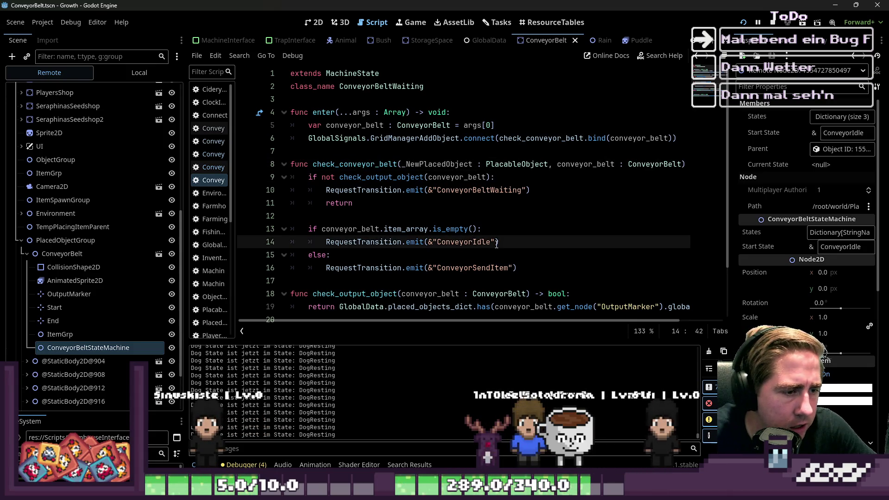
{"action": "type", "text": "Belt"}
{"action": "key", "text": "Down"}
{"action": "key", "text": "Down"}
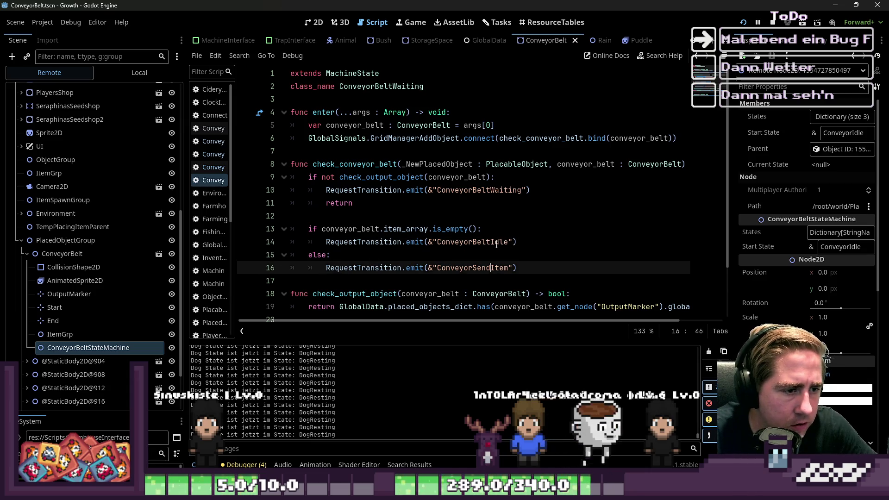
{"action": "key", "text": "Left"}
{"action": "key", "text": "Left"}
{"action": "key", "text": "Left"}
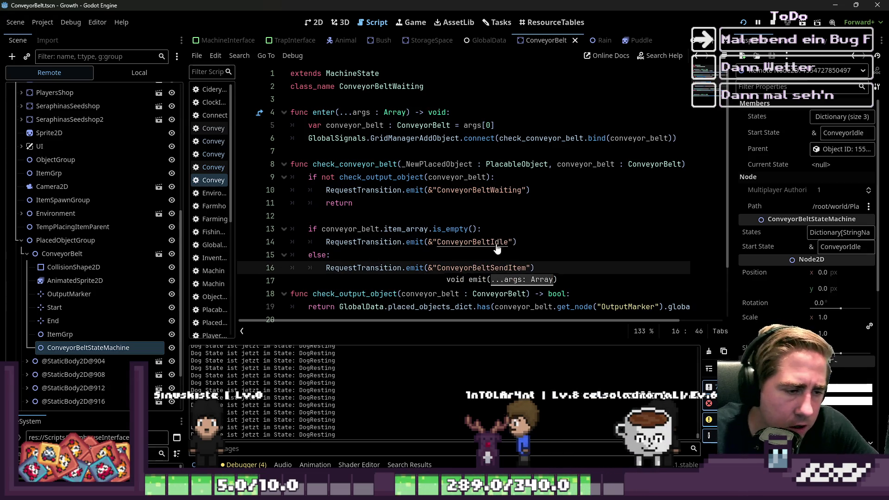
{"action": "key", "text": "F6"}
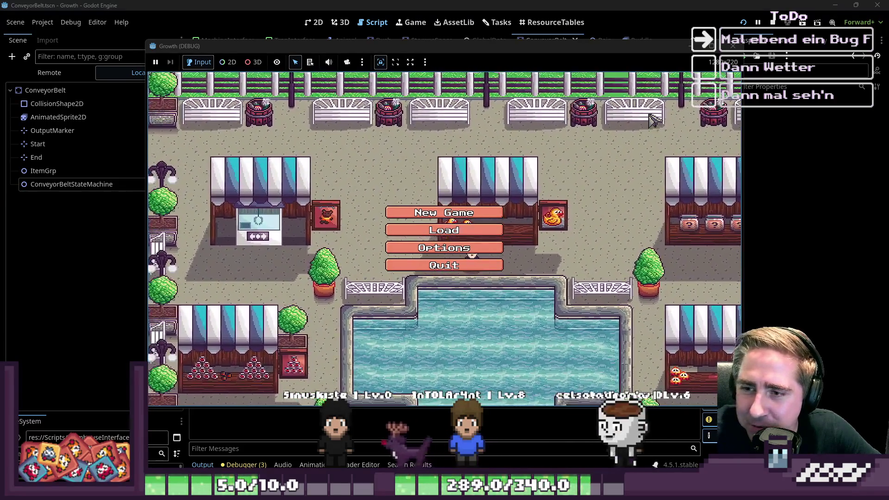
Start a New Game with a character named 'wre' and enter the world.
{"action": "left_click", "coordinate": [499, 213]}
{"action": "type", "text": "wre"}
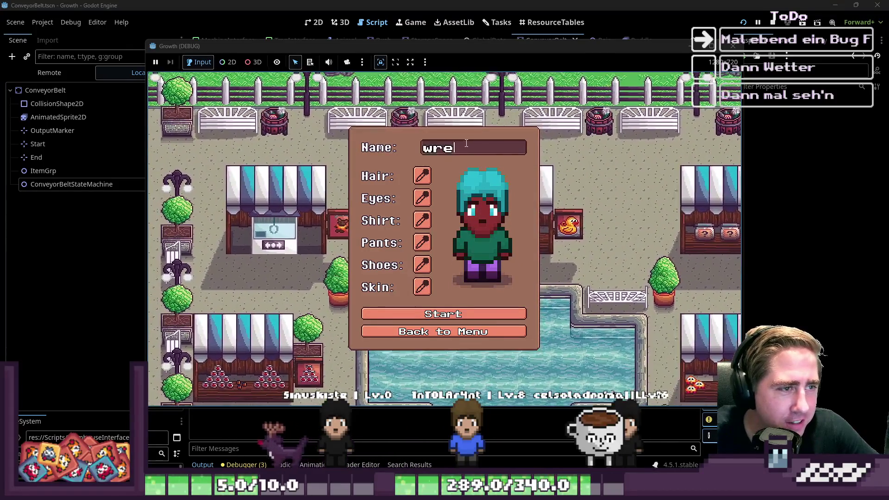
{"action": "left_click", "coordinate": [509, 317]}
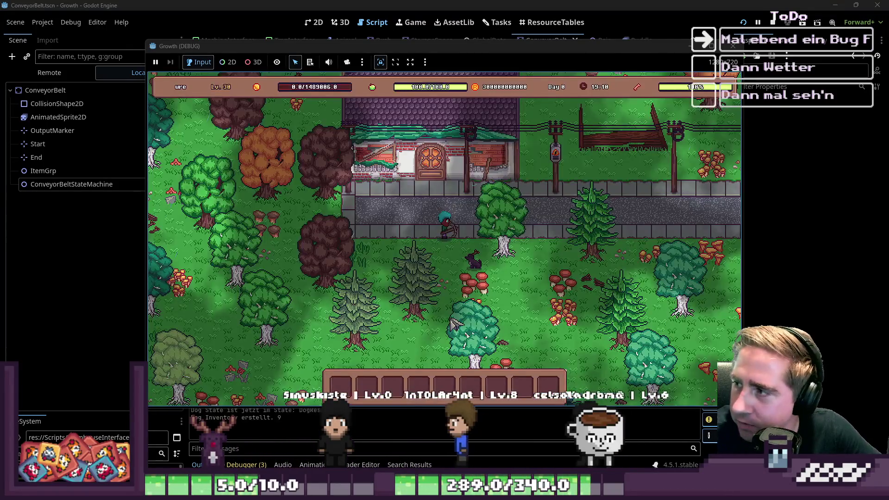
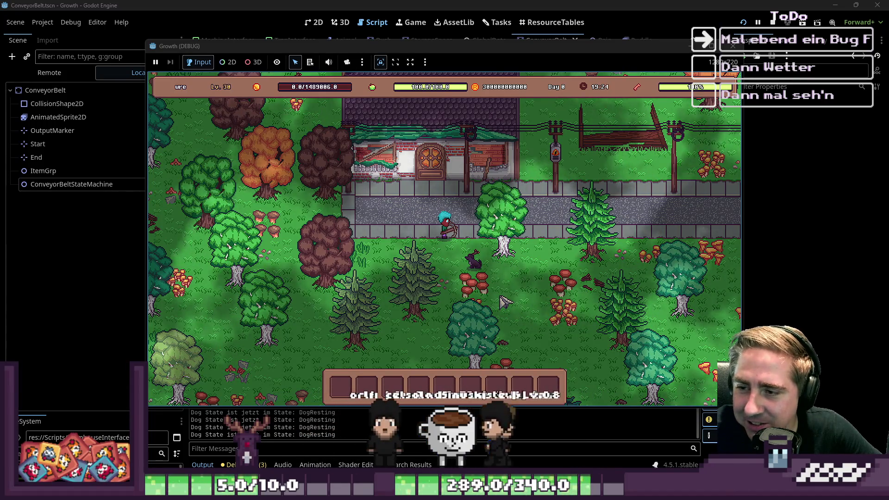
Walk the player through the forest, down and to the left.
{"action": "key", "text": "d"}
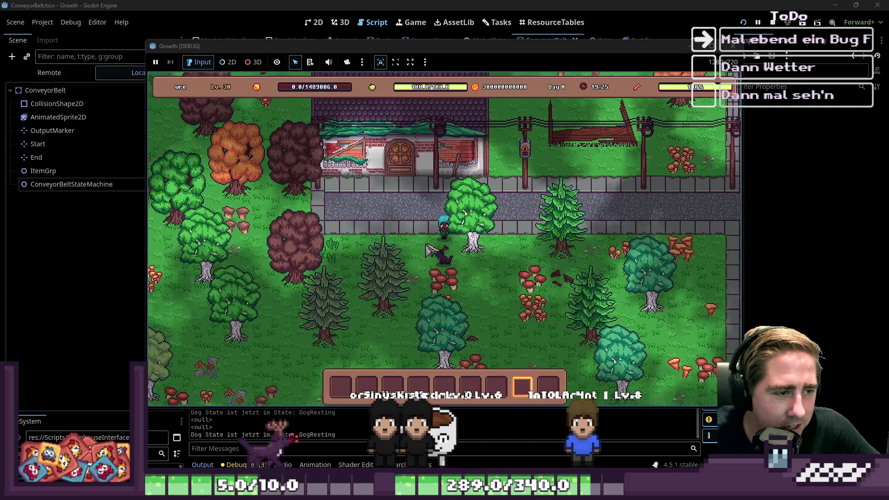
{"action": "key", "text": "s"}
{"action": "key", "text": "a"}
{"action": "key", "text": "1"}
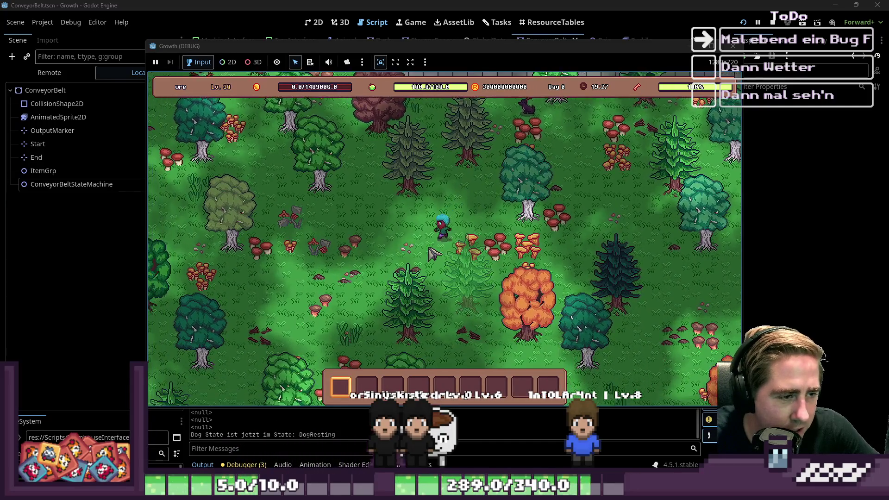
Add the Conveyor Belt from the inventory to hotbar slot 4 and equip it.
{"action": "key", "text": "i"}
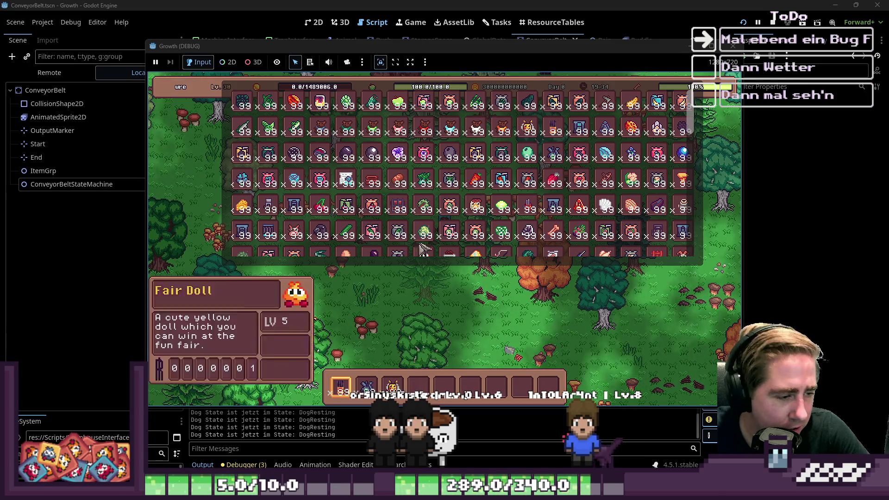
{"action": "left_click", "coordinate": [294, 204]}
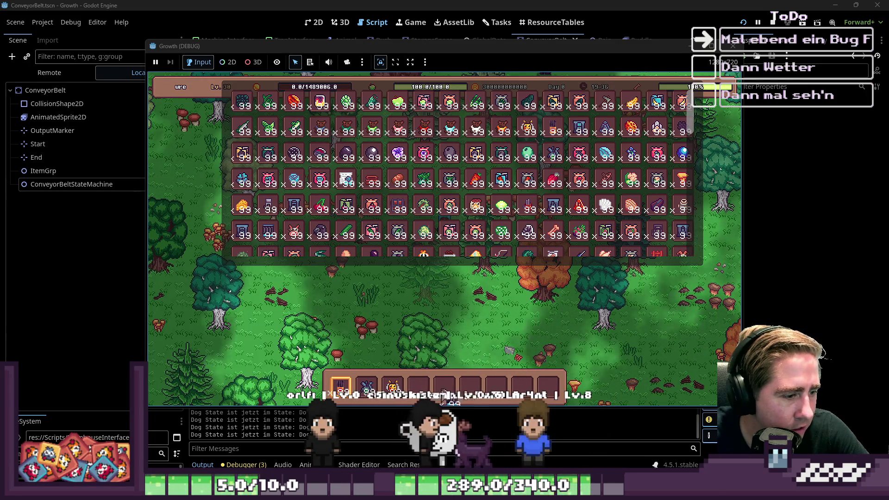
{"action": "key", "text": "i"}
{"action": "key", "text": "4"}
Walk the player left, then up and further to the left.
{"action": "key", "text": "a"}
{"action": "key", "text": "s"}
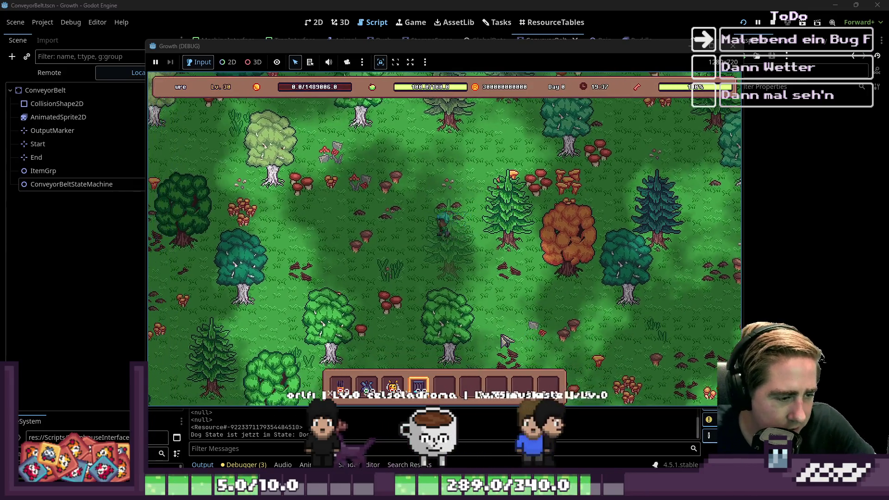
{"action": "key", "text": "w"}
{"action": "key", "text": "a"}
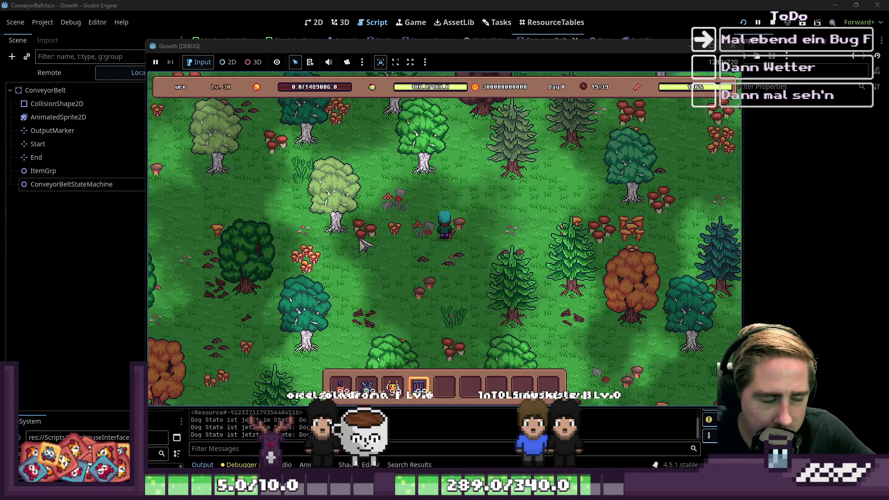
{"action": "key", "text": "w"}
{"action": "key", "text": "a"}
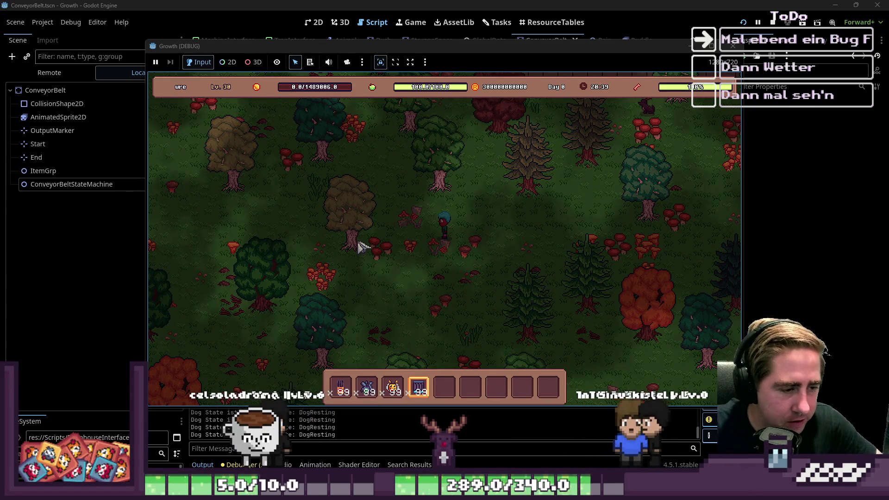
Add the Chest from the inventory to hotbar slot 5.
{"action": "key", "text": "i"}
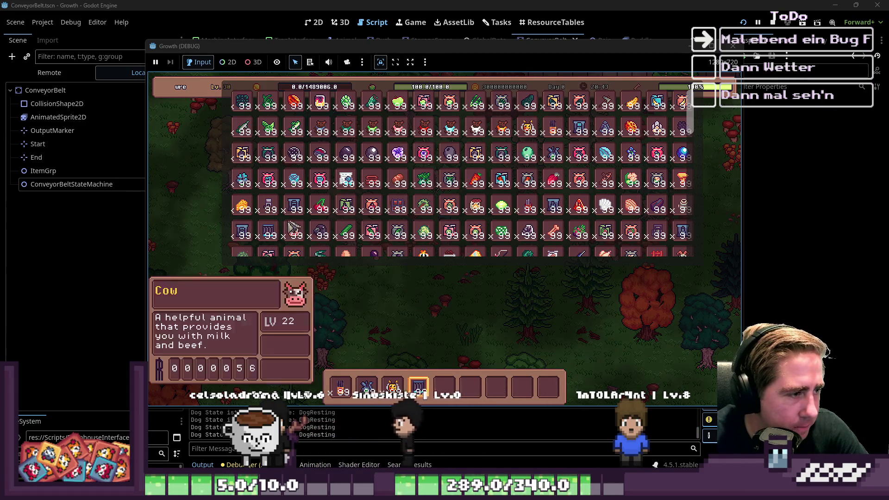
{"action": "left_click", "coordinate": [399, 208]}
{"action": "key", "text": "i"}
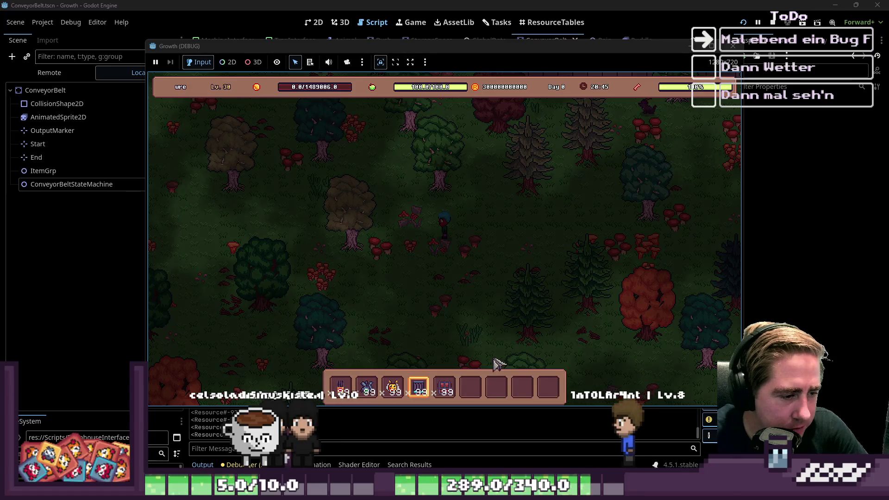
Equip the conveyor belt and lay a short line of belts east of the player.
{"action": "key", "text": "2"}
{"action": "key", "text": "1"}
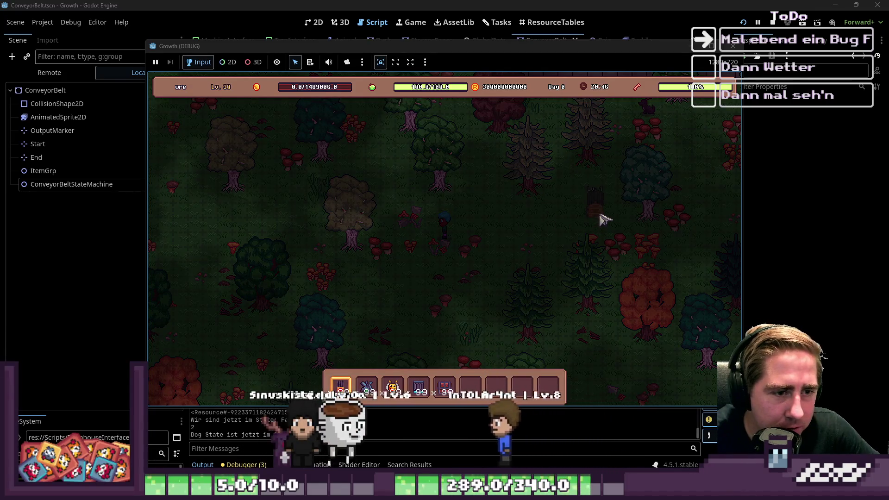
{"action": "key", "text": "4"}
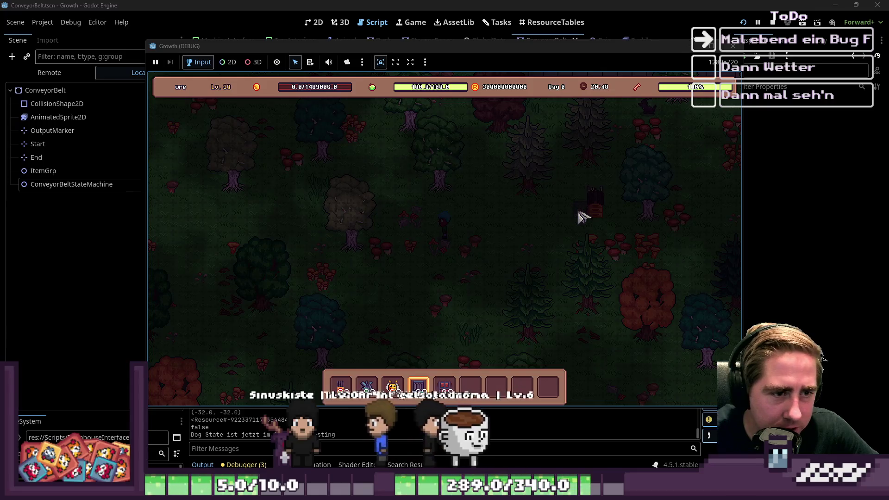
{"action": "left_click_drag", "start_coordinate": [566, 217], "coordinate": [537, 221]}
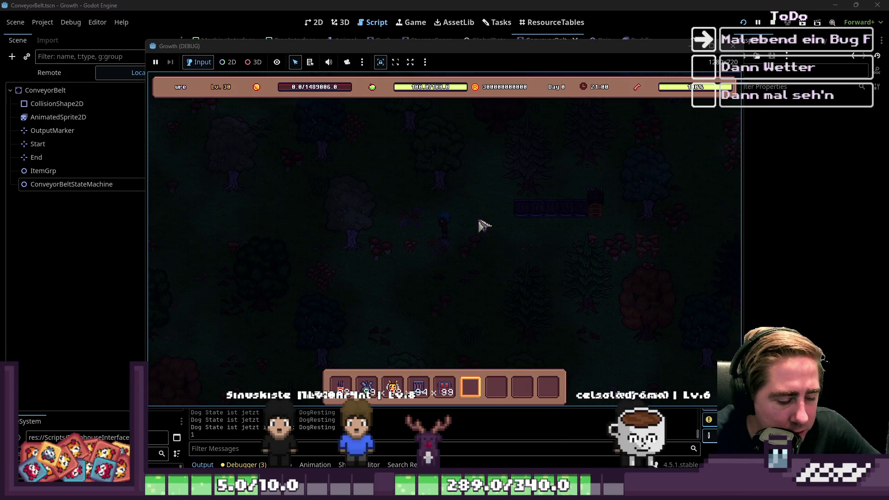
Walk the player north and north-west through the dark forest.
{"action": "key", "text": "w"}
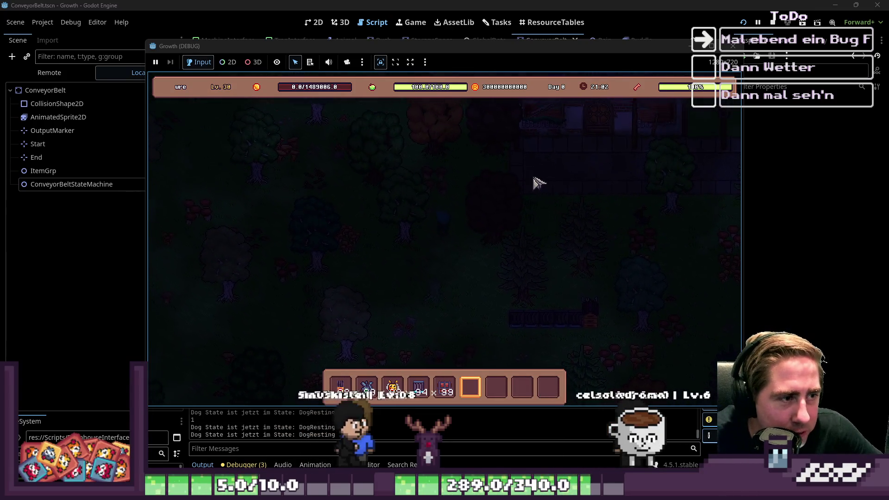
{"action": "key", "text": "a"}
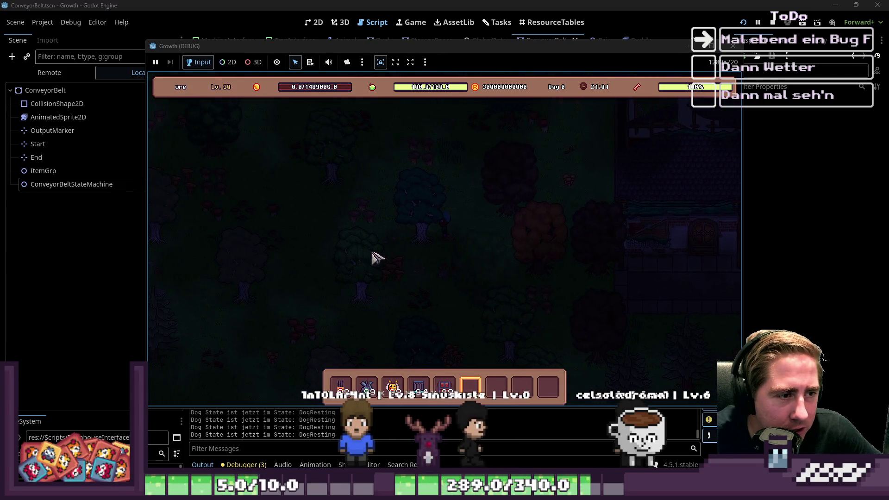
{"action": "key", "text": "a"}
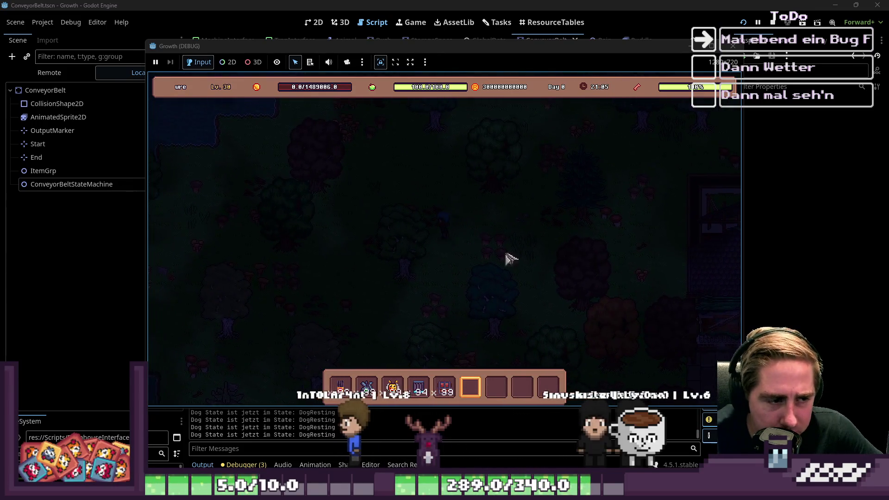
{"action": "key", "text": "w"}
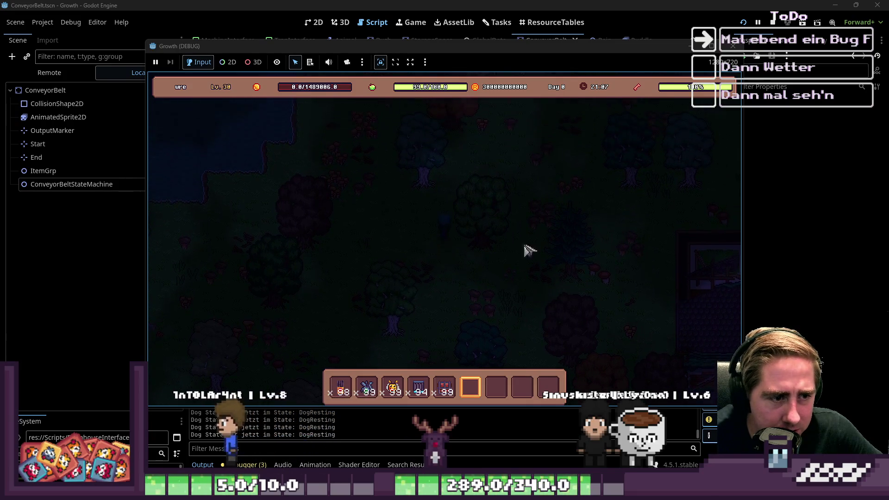
{"action": "key", "text": "d"}
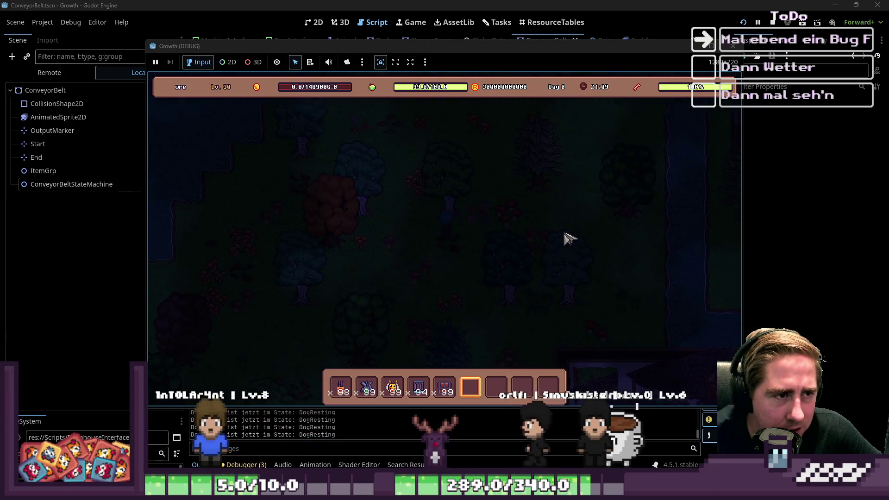
{"action": "key", "text": "w"}
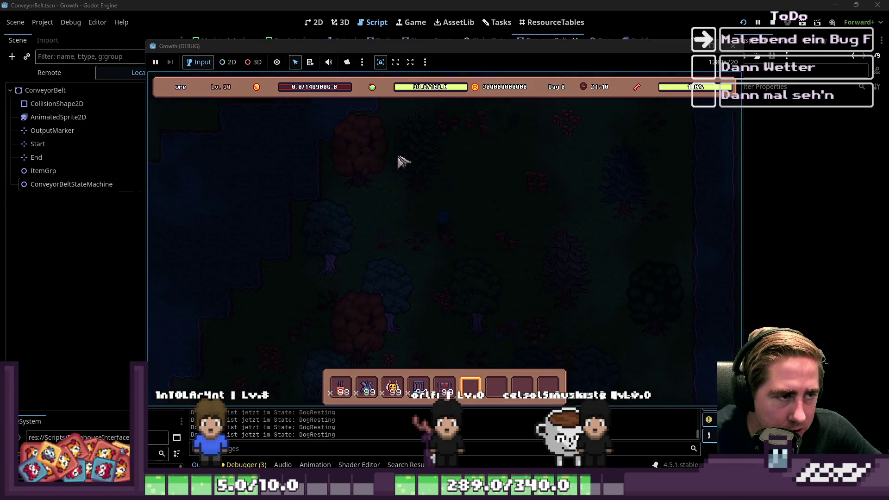
{"action": "key", "text": "w"}
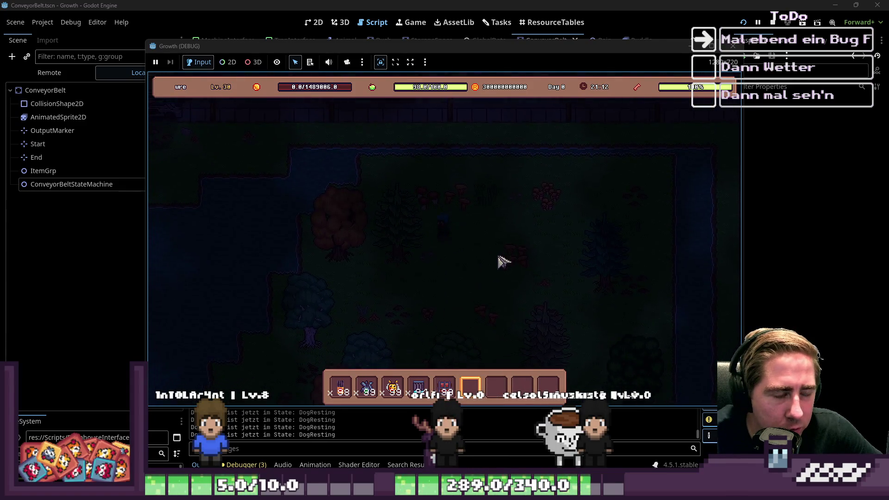
Walk the player back and forth south-west and north-east, then bring the editor forward.
{"action": "key", "text": "s"}
{"action": "key", "text": "a"}
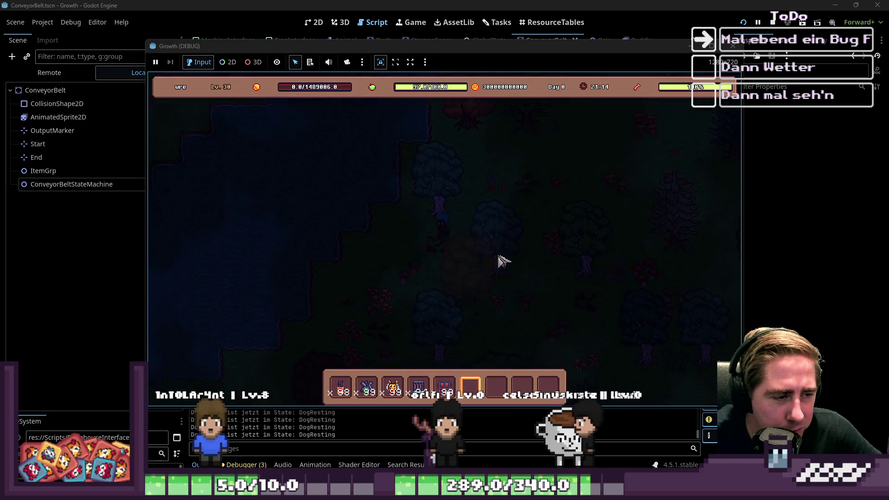
{"action": "key", "text": "s"}
{"action": "key", "text": "a"}
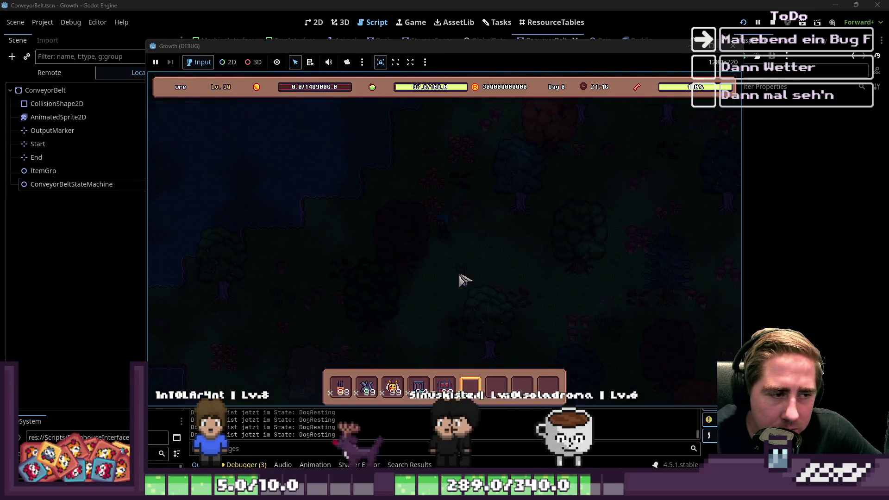
{"action": "key", "text": "s"}
{"action": "key", "text": "a"}
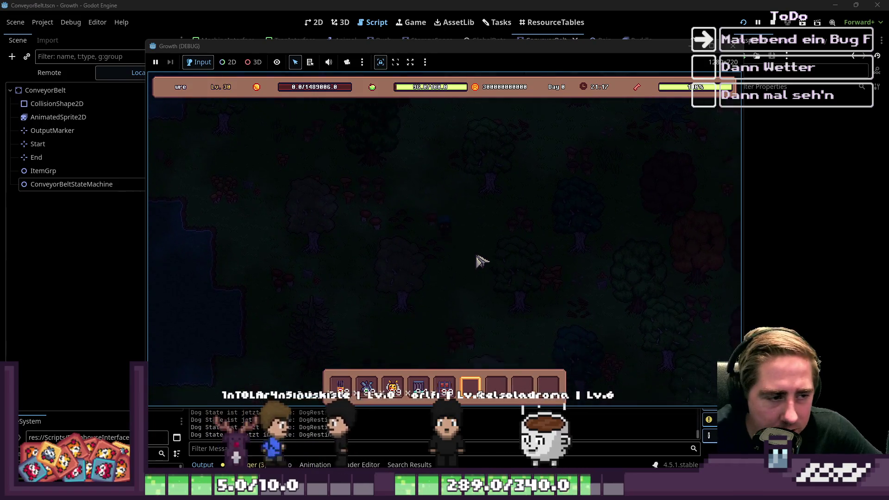
{"action": "key", "text": "s"}
{"action": "key", "text": "a"}
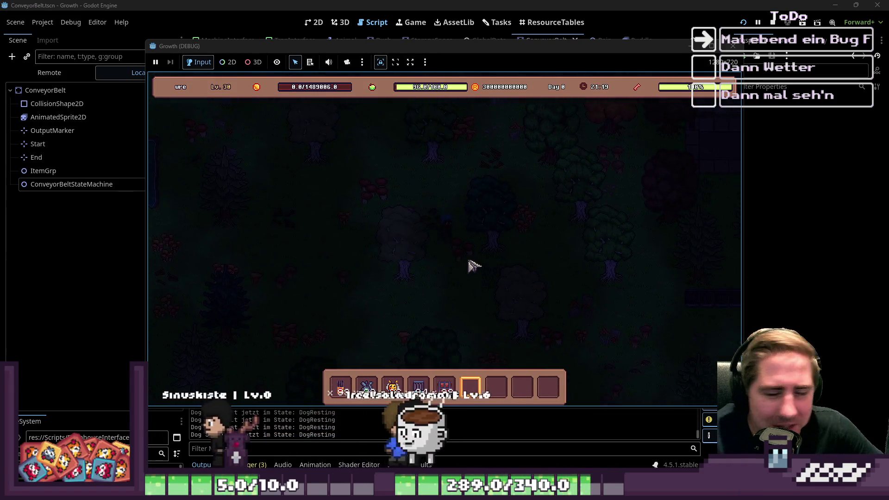
{"action": "key", "text": "s"}
{"action": "key", "text": "a"}
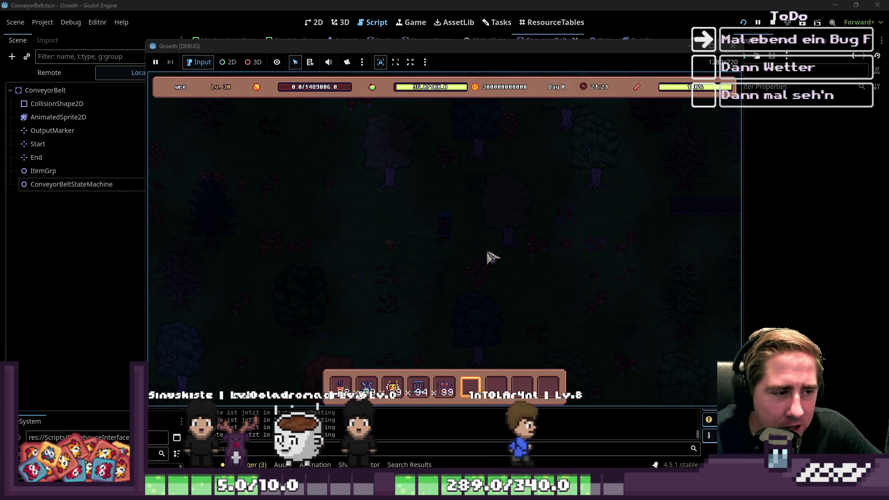
{"action": "key", "text": "w"}
{"action": "key", "text": "d"}
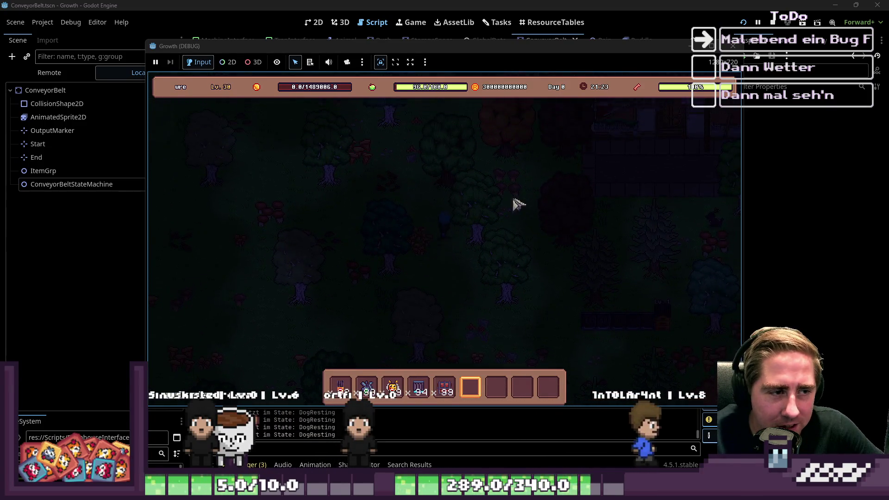
{"action": "key", "text": "w"}
{"action": "key", "text": "d"}
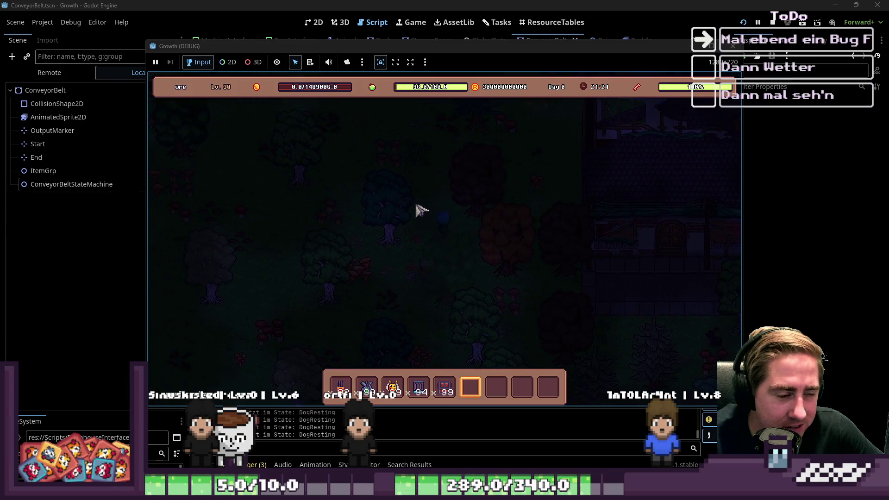
{"action": "key", "text": "s"}
{"action": "key", "text": "a"}
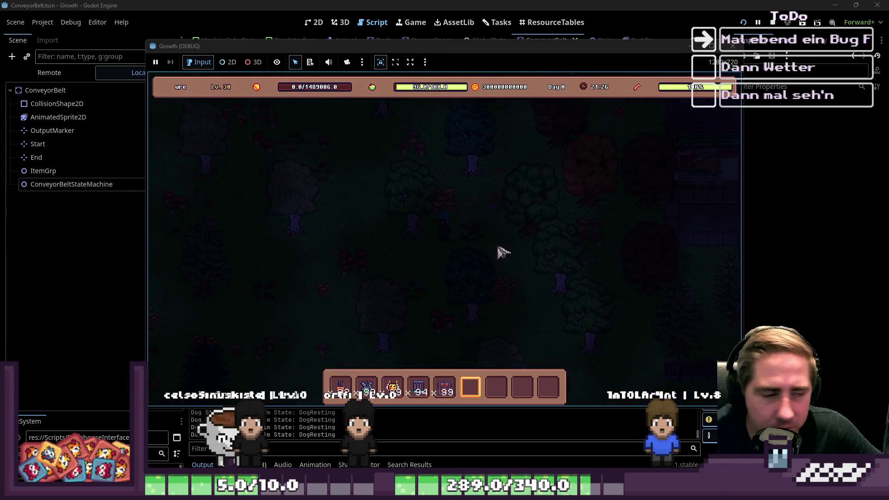
{"action": "key", "text": "s"}
{"action": "key", "text": "a"}
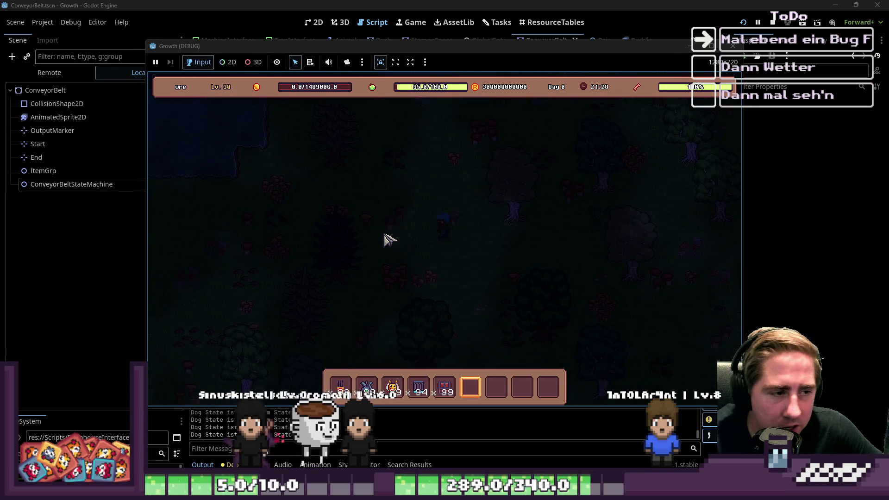
{"action": "key", "text": "s"}
{"action": "key", "text": "a"}
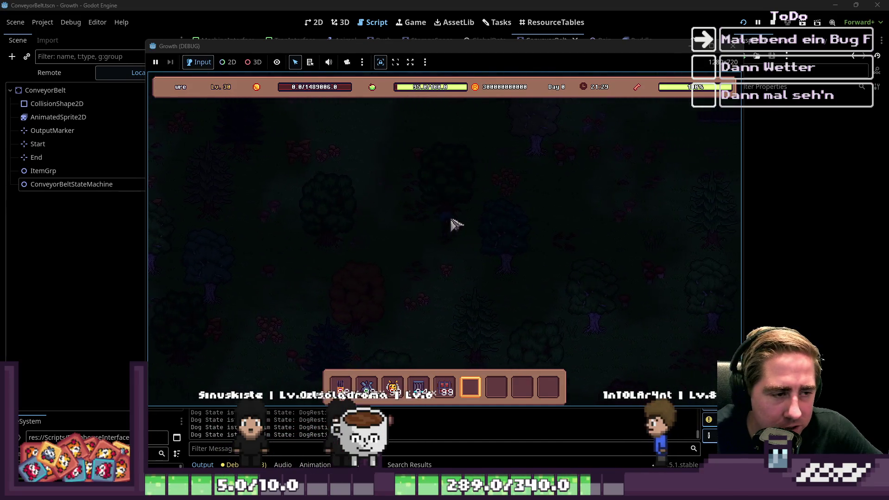
{"action": "key", "text": "w"}
{"action": "key", "text": "d"}
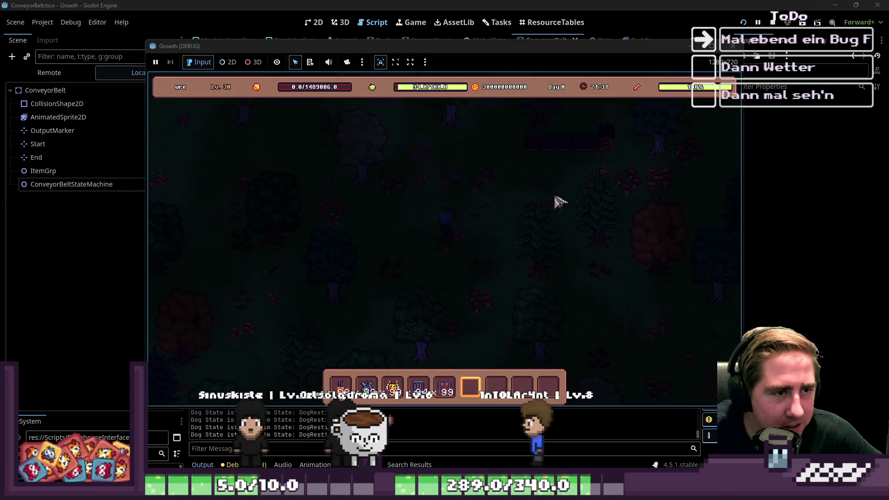
{"action": "key", "text": "w"}
{"action": "key", "text": "d"}
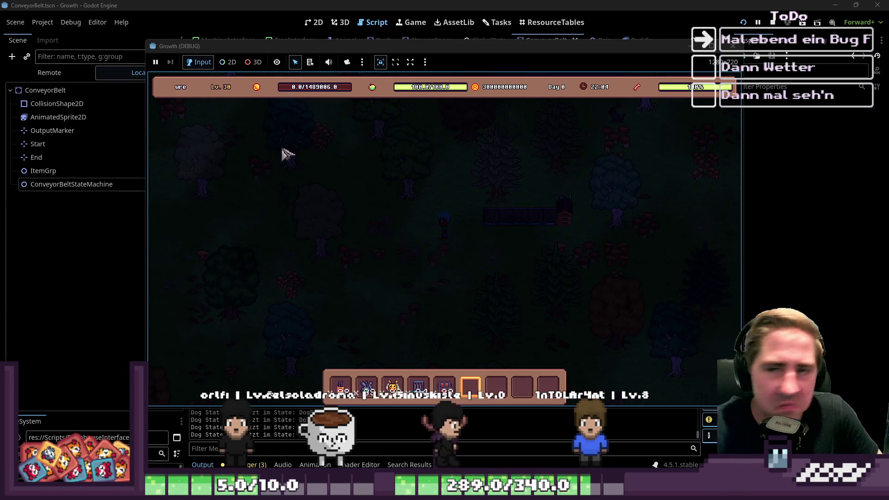
{"action": "left_click", "coordinate": [453, 4]}
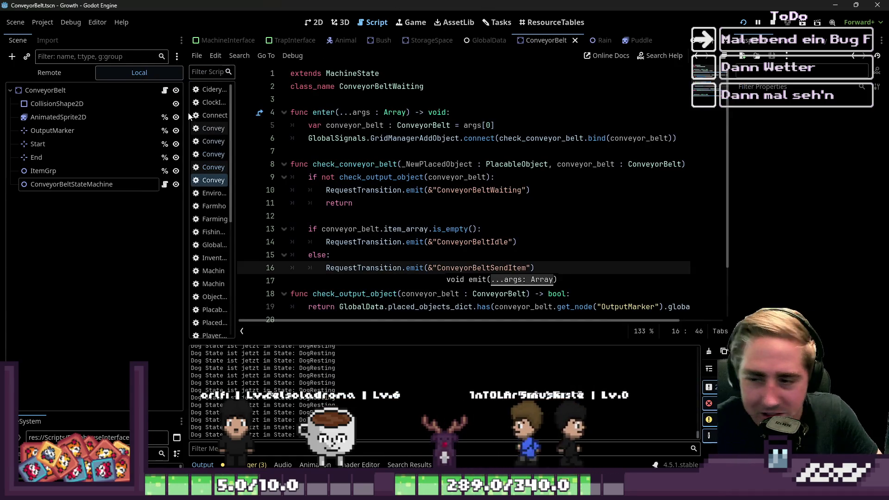
Inspect the ConveyorBelt root, collision shape, AnimatedSprite2D, Start and OutputMarker nodes.
{"action": "left_click", "coordinate": [46, 90]}
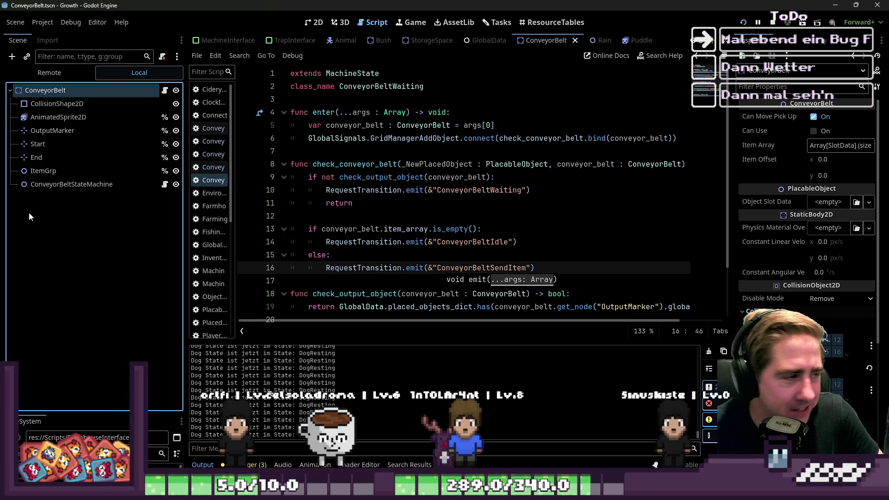
{"action": "left_click", "coordinate": [38, 104]}
{"action": "left_click", "coordinate": [48, 118]}
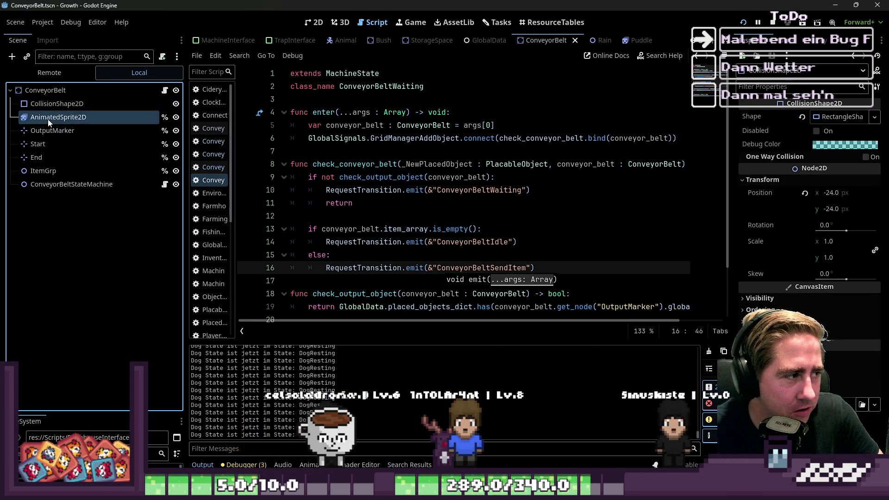
{"action": "left_click", "coordinate": [47, 144]}
{"action": "left_click", "coordinate": [46, 131]}
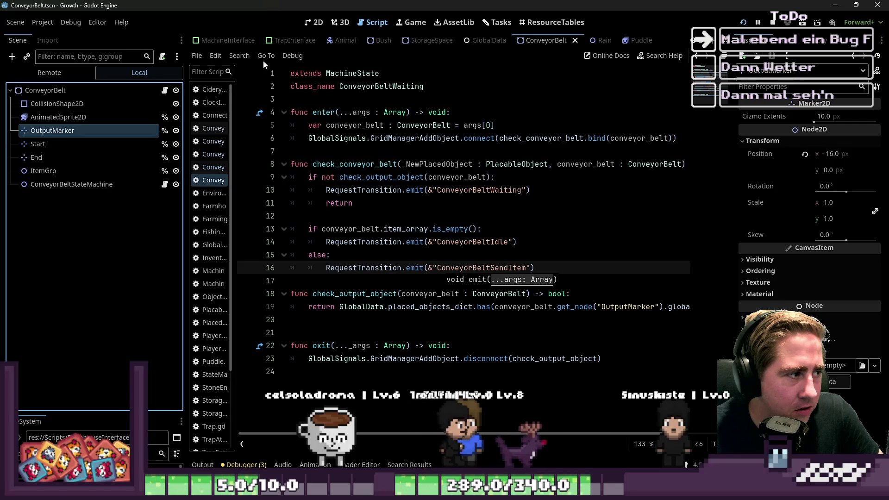
{"action": "scroll", "coordinate": [240, 42], "scroll_direction": "up", "scroll_amount": 3}
{"action": "scroll", "coordinate": [220, 43], "scroll_direction": "up", "scroll_amount": 3}
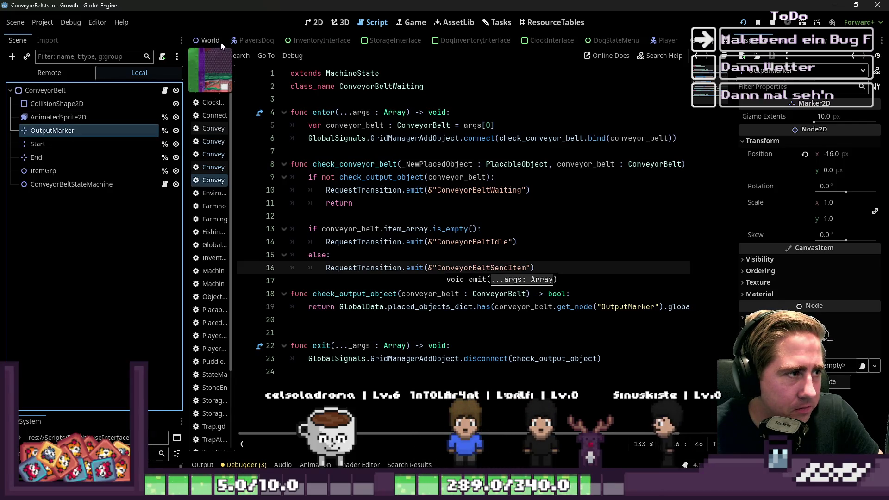
Switch to the World scene, expand FloorTilemapLayers and show the map in 2D.
{"action": "left_click", "coordinate": [220, 42]}
{"action": "scroll", "coordinate": [70, 185], "scroll_direction": "up", "scroll_amount": 5}
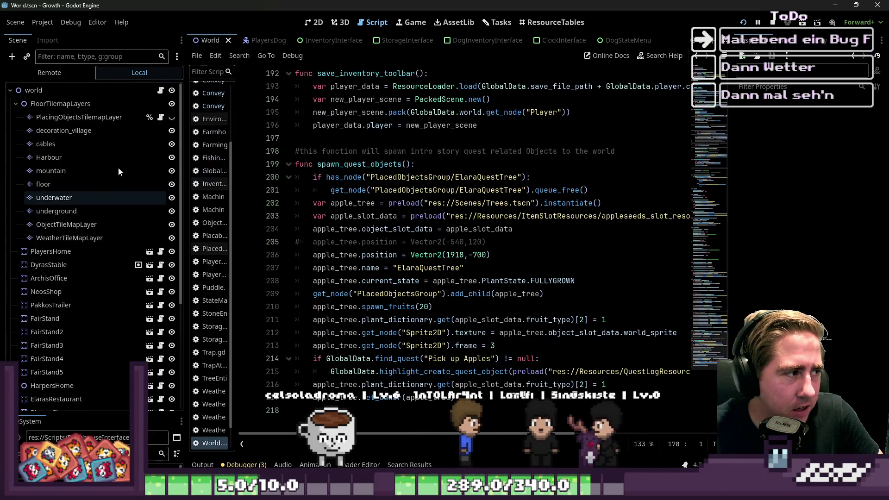
{"action": "left_click", "coordinate": [15, 103]}
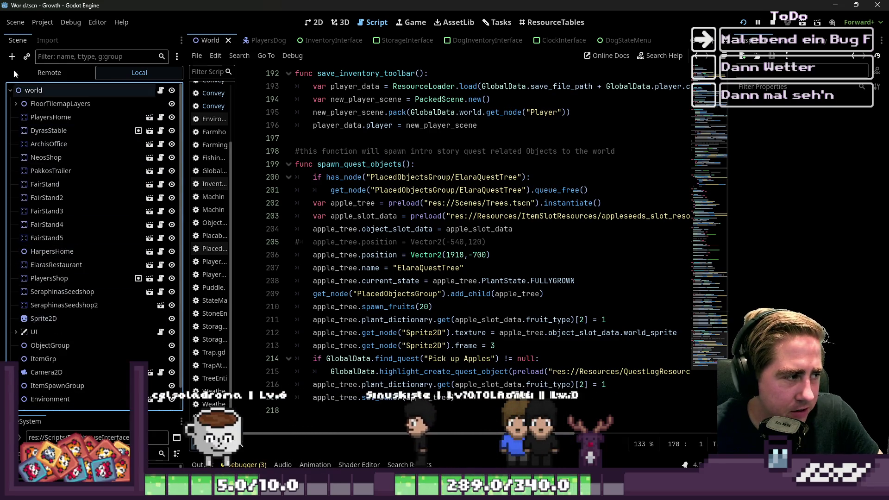
{"action": "left_click", "coordinate": [15, 104]}
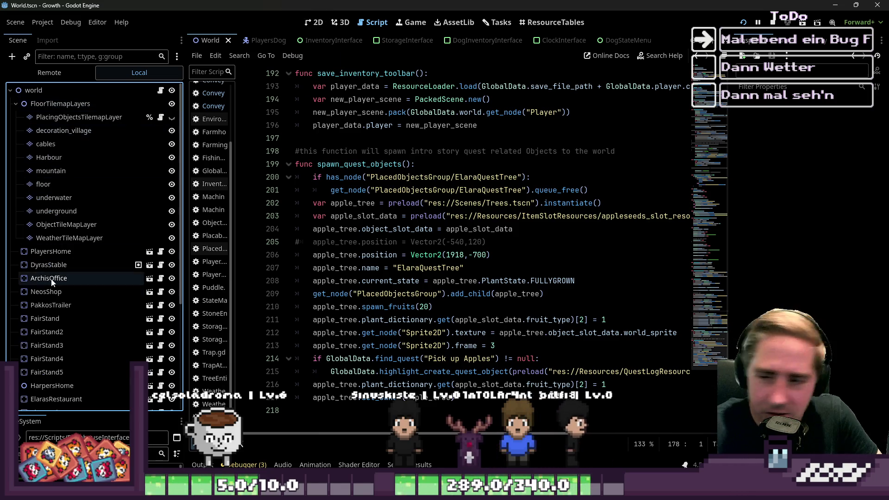
{"action": "left_click", "coordinate": [314, 22]}
{"action": "scroll", "coordinate": [451, 281], "scroll_direction": "down", "scroll_amount": 5}
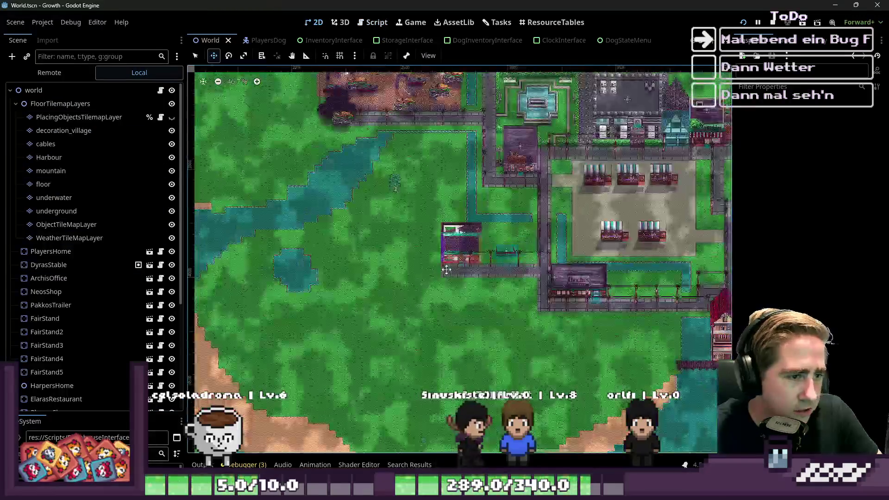
Inspect the cables and decoration_village tilemap layers.
{"action": "scroll", "coordinate": [452, 280], "scroll_direction": "up", "scroll_amount": 2}
{"action": "left_click", "coordinate": [59, 143]}
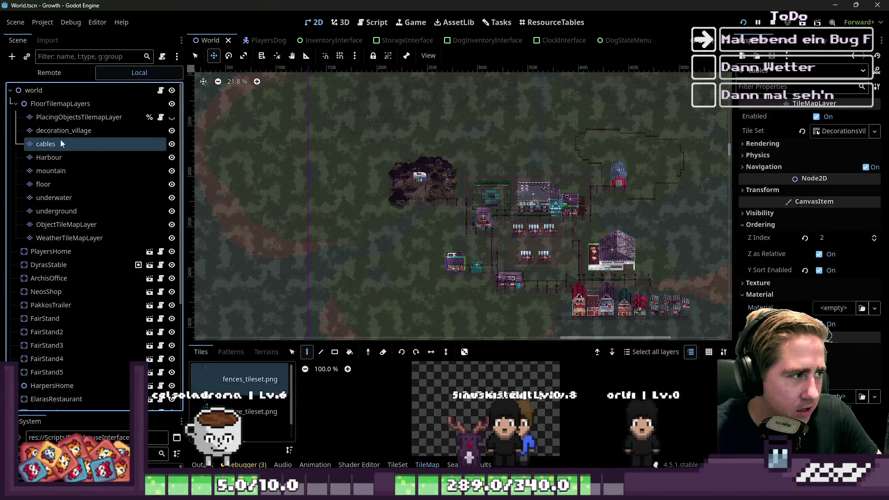
{"action": "left_click", "coordinate": [51, 130]}
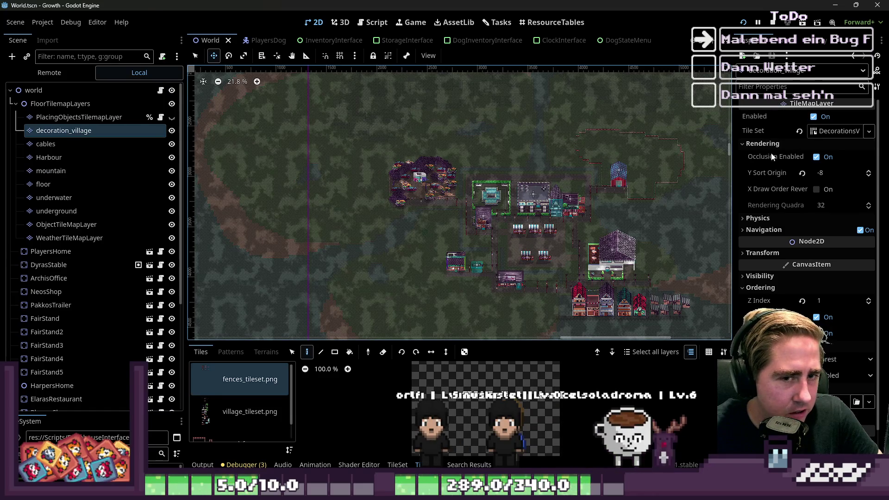
Widen the Inspector and open the PlayersHome scene in its own tab.
{"action": "left_click_drag", "start_coordinate": [733, 162], "coordinate": [662, 176]}
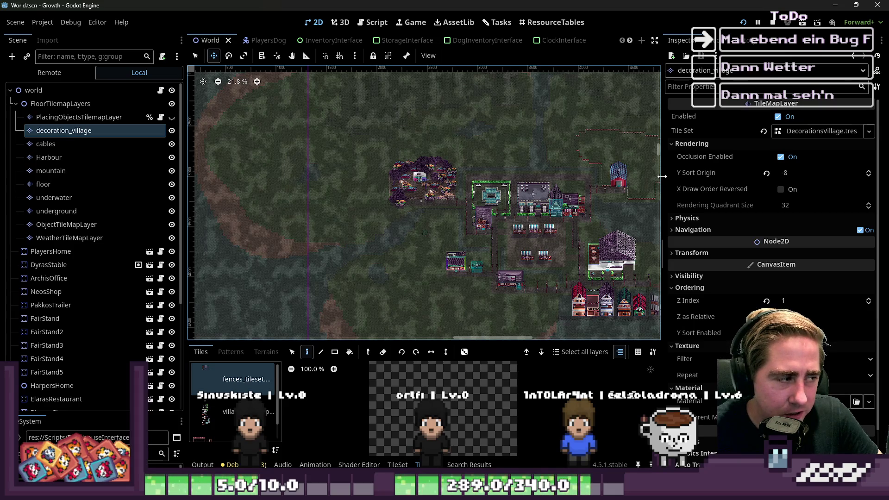
{"action": "left_click", "coordinate": [83, 254]}
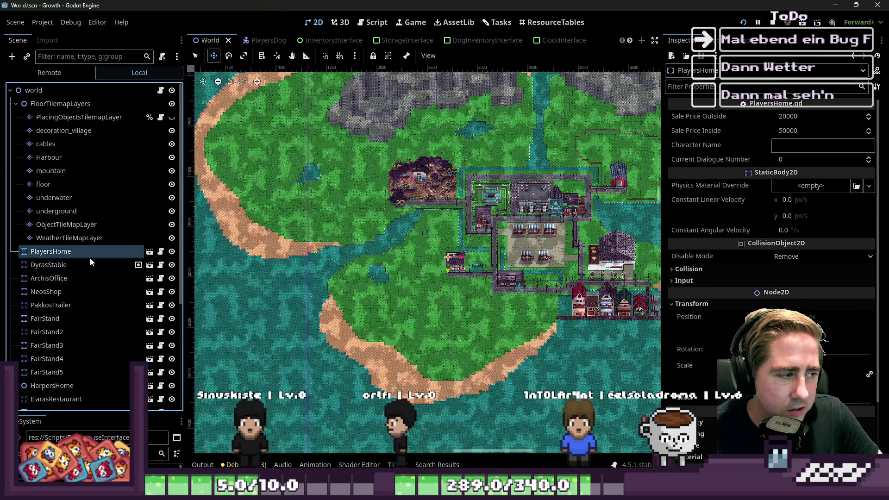
{"action": "left_click", "coordinate": [149, 251]}
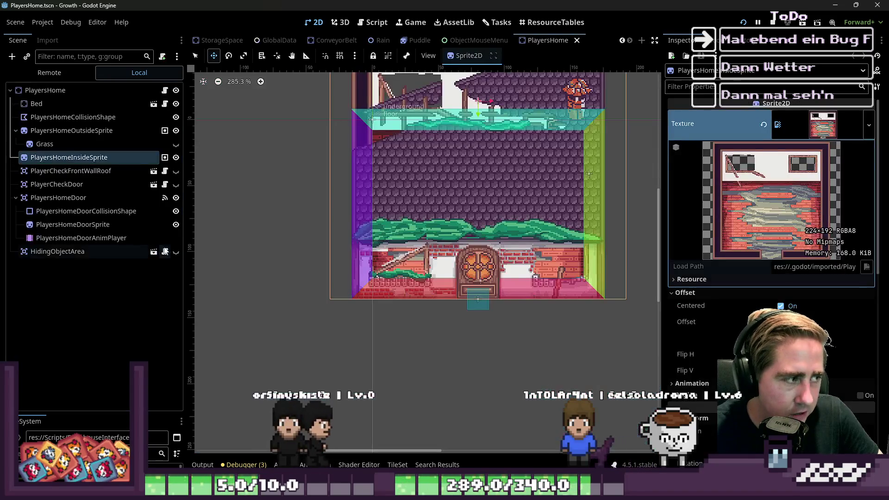
Inspect PlayersHome, its collision shape and outside sprite, then run the project with F5.
{"action": "left_click", "coordinate": [36, 91]}
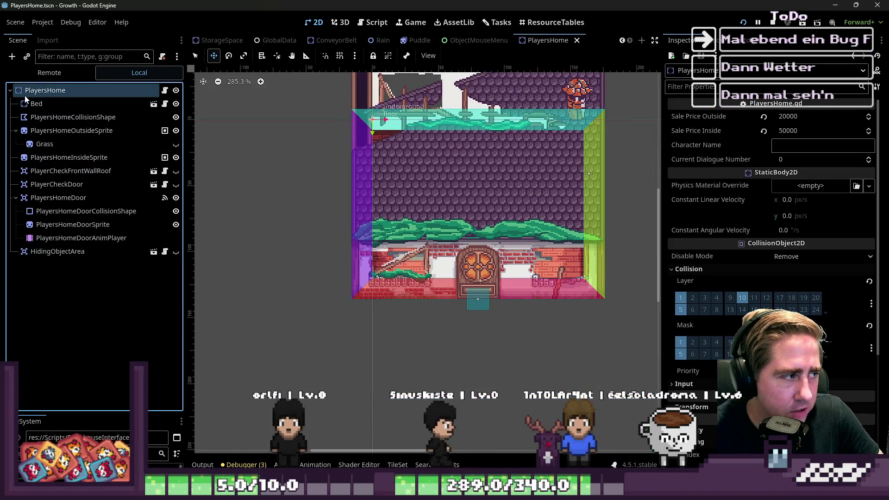
{"action": "left_click", "coordinate": [32, 118]}
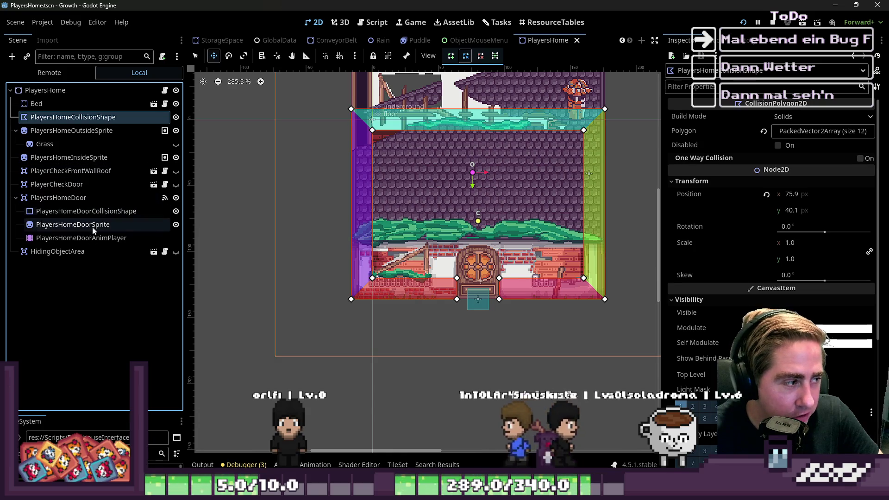
{"action": "left_click", "coordinate": [50, 133]}
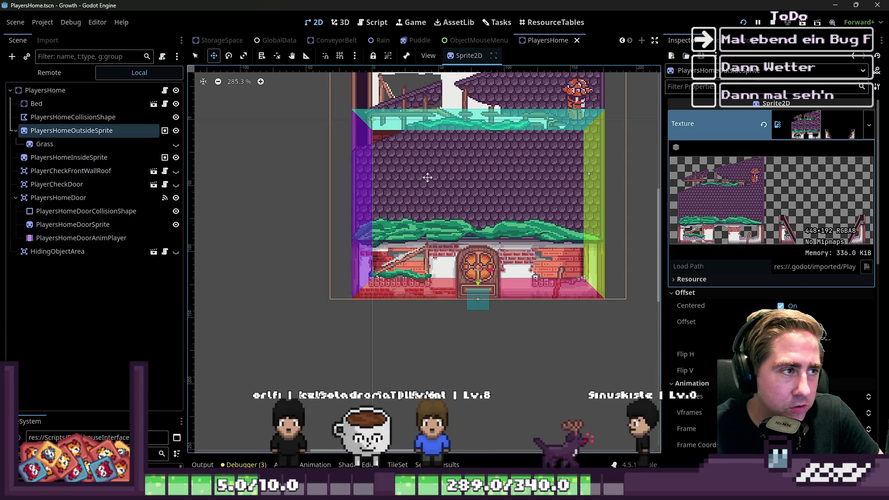
{"action": "key", "text": "F5"}
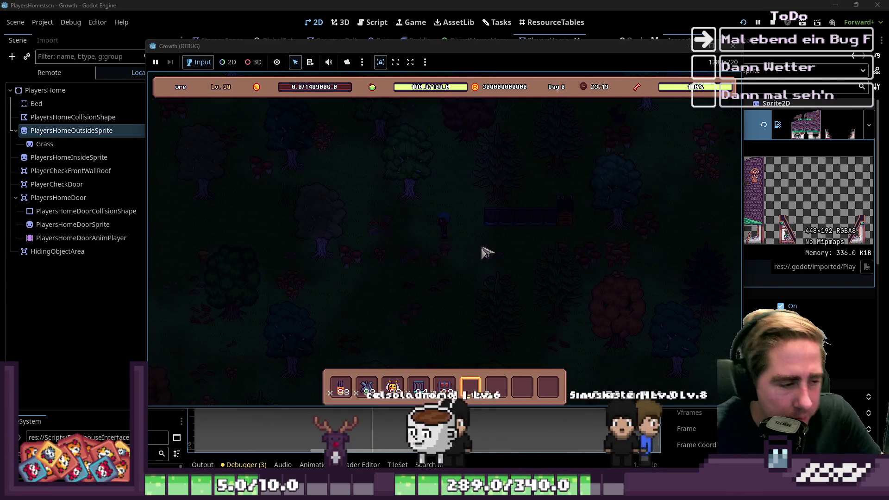
Walk the player left, up and right through the forest, then stop the game with F8.
{"action": "key", "text": "a"}
{"action": "key", "text": "a"}
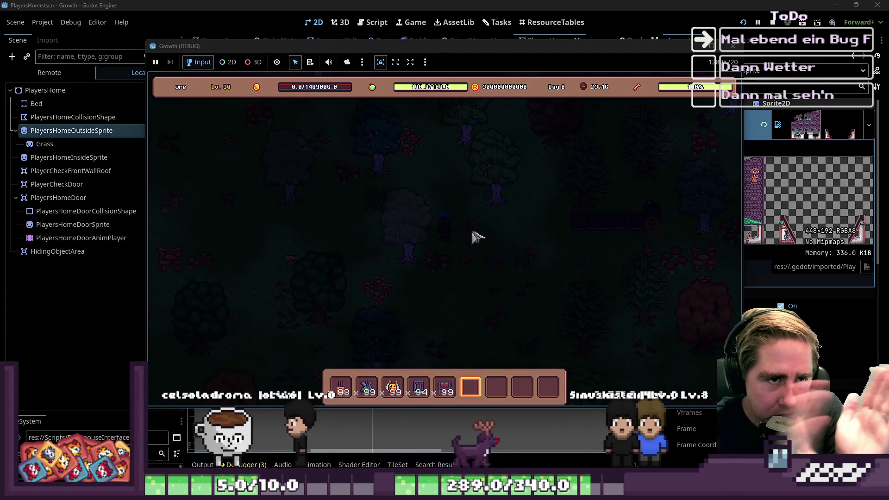
{"action": "key", "text": "d"}
{"action": "key", "text": "w"}
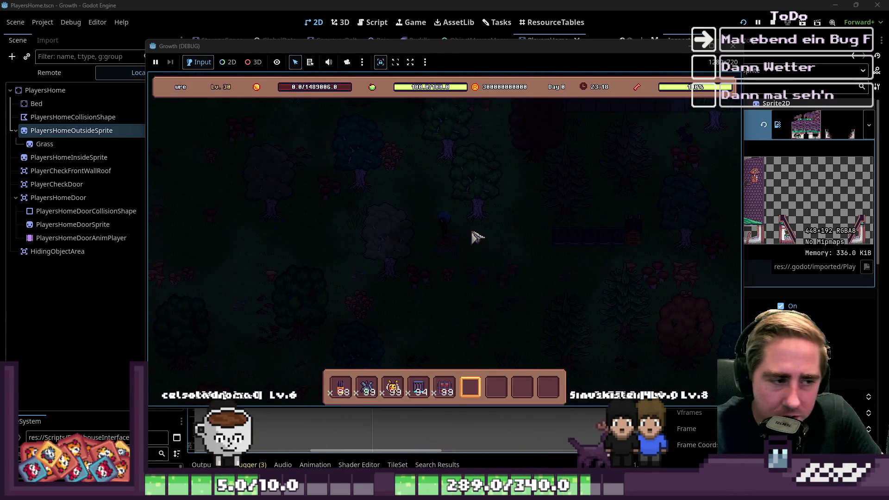
{"action": "key", "text": "d"}
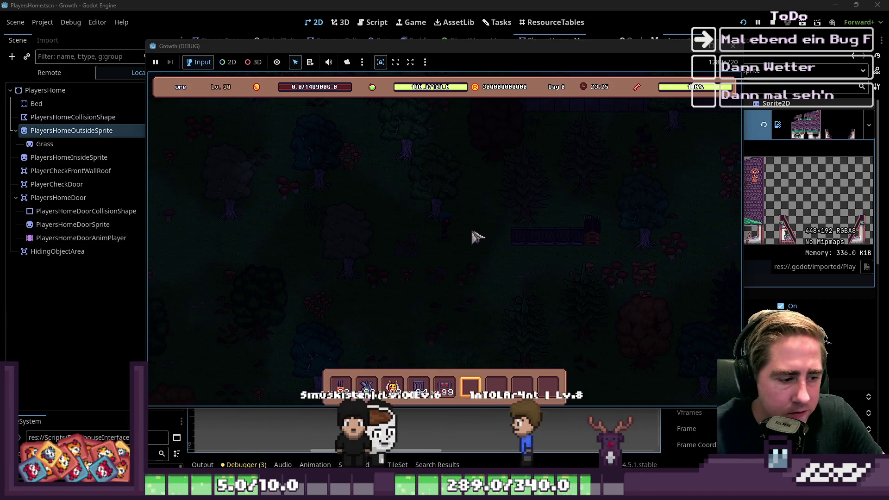
{"action": "key", "text": "d"}
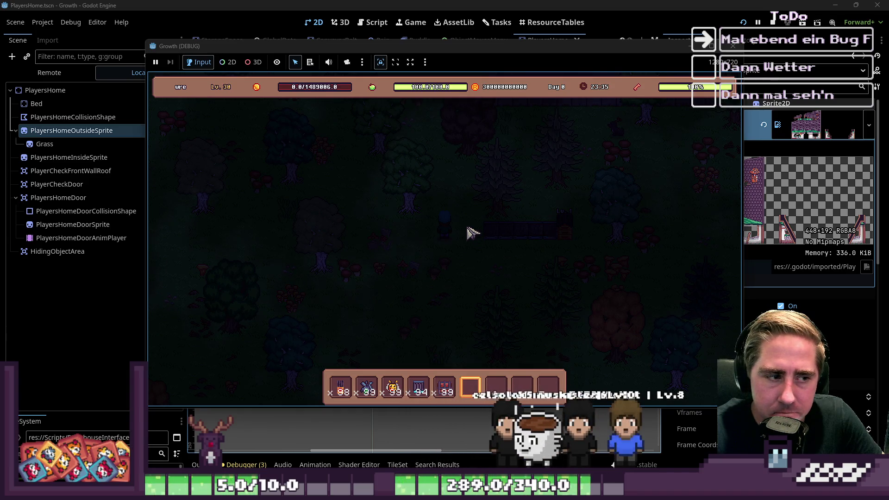
{"action": "key", "text": "a"}
{"action": "key", "text": "s"}
{"action": "key", "text": "F8"}
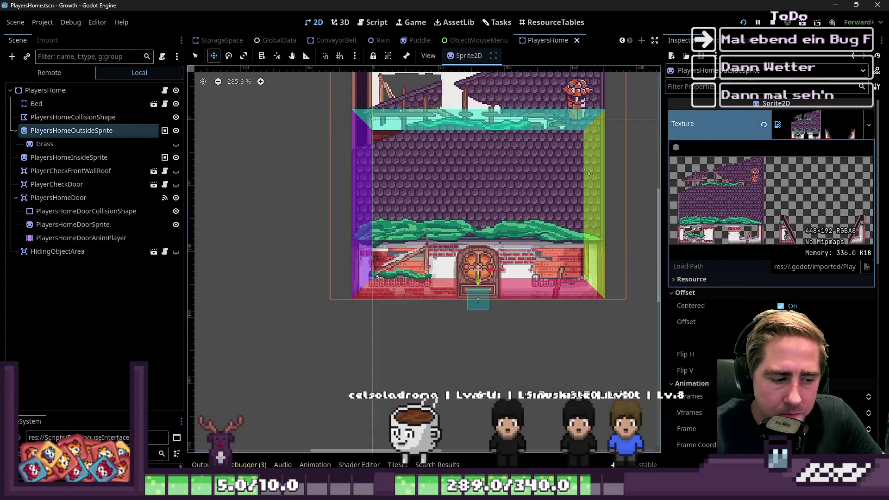
Open the TileSet panel on the village_tileset source and enlarge it to show the atlas.
{"action": "left_click", "coordinate": [397, 464]}
{"action": "left_click", "coordinate": [246, 413]}
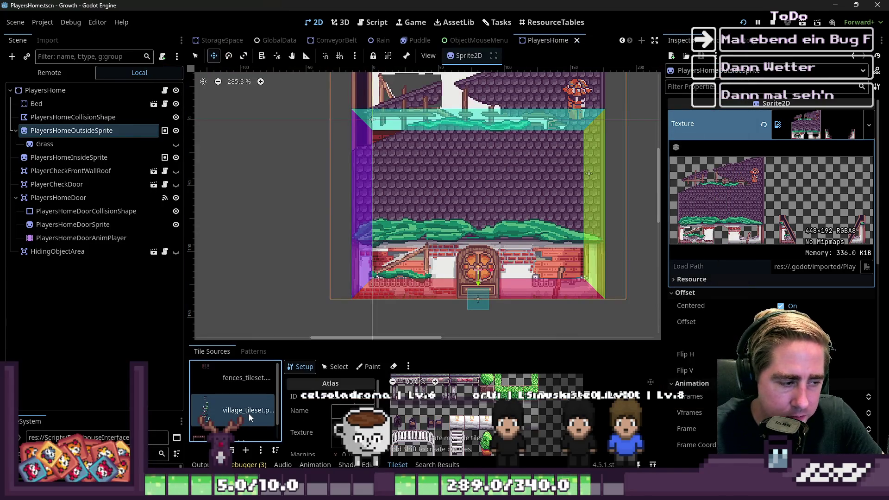
{"action": "scroll", "coordinate": [413, 425], "scroll_direction": "down", "scroll_amount": 4}
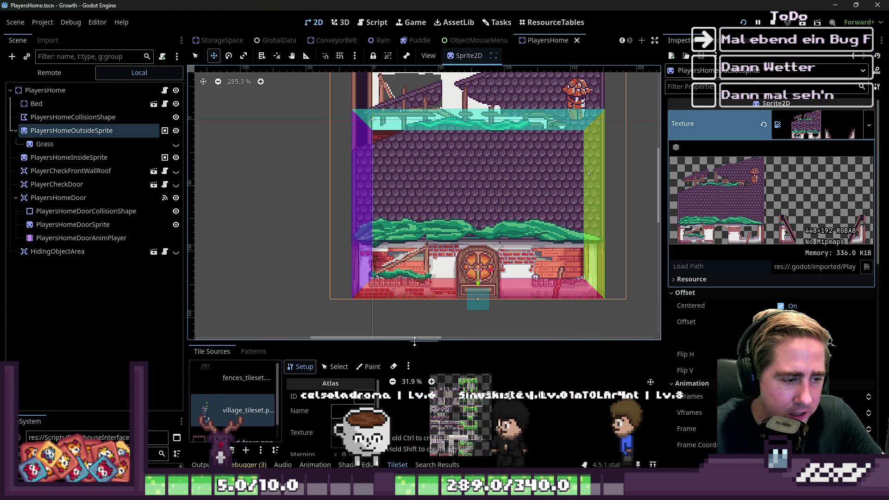
{"action": "left_click_drag", "start_coordinate": [405, 345], "coordinate": [406, 138]}
Zoom the atlas to 235.8% on the post tiles and give the 2D view more height.
{"action": "scroll", "coordinate": [509, 415], "scroll_direction": "up", "scroll_amount": 1}
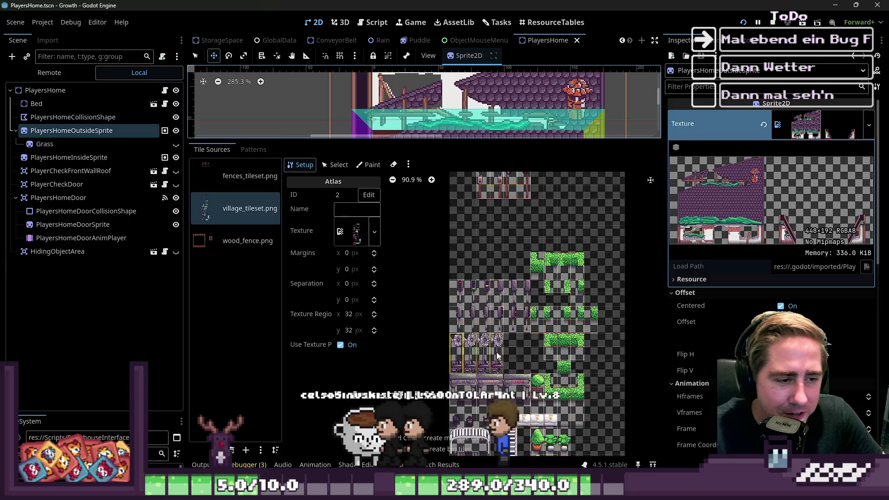
{"action": "scroll", "coordinate": [509, 415], "scroll_direction": "up", "scroll_amount": 5}
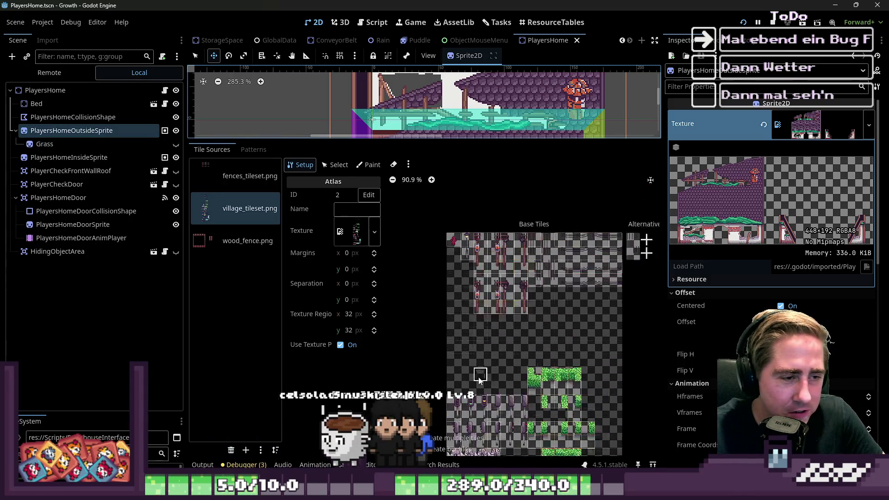
{"action": "scroll", "coordinate": [478, 373], "scroll_direction": "up", "scroll_amount": 6}
{"action": "scroll", "coordinate": [537, 241], "scroll_direction": "down", "scroll_amount": 13}
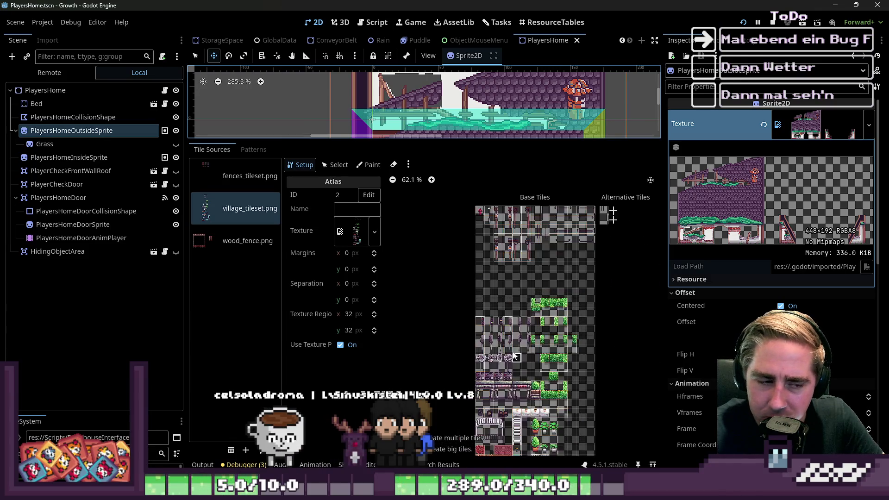
{"action": "scroll", "coordinate": [522, 327], "scroll_direction": "up", "scroll_amount": 5}
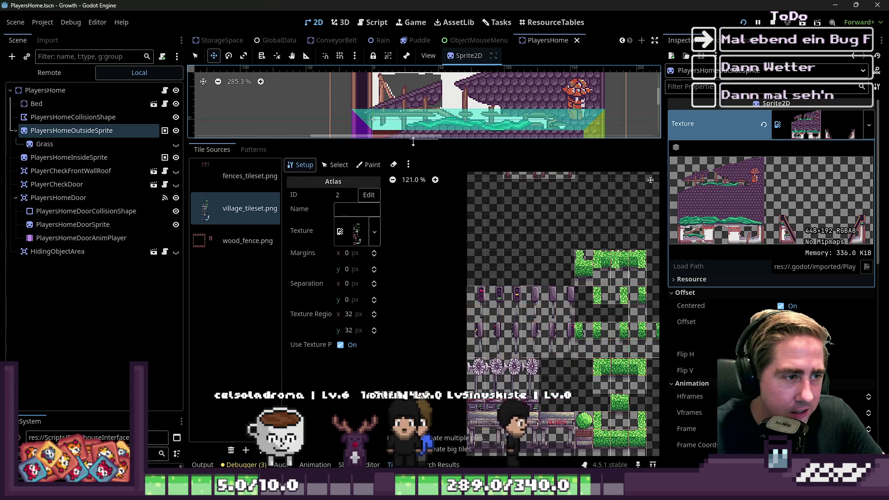
{"action": "left_click_drag", "start_coordinate": [414, 139], "coordinate": [415, 200]}
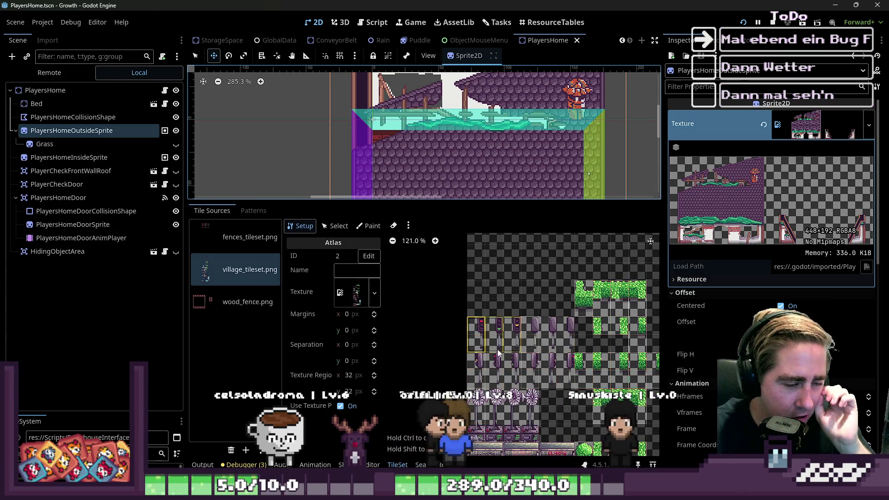
{"action": "scroll", "coordinate": [485, 378], "scroll_direction": "up", "scroll_amount": 4}
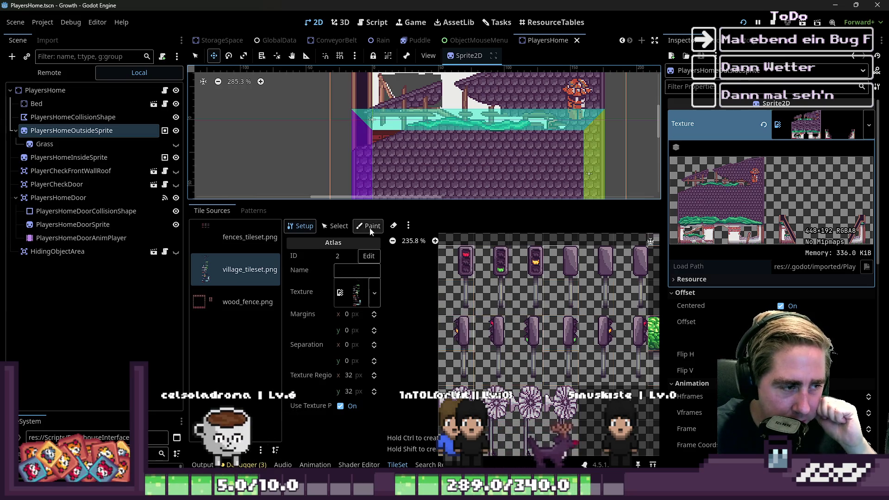
Select the tall post tile and review its Physics, Misc, Rendering and Terrains properties.
{"action": "left_click", "coordinate": [336, 226]}
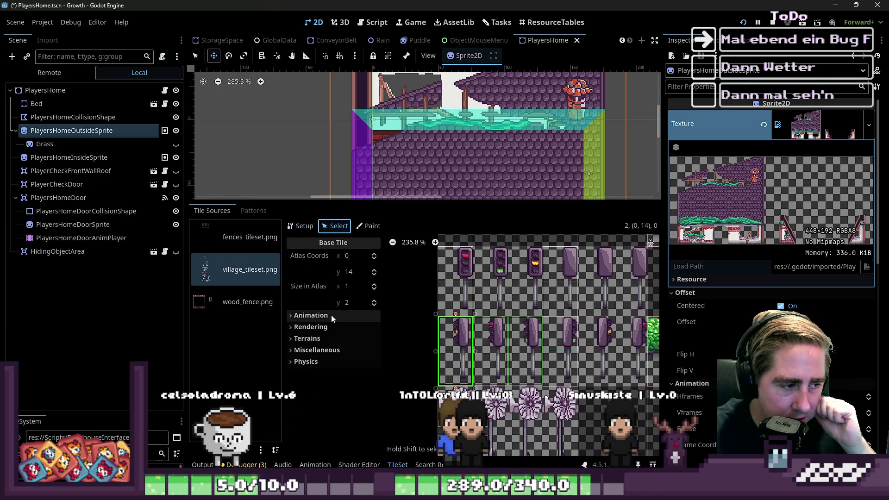
{"action": "left_click", "coordinate": [315, 361]}
{"action": "left_click", "coordinate": [316, 351]}
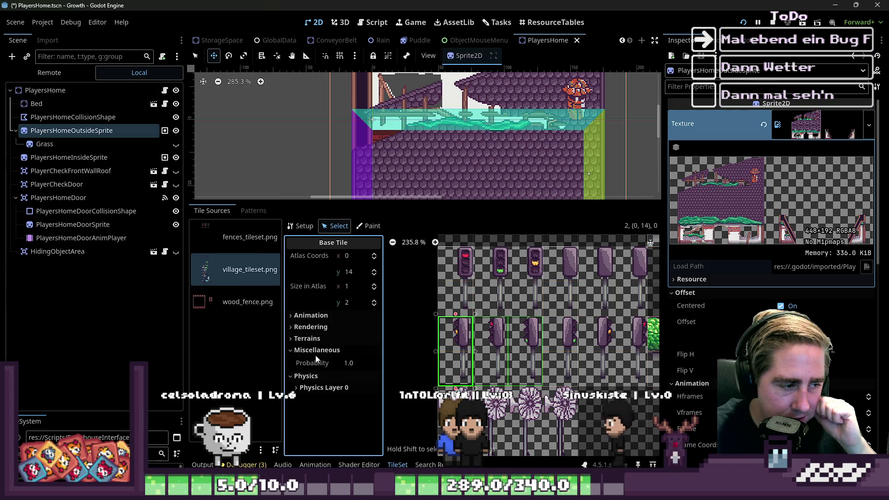
{"action": "left_click", "coordinate": [316, 338]}
{"action": "left_click", "coordinate": [315, 327]}
{"action": "left_click", "coordinate": [315, 327]}
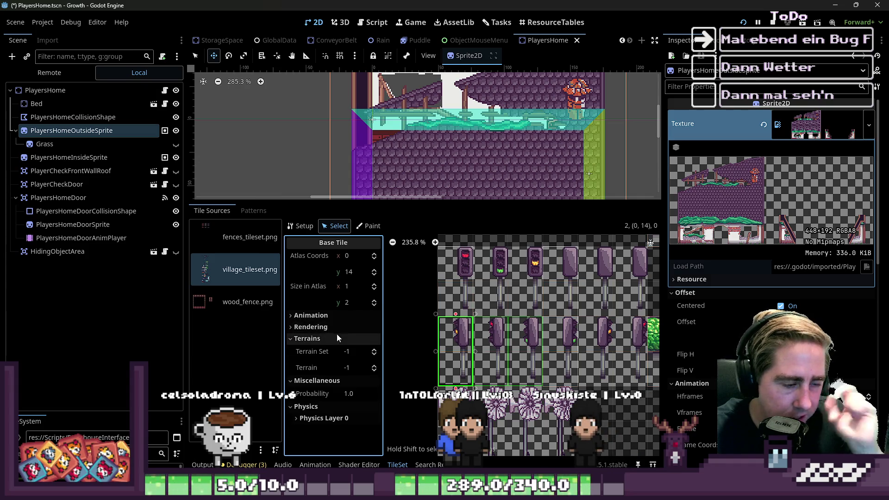
{"action": "left_click", "coordinate": [324, 338]}
{"action": "left_click", "coordinate": [313, 351]}
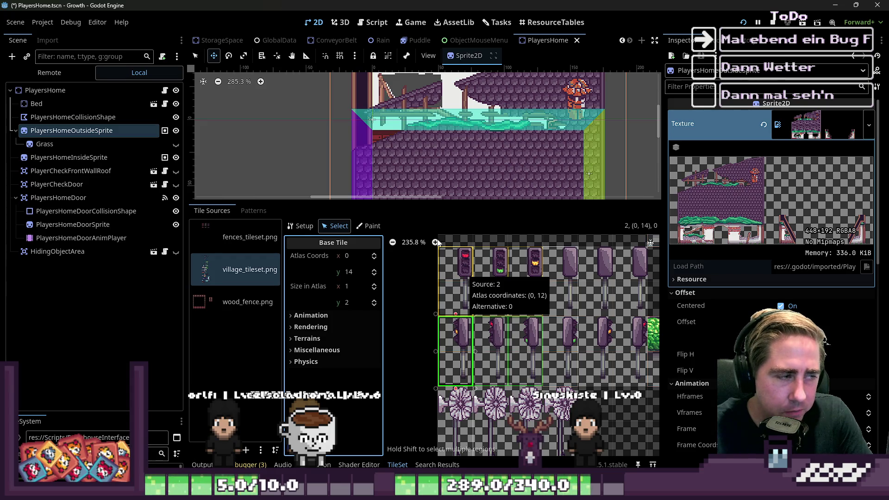
Resize the scene view, tileset panel and tile source list, and clear the tile selection.
{"action": "left_click", "coordinate": [318, 24]}
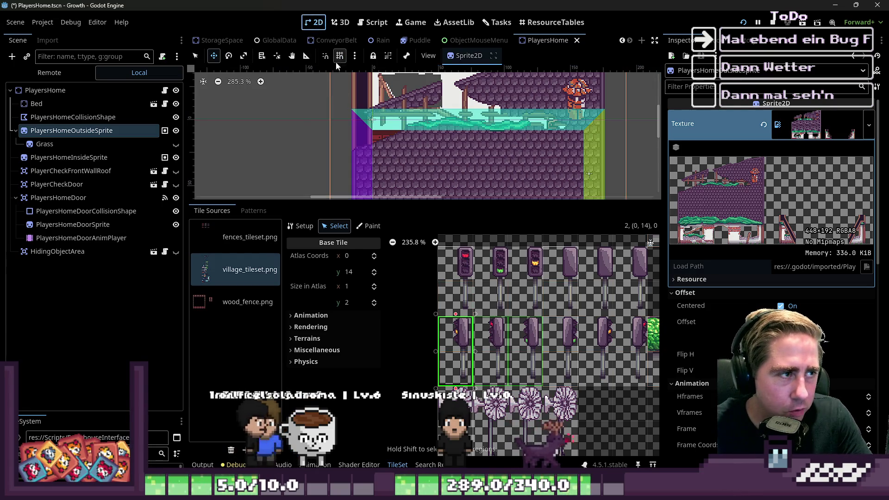
{"action": "scroll", "coordinate": [372, 125], "scroll_direction": "down", "scroll_amount": 5}
{"action": "left_click_drag", "start_coordinate": [370, 205], "coordinate": [390, 360]}
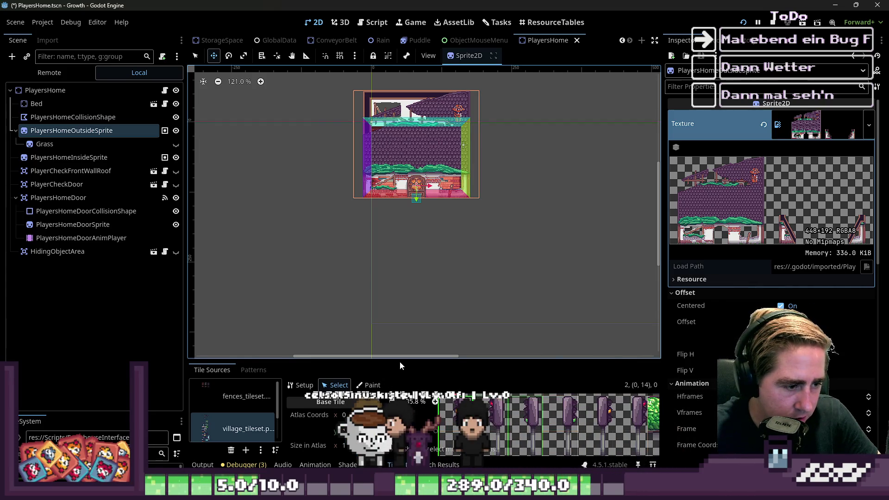
{"action": "left_click_drag", "start_coordinate": [402, 362], "coordinate": [401, 180]}
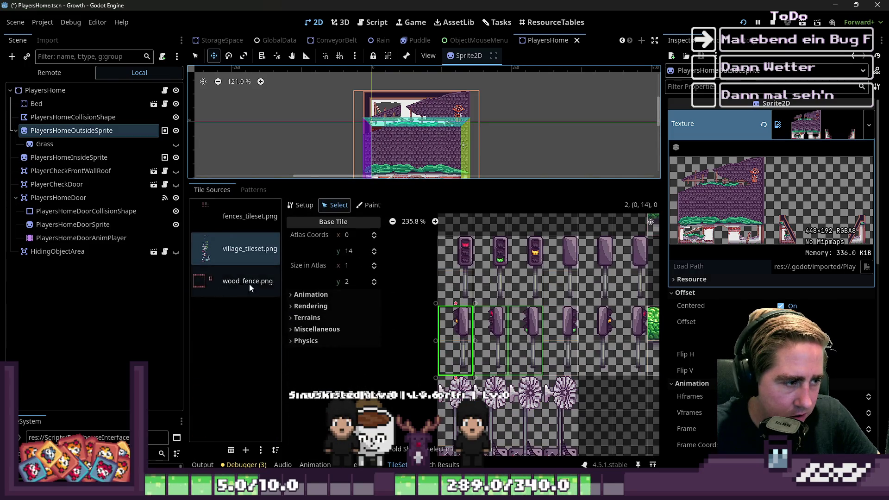
{"action": "mouse_move", "coordinate": [283, 277]}
{"action": "left_mouse_down"}
{"action": "mouse_move", "coordinate": [335, 273]}
{"action": "mouse_move", "coordinate": [318, 273]}
{"action": "left_mouse_up"}
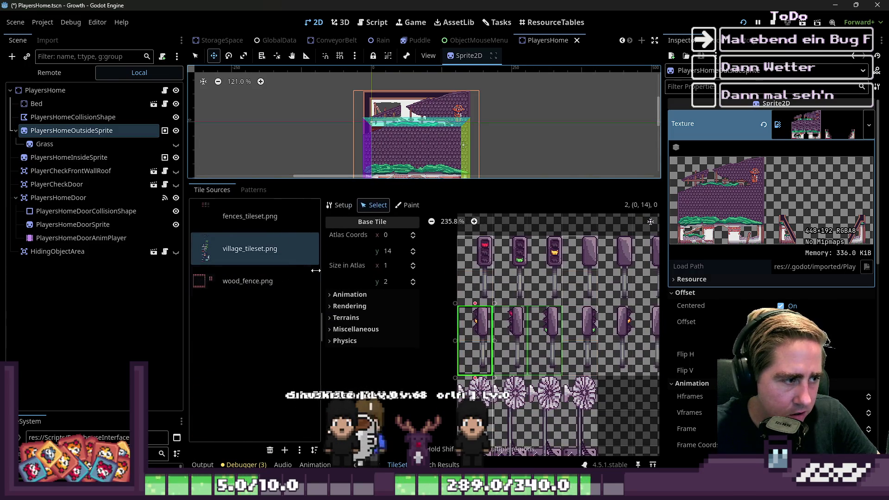
{"action": "left_click", "coordinate": [249, 216]}
{"action": "left_click", "coordinate": [250, 249]}
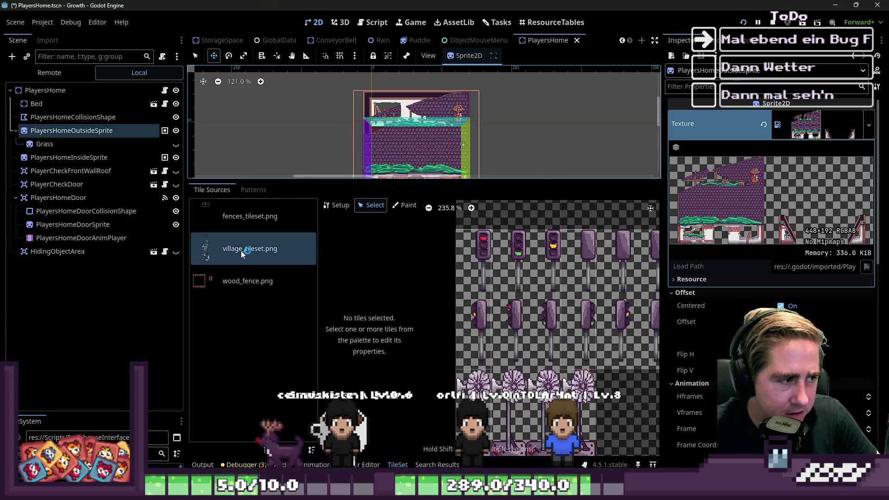
{"action": "scroll", "coordinate": [477, 380], "scroll_direction": "down", "scroll_amount": 4}
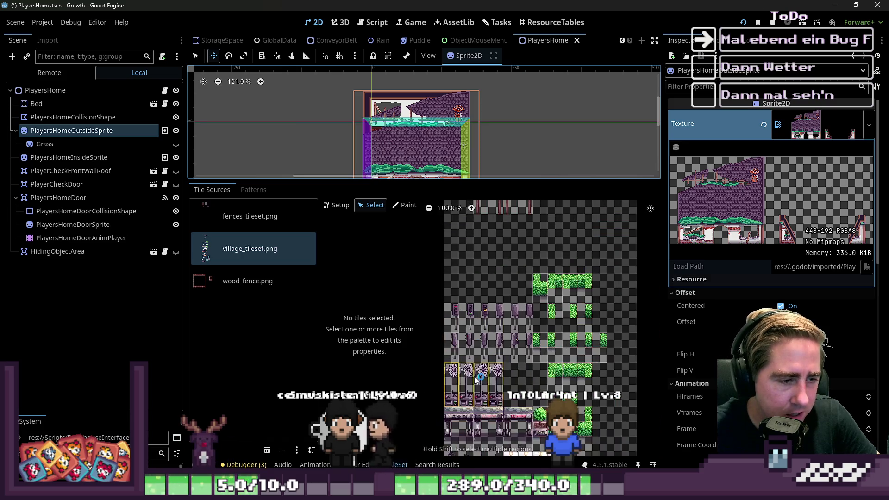
{"action": "left_click_drag", "start_coordinate": [514, 180], "coordinate": [397, 452]}
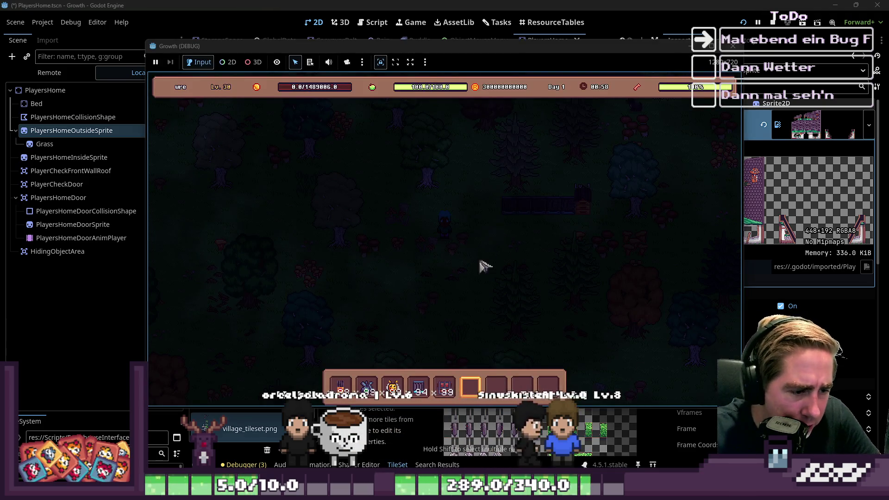
Expand the world node in the Remote scene tree, then Alt+Tab back to the game.
{"action": "scroll", "coordinate": [495, 223], "scroll_direction": "up", "scroll_amount": 1}
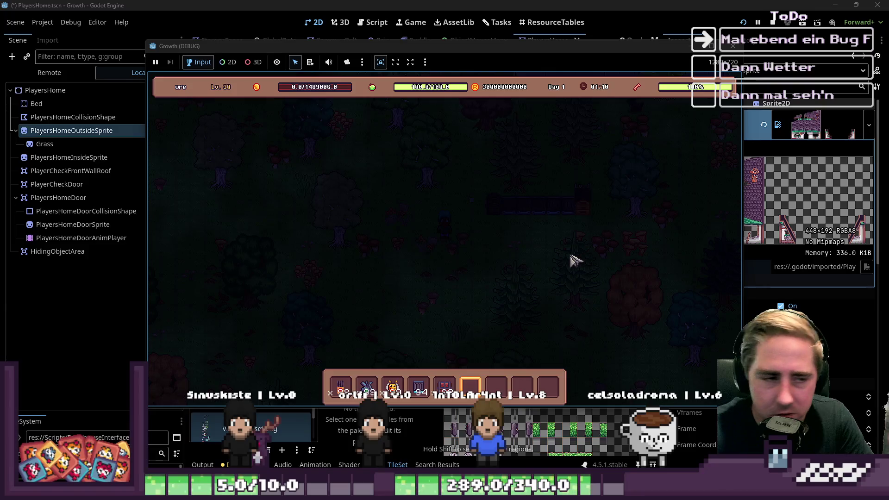
{"action": "left_click", "coordinate": [25, 73]}
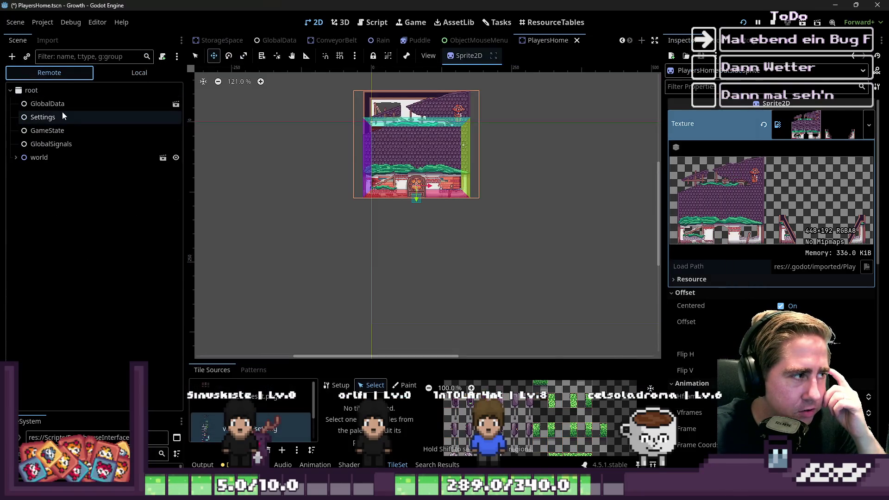
{"action": "left_click", "coordinate": [20, 157]}
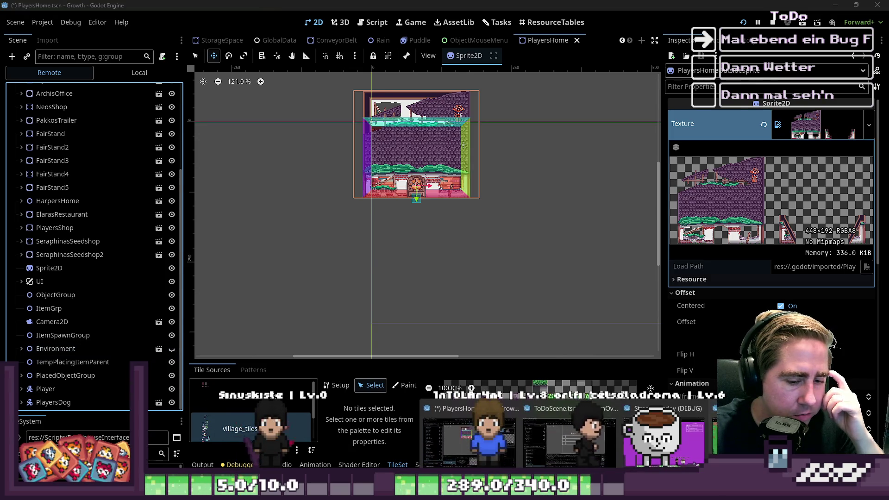
{"action": "key", "text": "alt+Tab"}
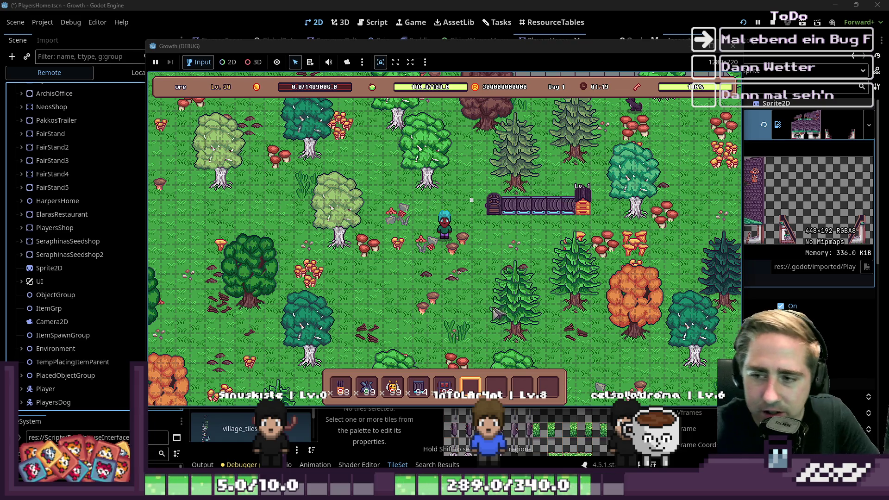
Walk the player past the conveyor belt to stand facing the beehive.
{"action": "key", "text": "i"}
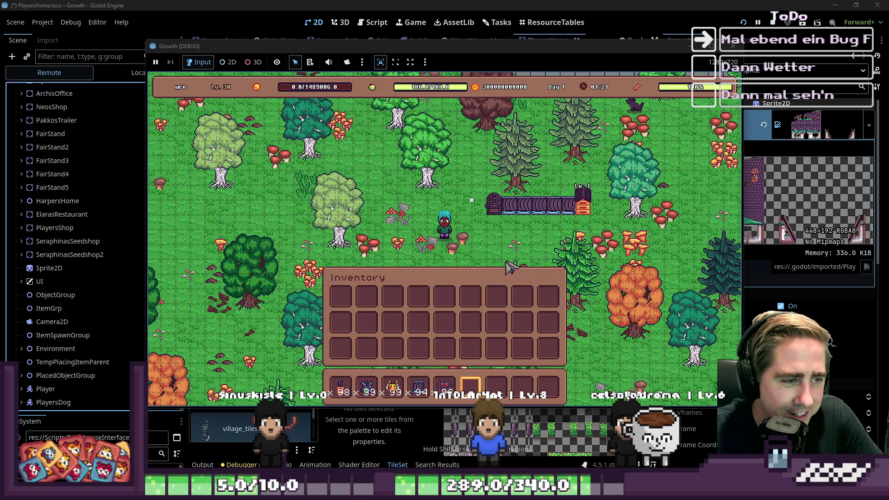
{"action": "key", "text": "i"}
{"action": "key", "text": "w"}
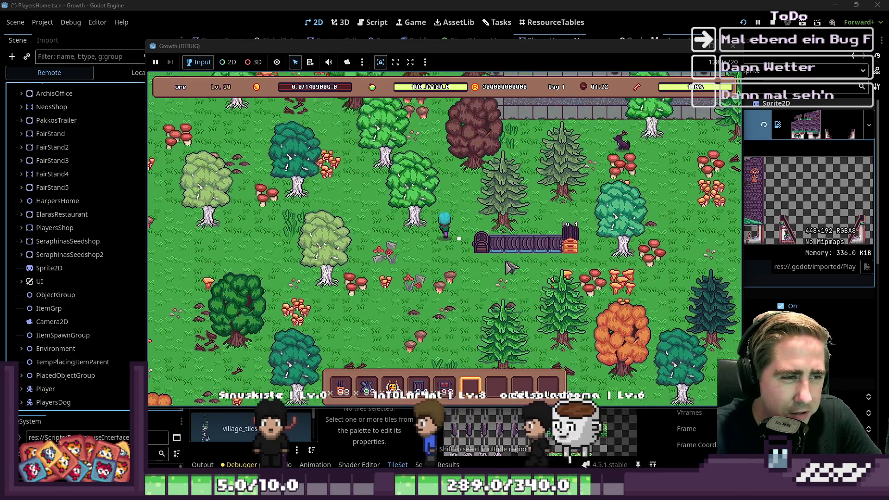
{"action": "key", "text": "a"}
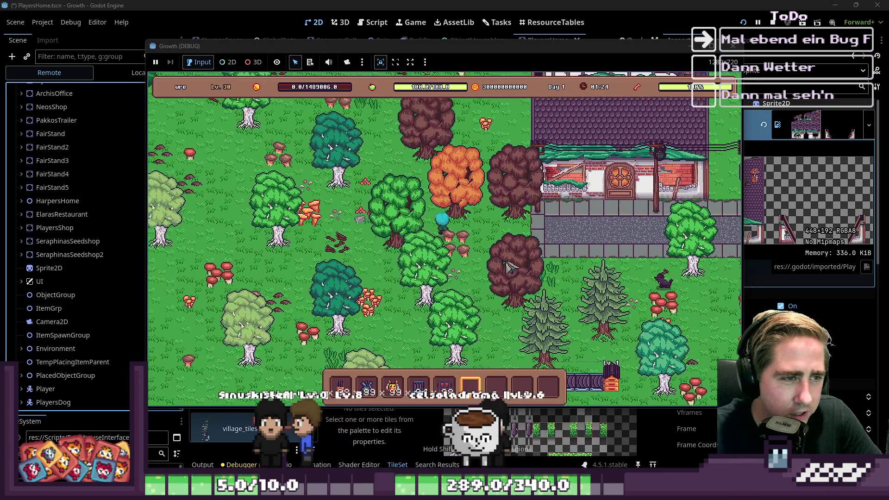
{"action": "key", "text": "s"}
{"action": "key", "text": "d"}
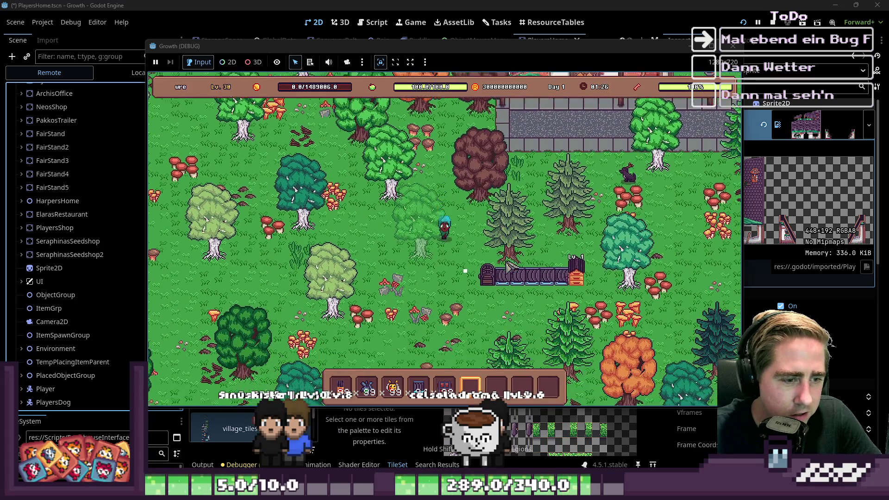
{"action": "key", "text": "w"}
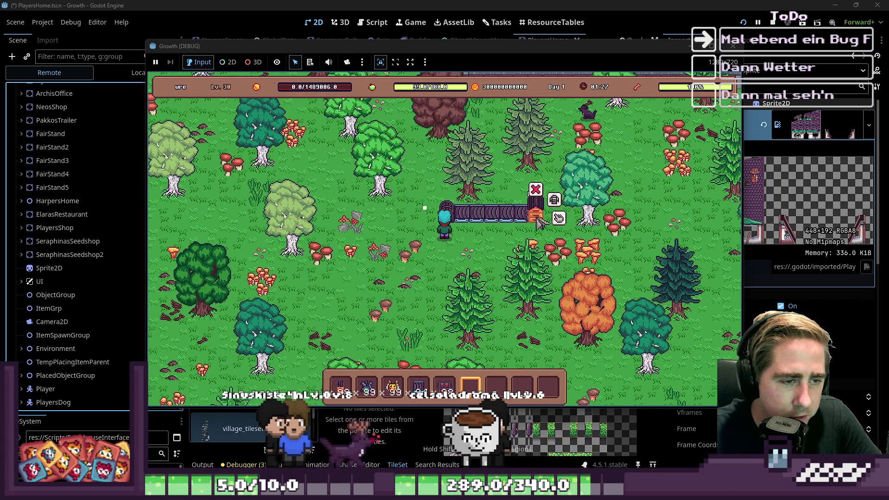
Load the bee stack and Blue Freezia stack into the beehive, which halts on line 15.
{"action": "key", "text": "e"}
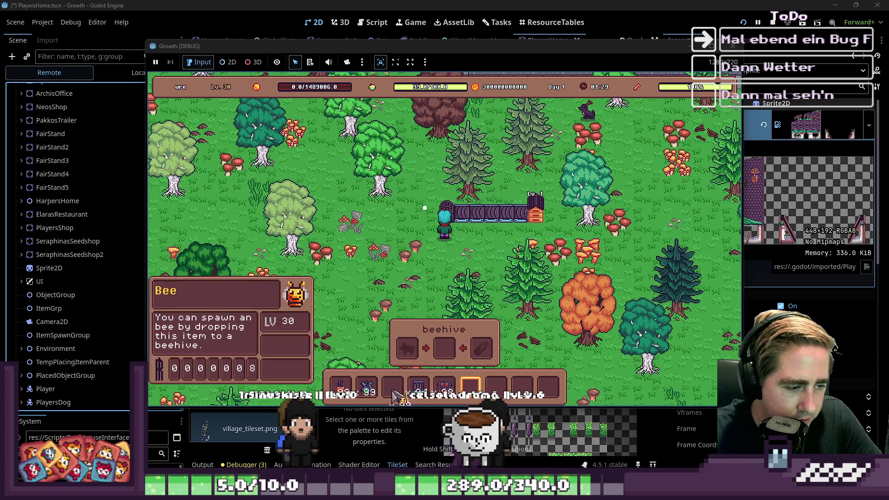
{"action": "left_click_drag", "start_coordinate": [392, 386], "coordinate": [408, 348]}
{"action": "mouse_move", "coordinate": [377, 395]}
{"action": "left_mouse_down"}
{"action": "mouse_move", "coordinate": [494, 352]}
{"action": "mouse_move", "coordinate": [484, 353]}
{"action": "left_mouse_up"}
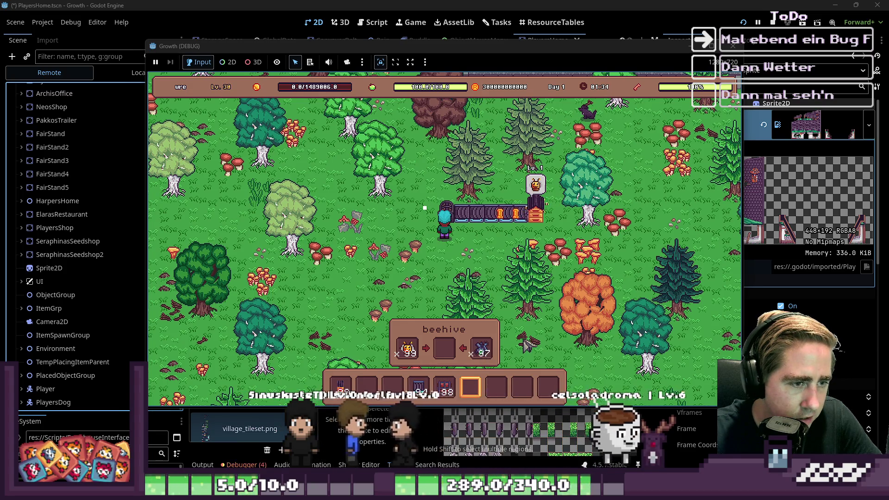
{"action": "key", "text": "s"}
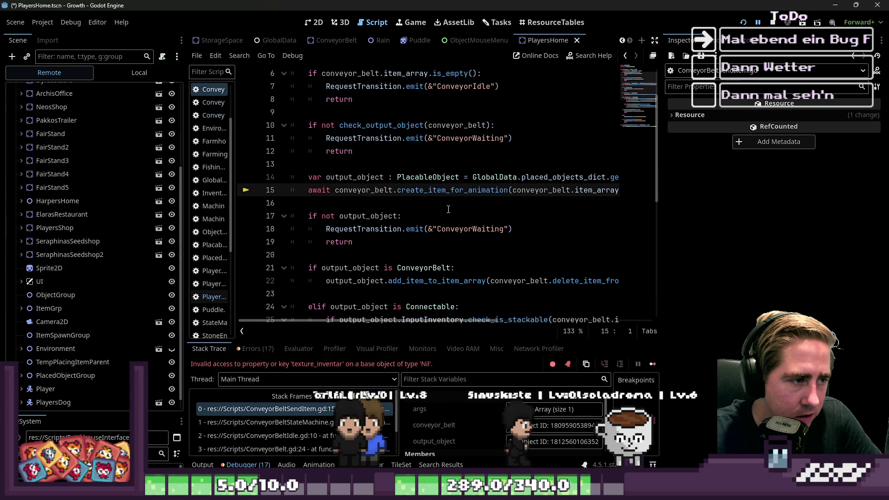
{"action": "left_click", "coordinate": [448, 209]}
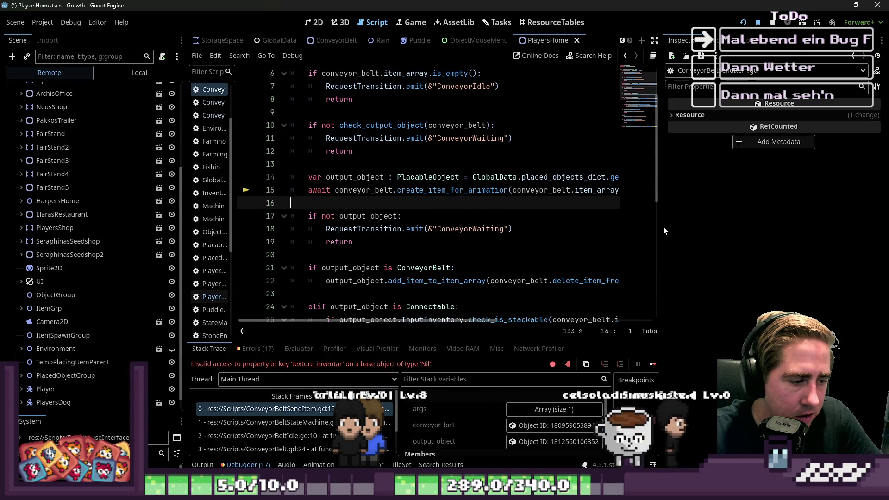
{"action": "left_click_drag", "start_coordinate": [662, 226], "coordinate": [849, 236]}
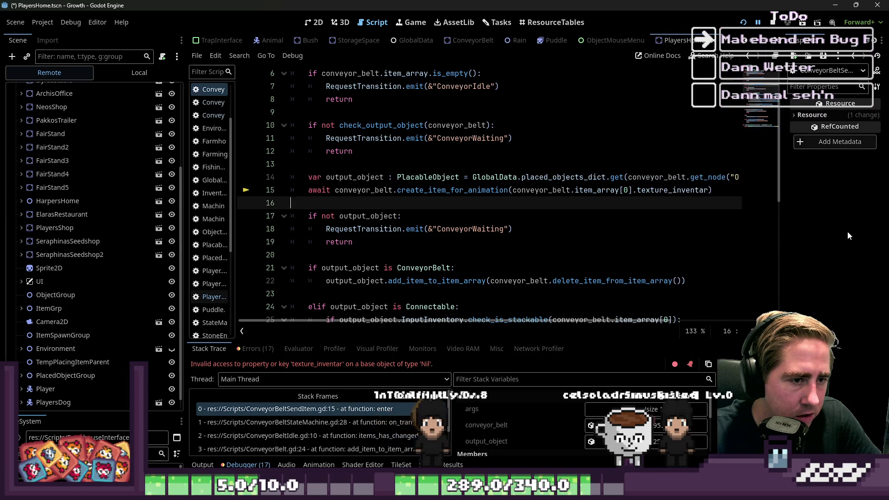
{"action": "left_click", "coordinate": [447, 189]}
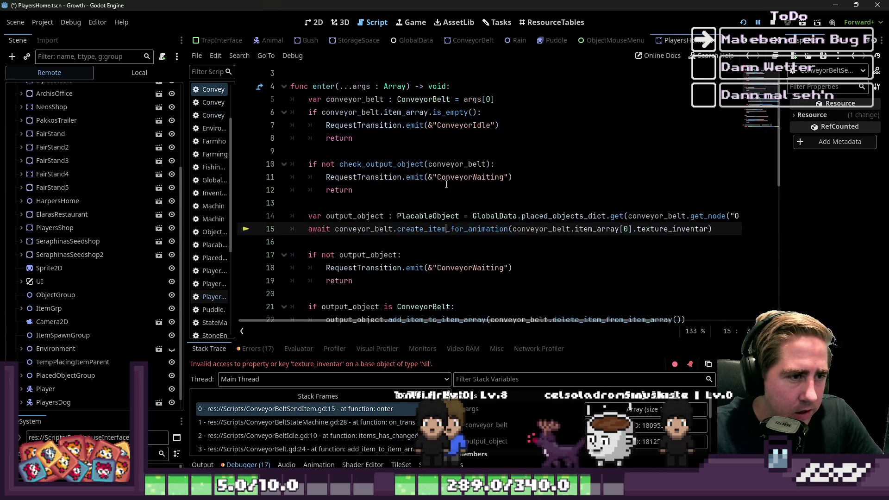
{"action": "scroll", "coordinate": [463, 185], "scroll_direction": "up", "scroll_amount": 1}
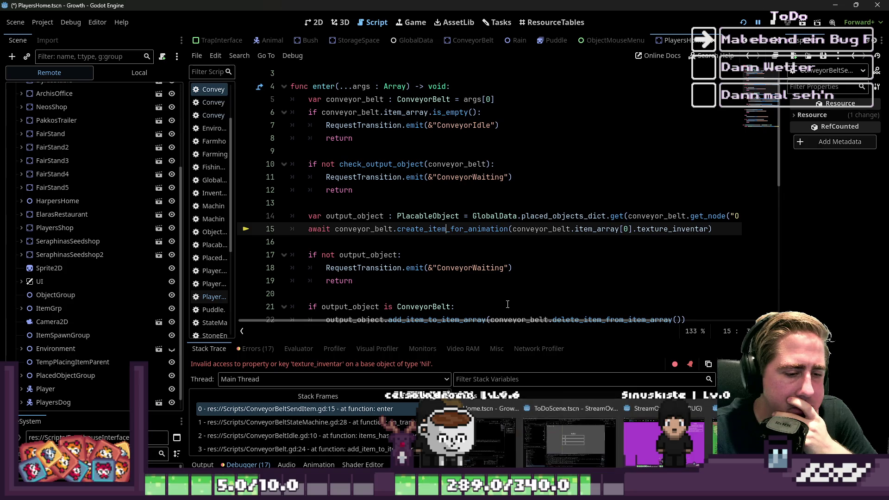
{"action": "left_click", "coordinate": [494, 279]}
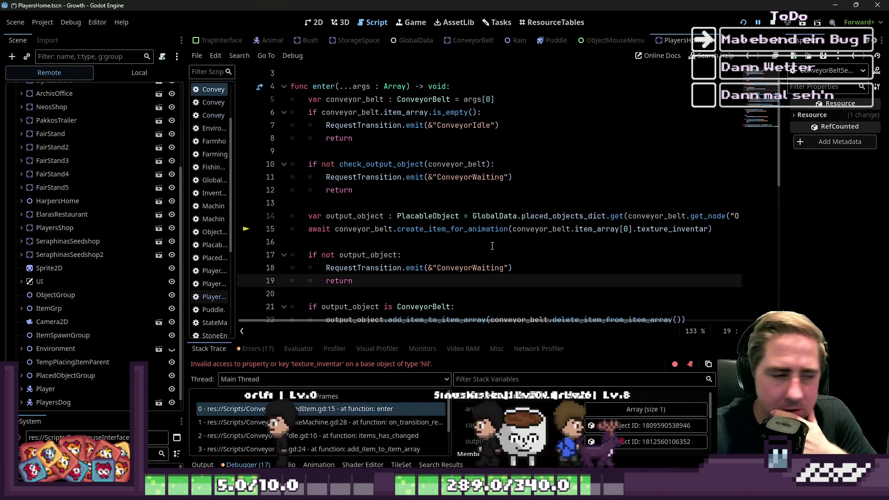
{"action": "left_click", "coordinate": [450, 239]}
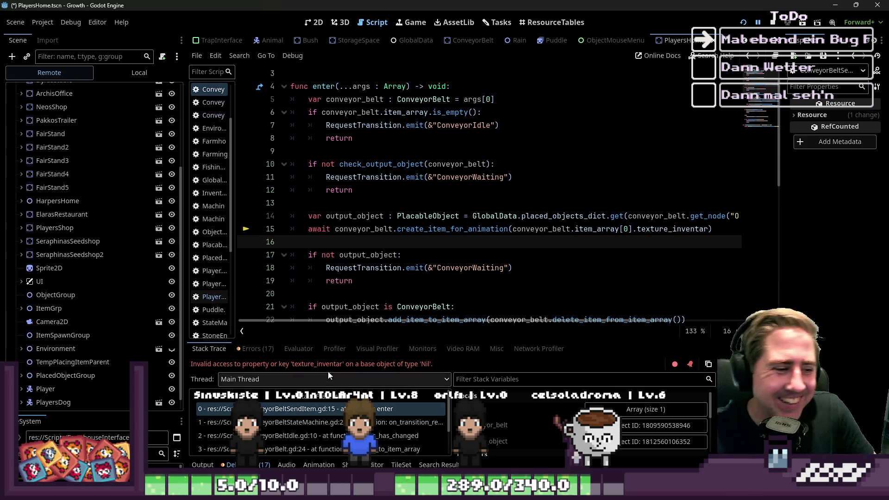
{"action": "left_click", "coordinate": [547, 250]}
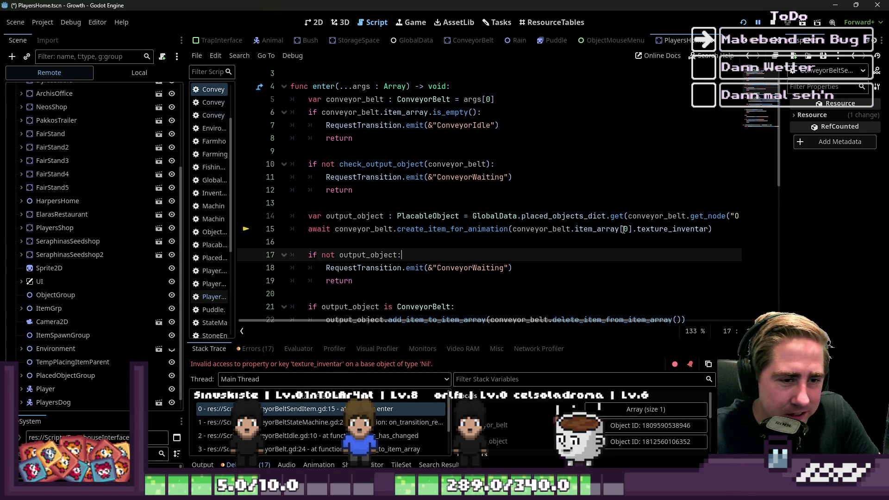
Inspect conveyor_belt.item_array[0] on line 15 and the Nil in the error message.
{"action": "left_click_drag", "start_coordinate": [631, 229], "coordinate": [509, 230]}
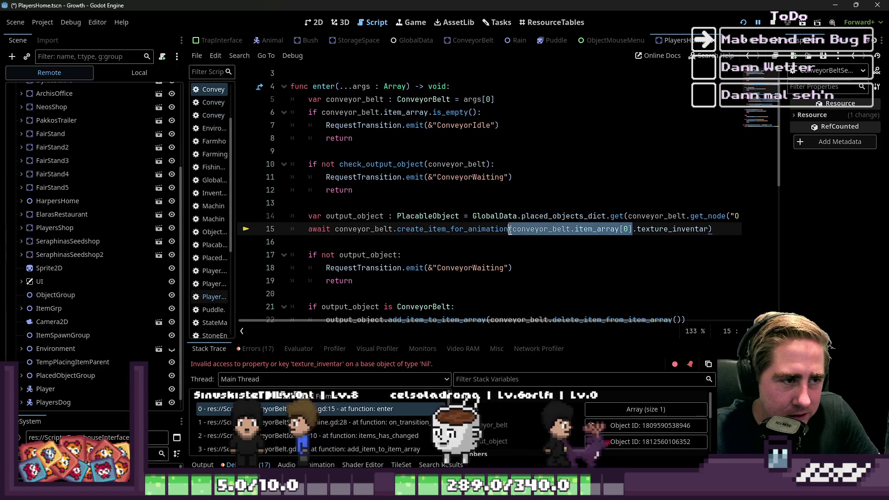
{"action": "scroll", "coordinate": [531, 271], "scroll_direction": "up", "scroll_amount": 1}
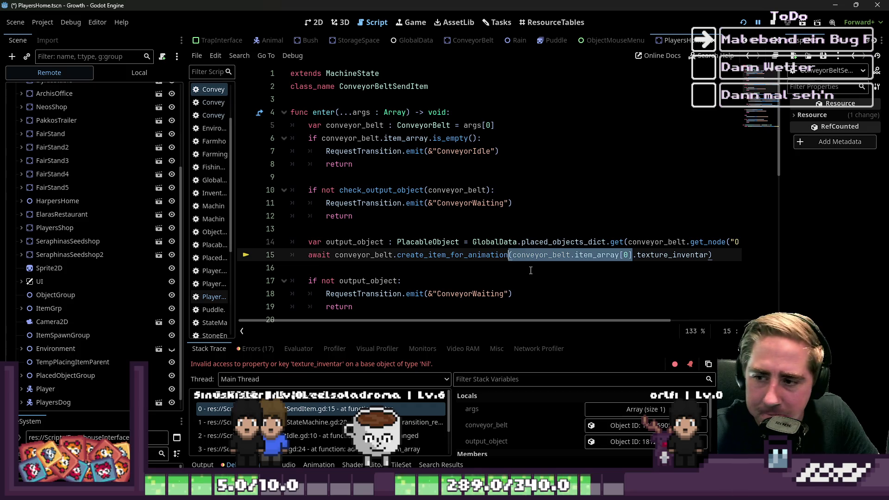
{"action": "left_click_drag", "start_coordinate": [426, 367], "coordinate": [429, 366]}
{"action": "left_click", "coordinate": [429, 366]}
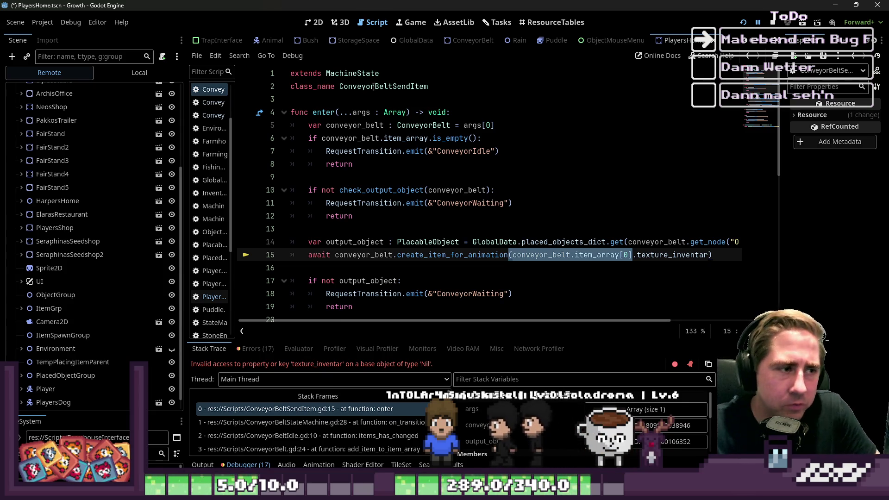
Review the empty item_array check on line 6, then resume the paused game.
{"action": "left_click", "coordinate": [383, 151]}
{"action": "key", "text": "Up"}
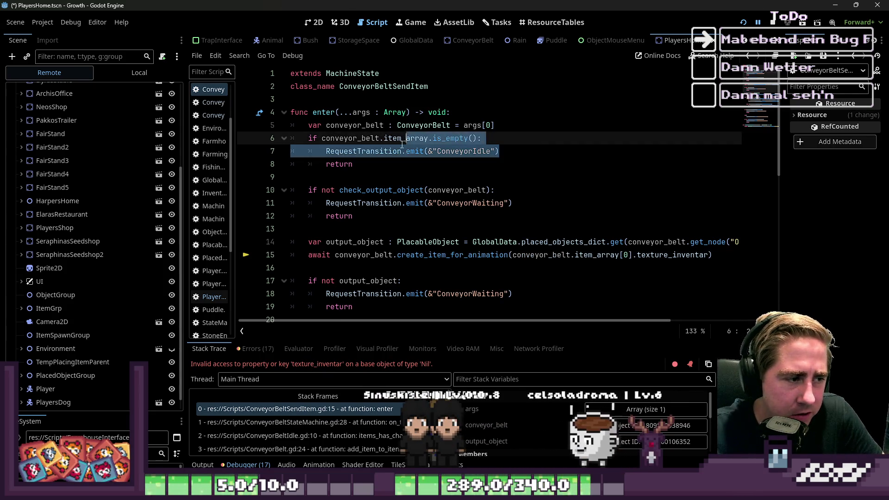
{"action": "left_click", "coordinate": [532, 202]}
{"action": "left_click", "coordinate": [497, 139]}
{"action": "mouse_move", "coordinate": [497, 142]}
{"action": "left_mouse_down"}
{"action": "mouse_move", "coordinate": [417, 157]}
{"action": "mouse_move", "coordinate": [208, 141]}
{"action": "left_mouse_up"}
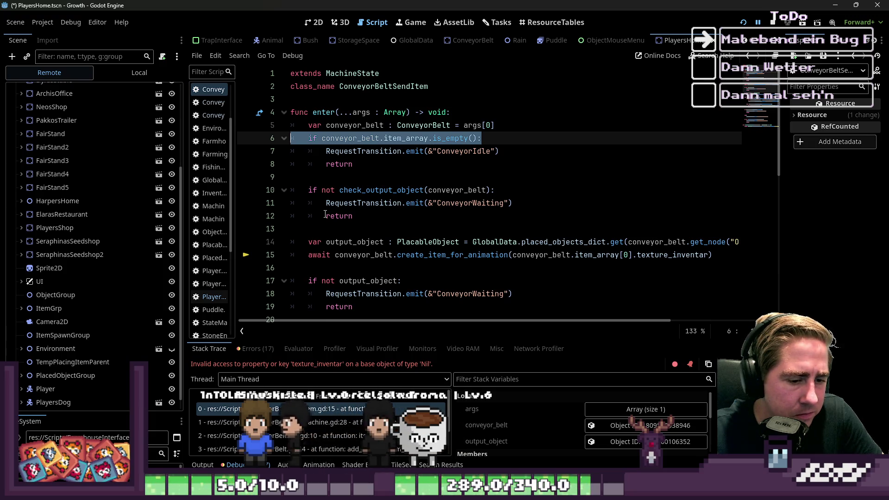
{"action": "key", "text": "F12"}
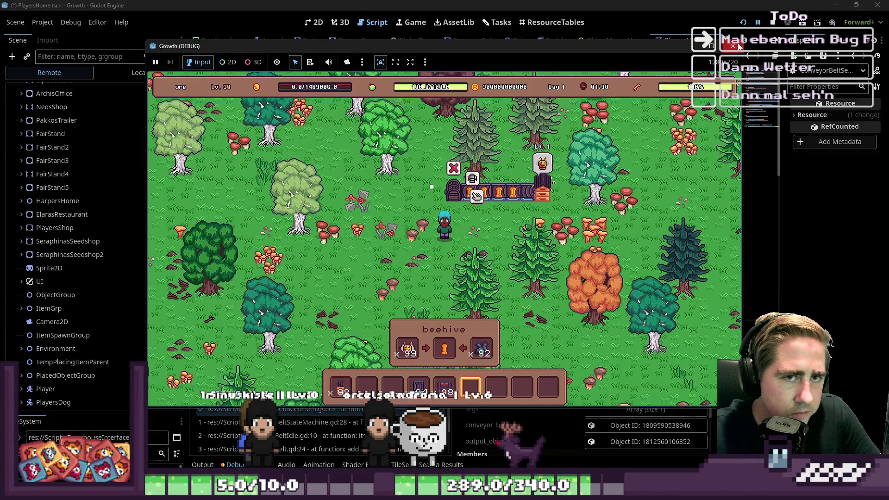
Rerun the project with a new character 'wqe', walk into the forest and open the inventory.
{"action": "left_click", "coordinate": [733, 45]}
{"action": "key", "text": "F5"}
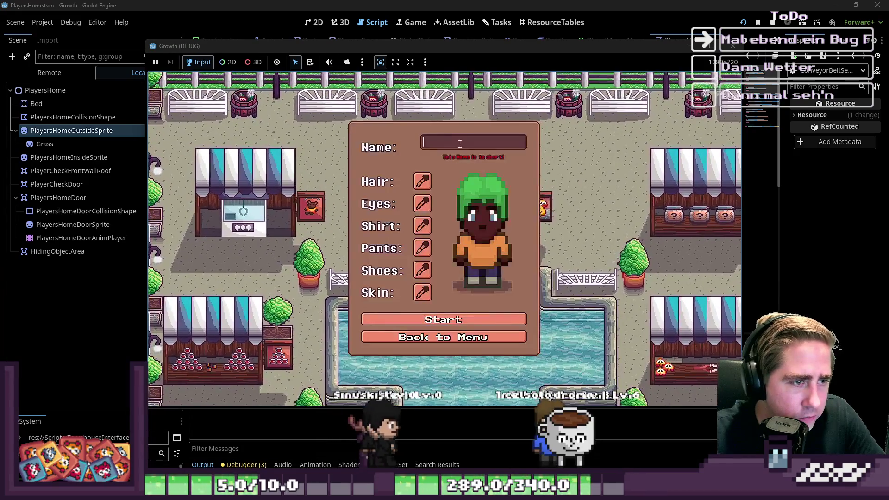
{"action": "type", "text": "wqe"}
{"action": "left_click", "coordinate": [452, 320]}
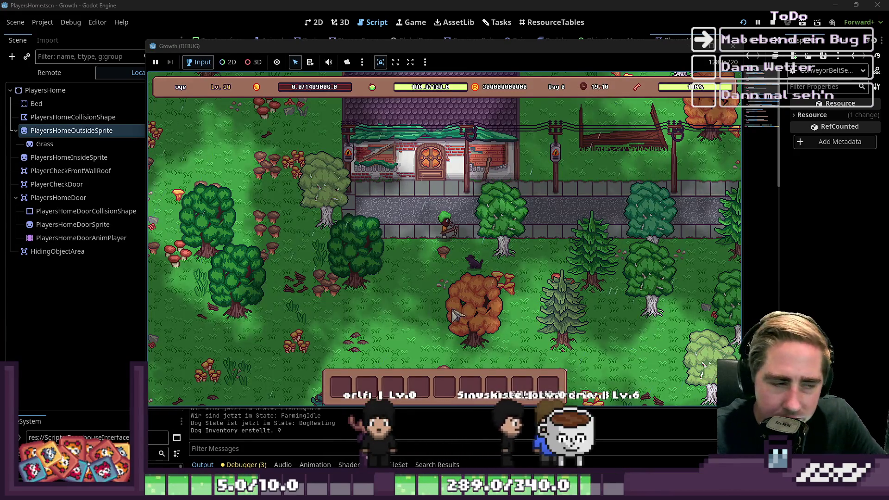
{"action": "key", "text": "s"}
{"action": "key", "text": "a"}
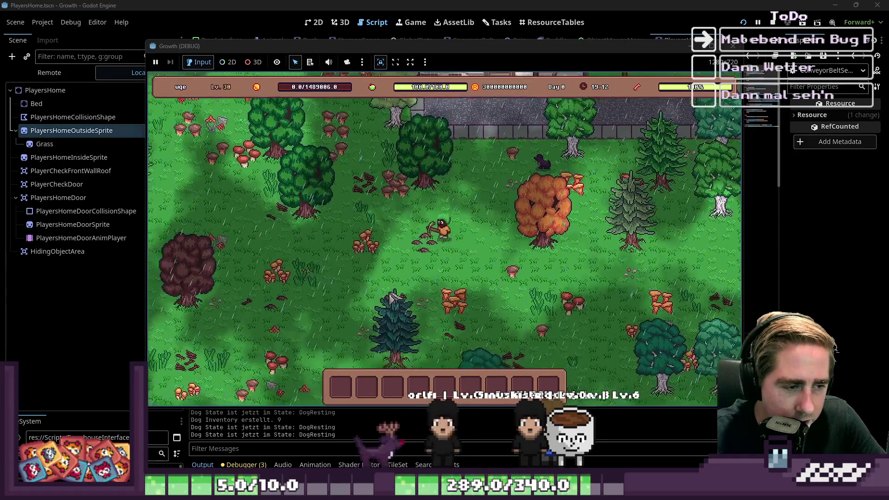
{"action": "key", "text": "i"}
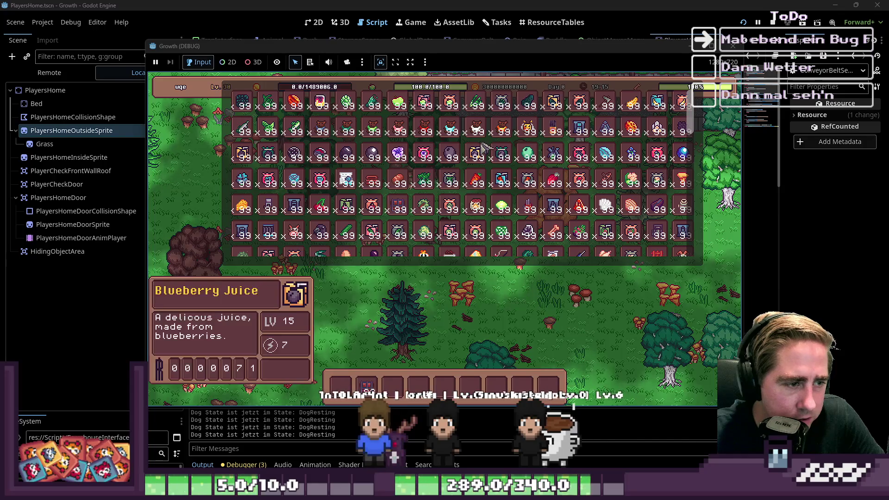
Move several 99-item stacks into the hotbar, close the inventory and select a hotbar slot.
{"action": "scroll", "coordinate": [505, 169], "scroll_direction": "down", "scroll_amount": 1}
{"action": "scroll", "coordinate": [504, 169], "scroll_direction": "down", "scroll_amount": 2}
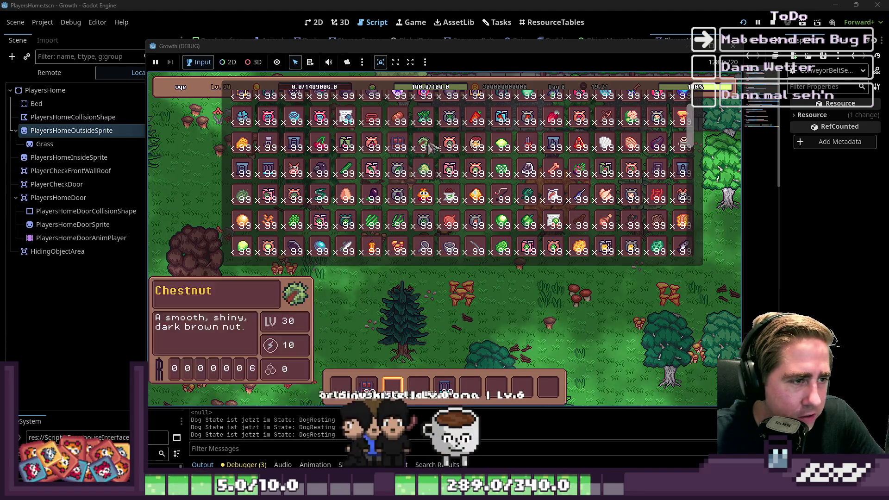
{"action": "scroll", "coordinate": [510, 148], "scroll_direction": "up", "scroll_amount": 3}
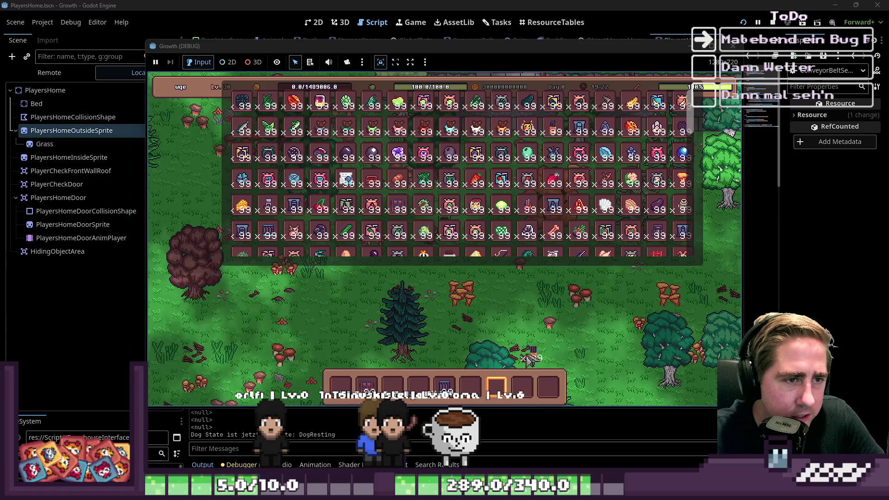
{"action": "scroll", "coordinate": [533, 220], "scroll_direction": "down", "scroll_amount": 1}
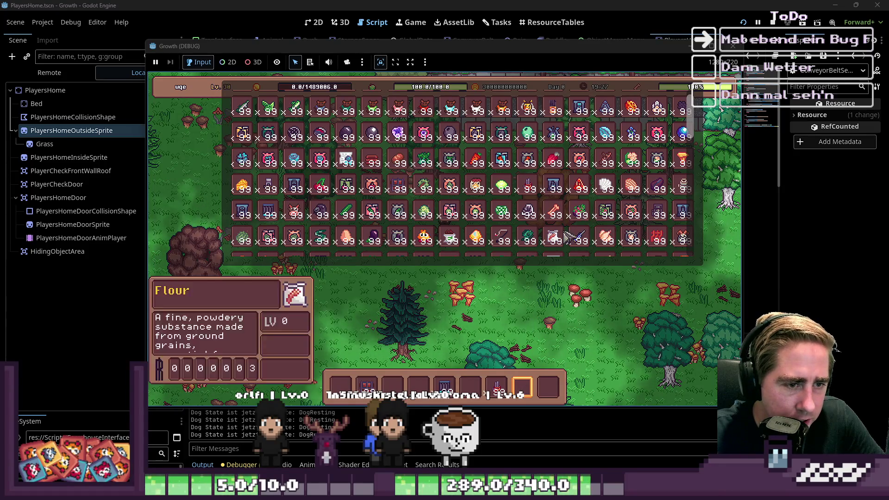
{"action": "scroll", "coordinate": [509, 204], "scroll_direction": "up", "scroll_amount": 2}
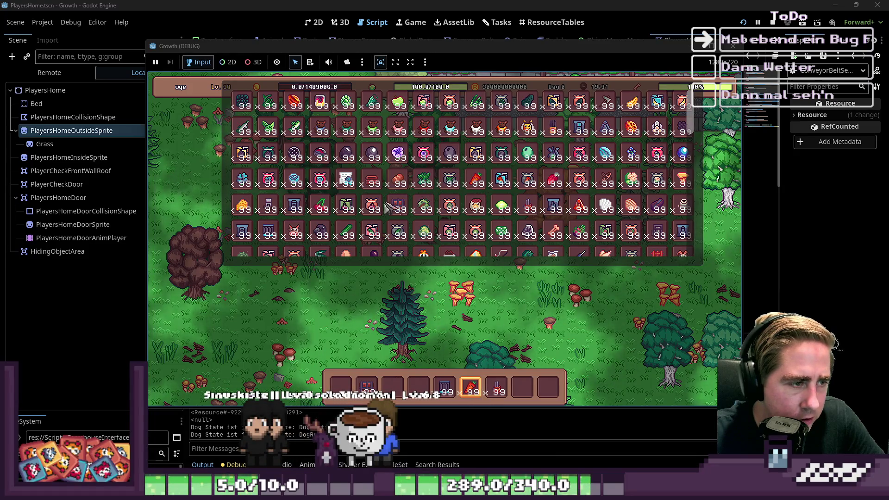
{"action": "scroll", "coordinate": [388, 208], "scroll_direction": "up", "scroll_amount": 3}
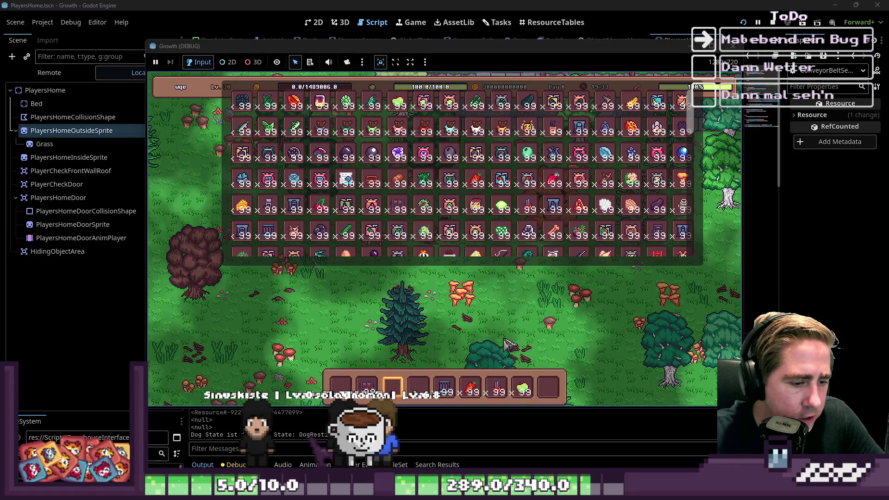
{"action": "key", "text": "i"}
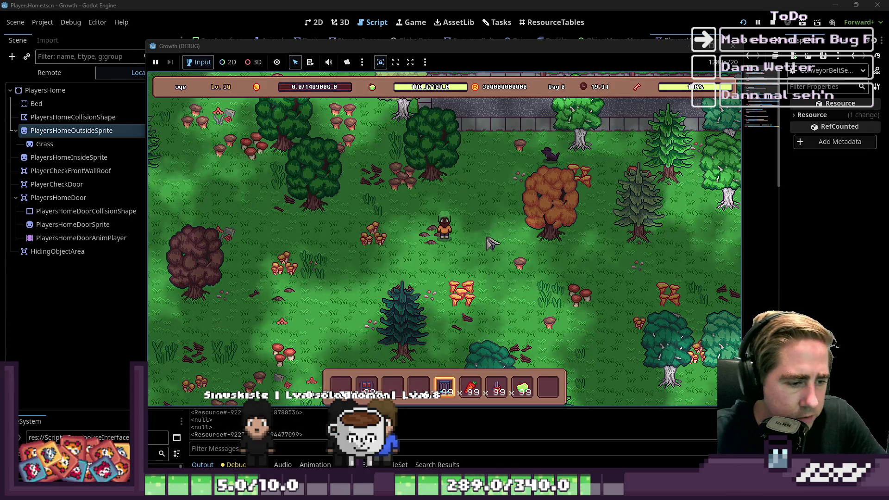
{"action": "scroll", "coordinate": [490, 243], "scroll_direction": "down", "scroll_amount": 2}
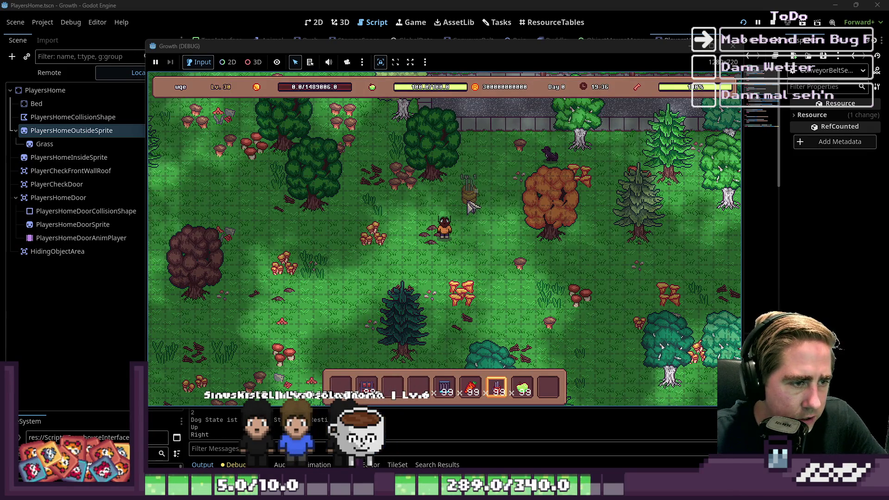
Place the cidery and a machine, then lay conveyor belt pieces running south below it.
{"action": "left_click", "coordinate": [468, 205]}
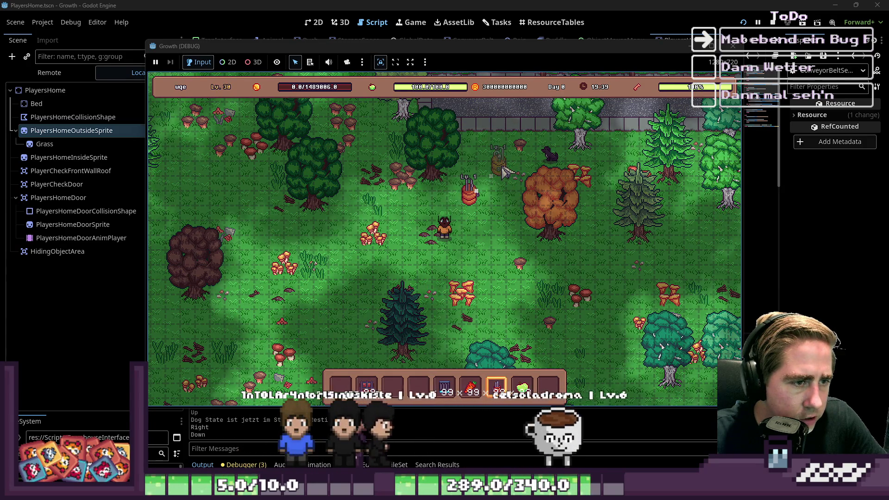
{"action": "left_click", "coordinate": [504, 160]}
{"action": "scroll", "coordinate": [481, 211], "scroll_direction": "up", "scroll_amount": 2}
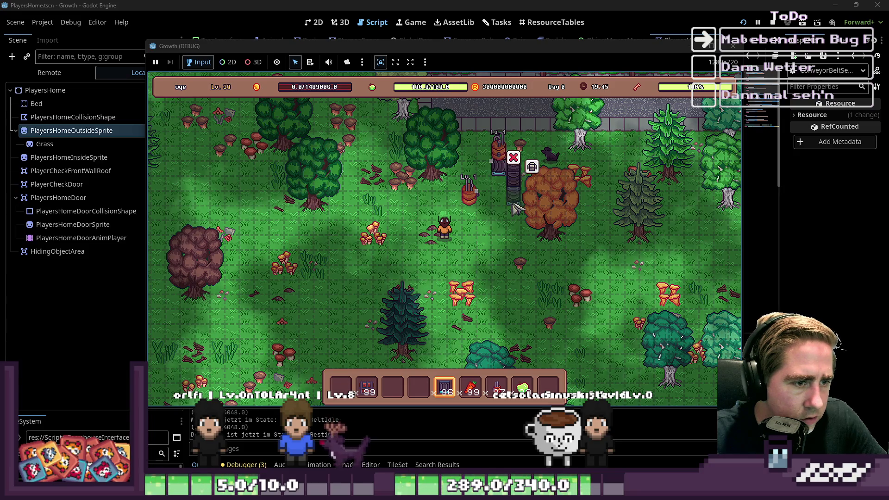
{"action": "left_click", "coordinate": [513, 206]}
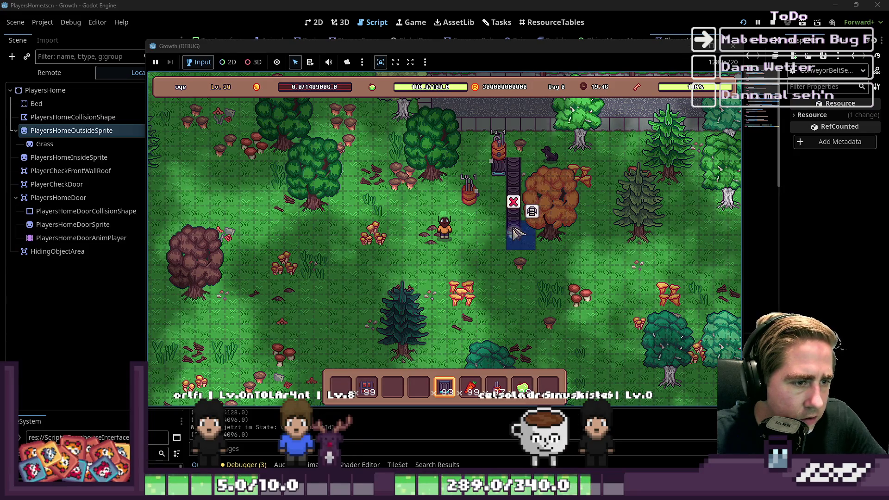
{"action": "left_click", "coordinate": [514, 245]}
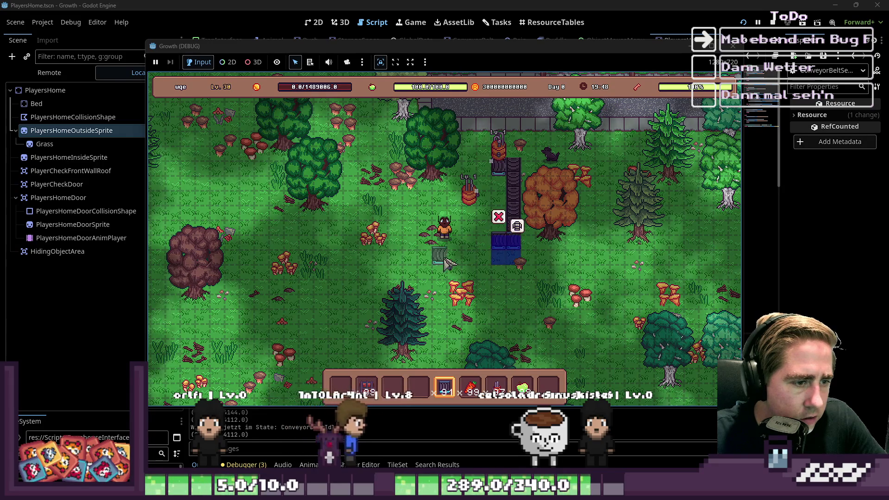
Place a chest at the conveyor's end and bring up the cidery's input panel.
{"action": "key", "text": "2"}
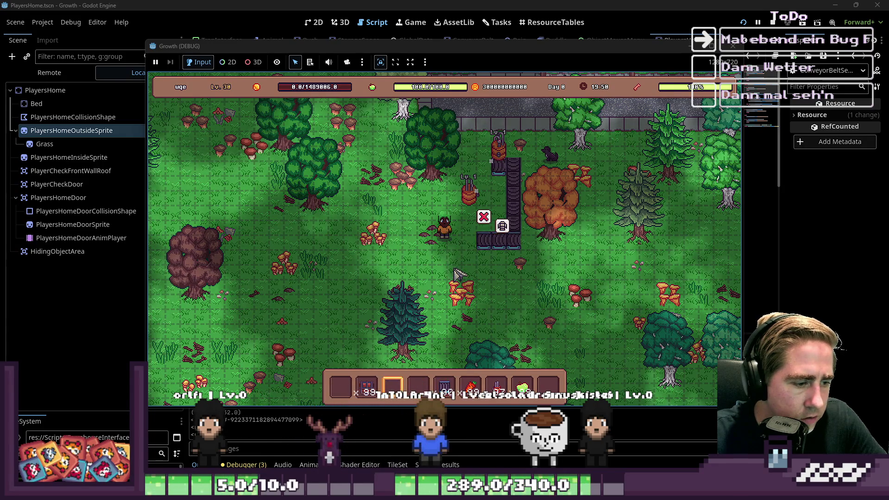
{"action": "left_click", "coordinate": [469, 237]}
{"action": "key", "text": "6"}
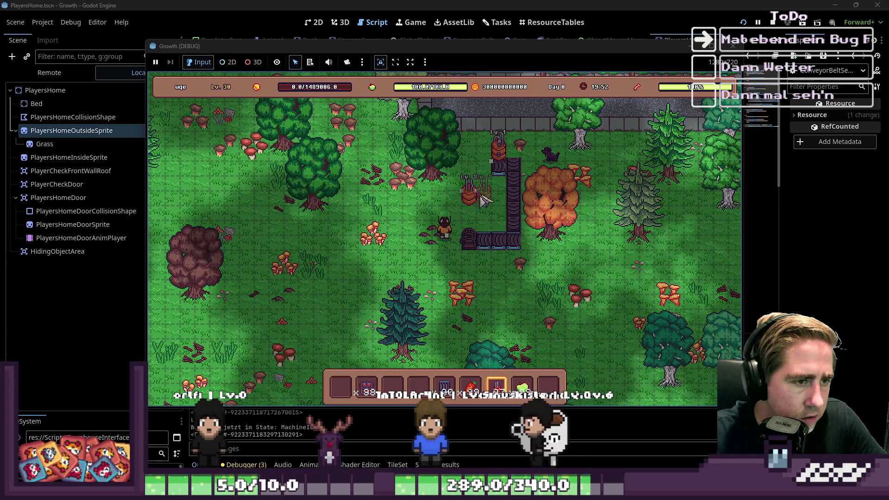
{"action": "left_click", "coordinate": [485, 199]}
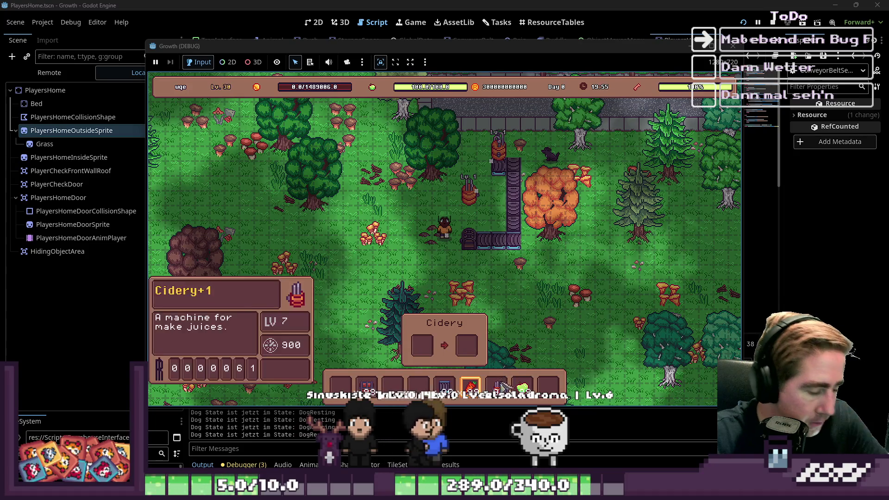
Put the apple stack into the Cidery input and add conveyor pieces until the Nil error hits.
{"action": "mouse_move", "coordinate": [497, 387]}
{"action": "left_mouse_down"}
{"action": "mouse_move", "coordinate": [425, 351]}
{"action": "mouse_move", "coordinate": [497, 387]}
{"action": "left_mouse_up"}
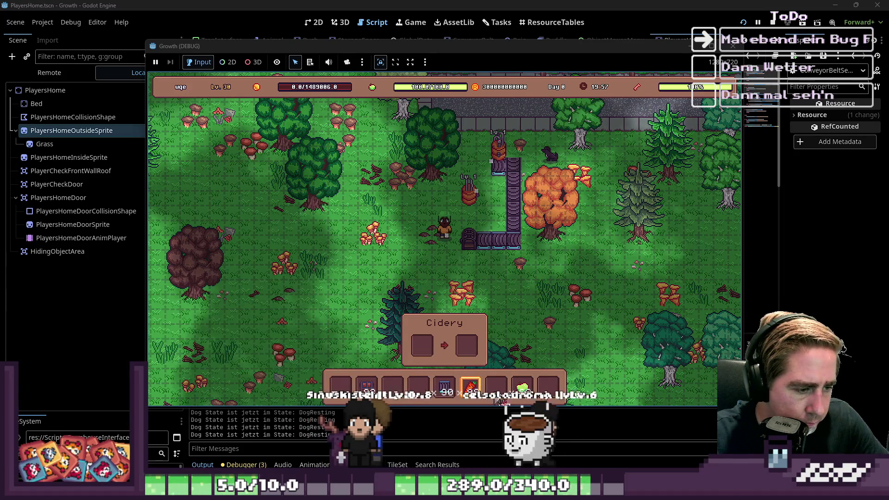
{"action": "mouse_move", "coordinate": [447, 387]}
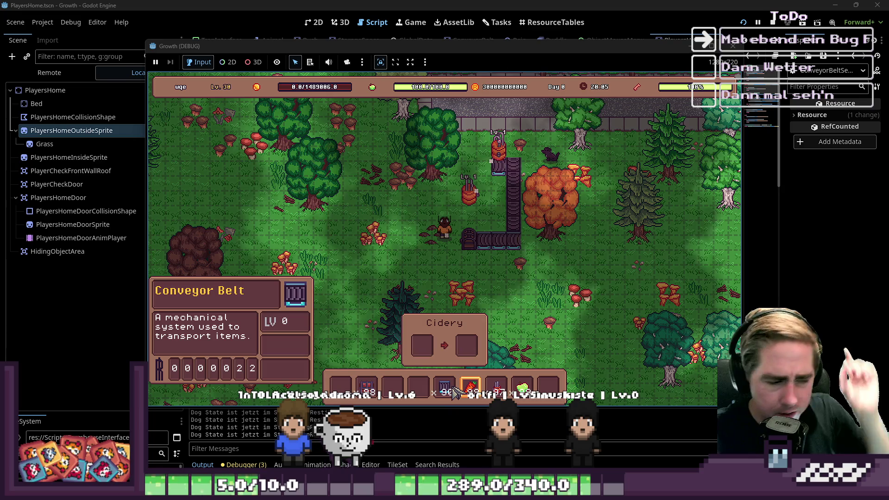
{"action": "left_click_drag", "start_coordinate": [522, 388], "coordinate": [419, 349]}
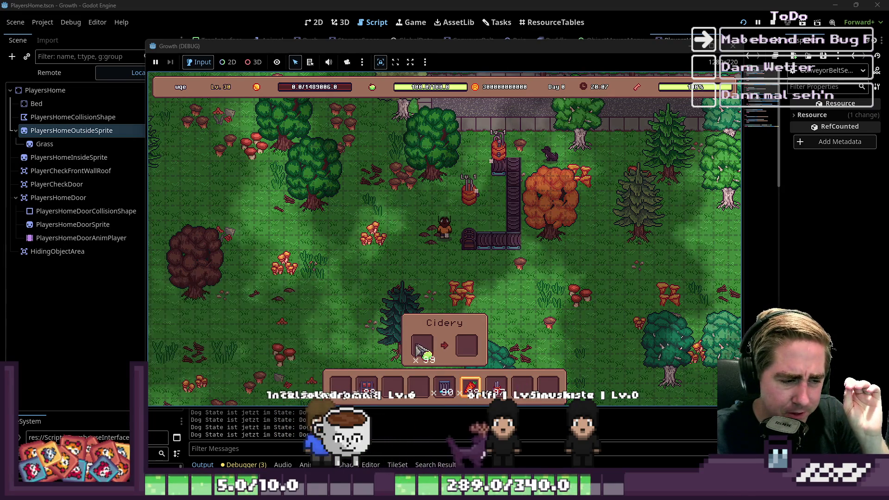
{"action": "scroll", "coordinate": [484, 210], "scroll_direction": "up", "scroll_amount": 1}
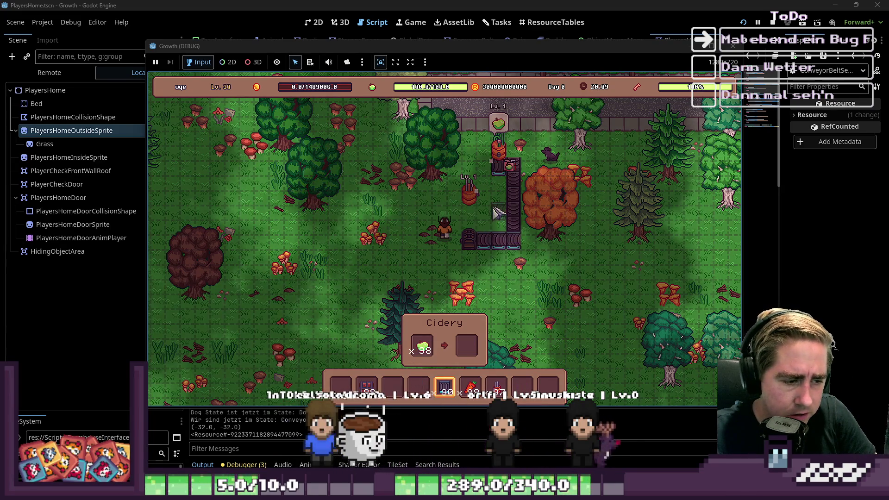
{"action": "left_click", "coordinate": [487, 197]}
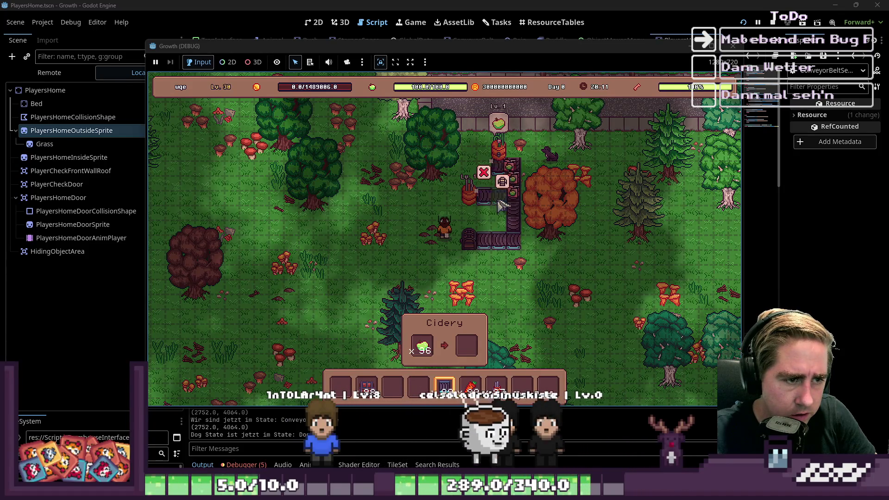
{"action": "scroll", "coordinate": [468, 229], "scroll_direction": "up", "scroll_amount": 2}
{"action": "left_click", "coordinate": [474, 199]}
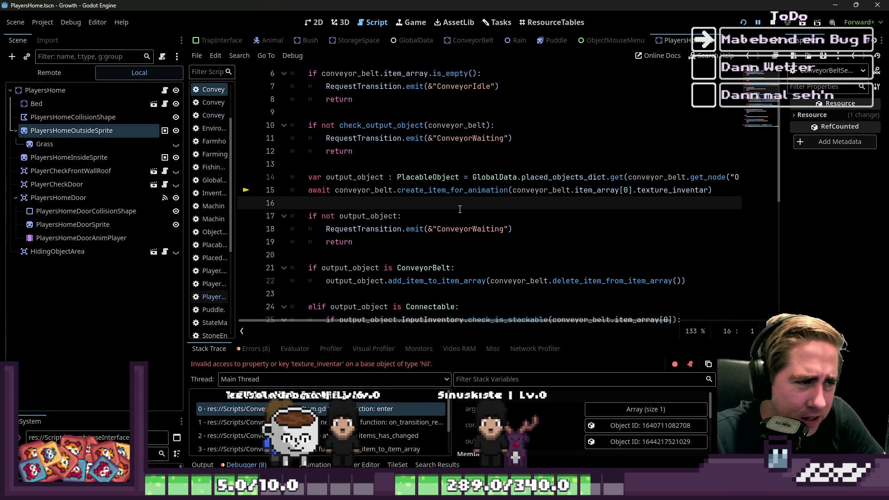
Examine the is_empty check on line 6 and the ConveyorIdle transition on line 7.
{"action": "scroll", "coordinate": [523, 230], "scroll_direction": "up", "scroll_amount": 2}
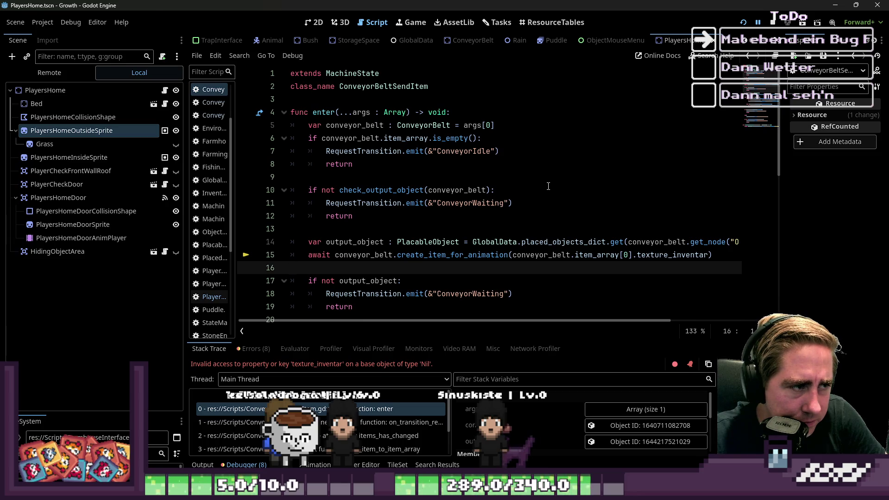
{"action": "scroll", "coordinate": [548, 186], "scroll_direction": "down", "scroll_amount": 1}
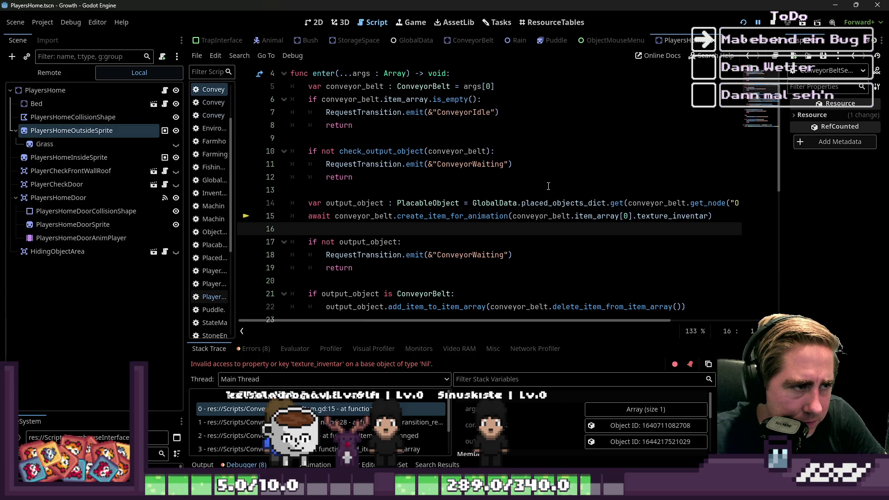
{"action": "scroll", "coordinate": [389, 160], "scroll_direction": "up", "scroll_amount": 1}
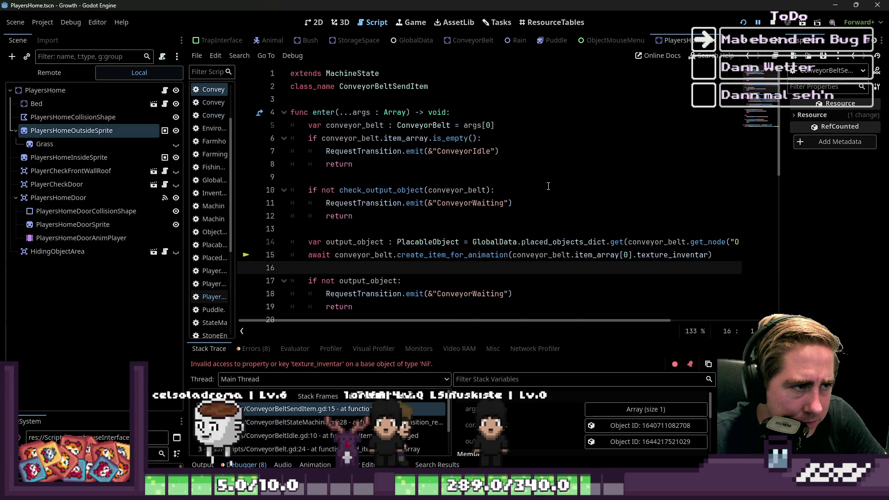
{"action": "left_click", "coordinate": [375, 138]}
{"action": "left_click_drag", "start_coordinate": [383, 138], "coordinate": [430, 137]}
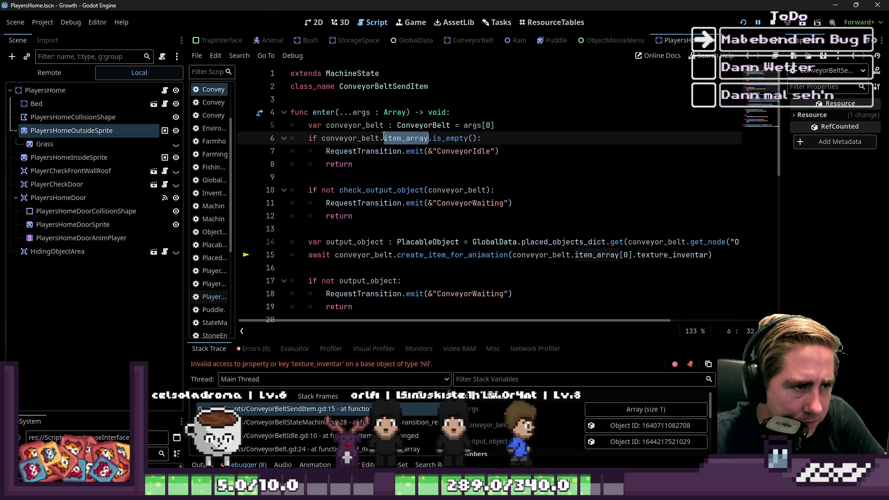
{"action": "left_click", "coordinate": [430, 137]}
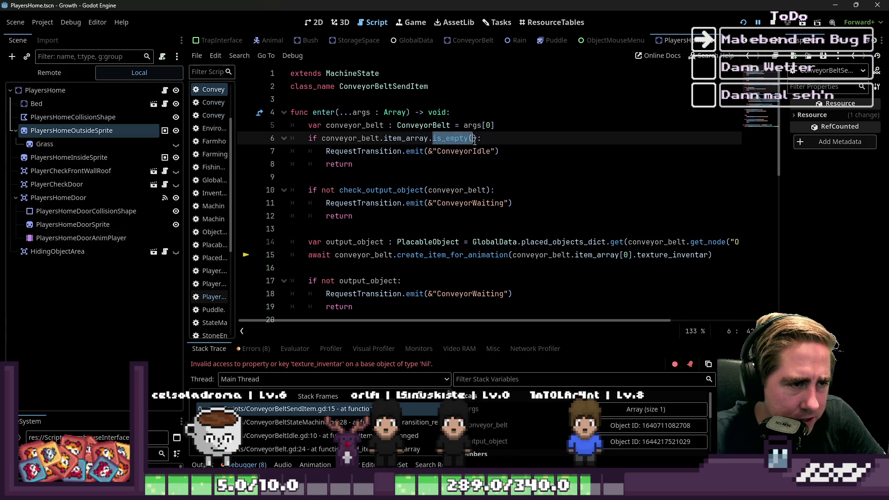
{"action": "left_click", "coordinate": [463, 156]}
{"action": "scroll", "coordinate": [462, 157], "scroll_direction": "down", "scroll_amount": 1}
{"action": "scroll", "coordinate": [462, 157], "scroll_direction": "up", "scroll_amount": 1}
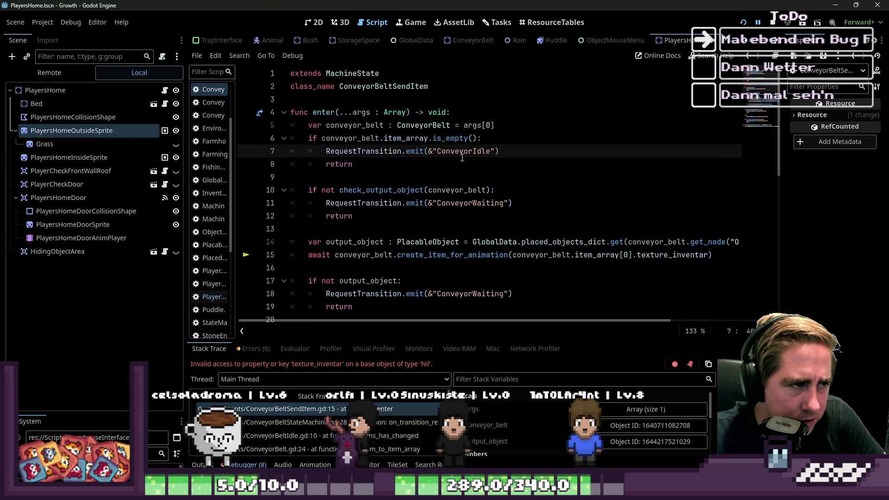
{"action": "double_click", "coordinate": [462, 151]}
Widen the script list and step through Stack Trace frames to ConveyorBeltIdle.gd line 10.
{"action": "left_click_drag", "start_coordinate": [233, 208], "coordinate": [301, 208]}
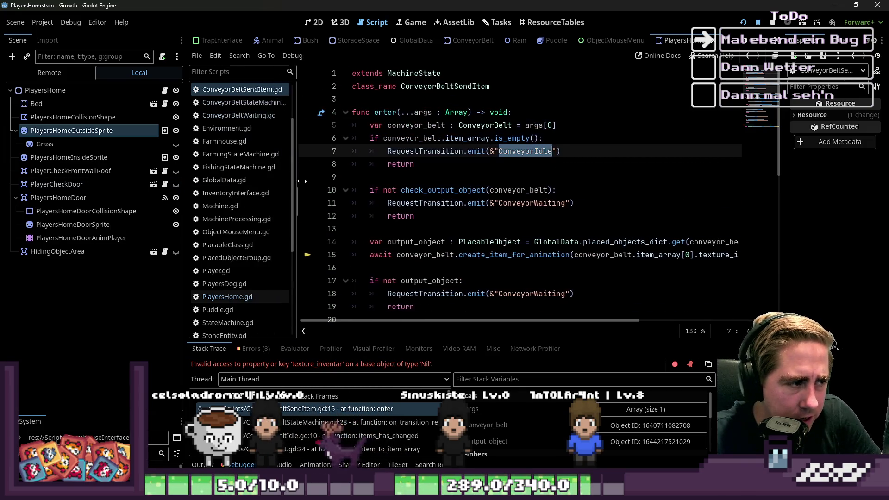
{"action": "scroll", "coordinate": [329, 451], "scroll_direction": "down", "scroll_amount": 1}
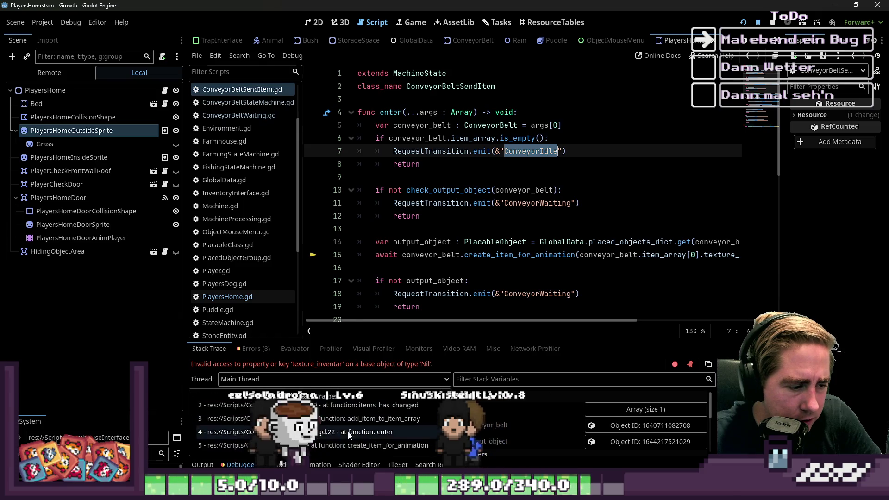
{"action": "left_click", "coordinate": [344, 450]}
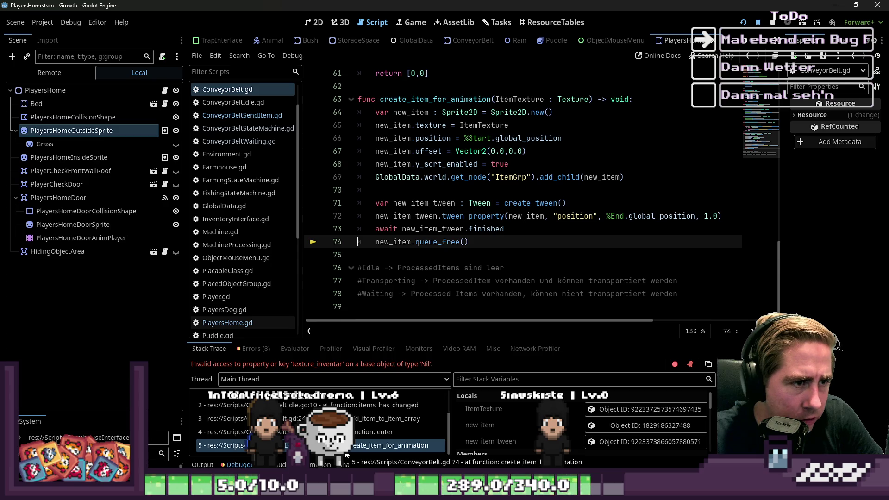
{"action": "left_click", "coordinate": [356, 428]}
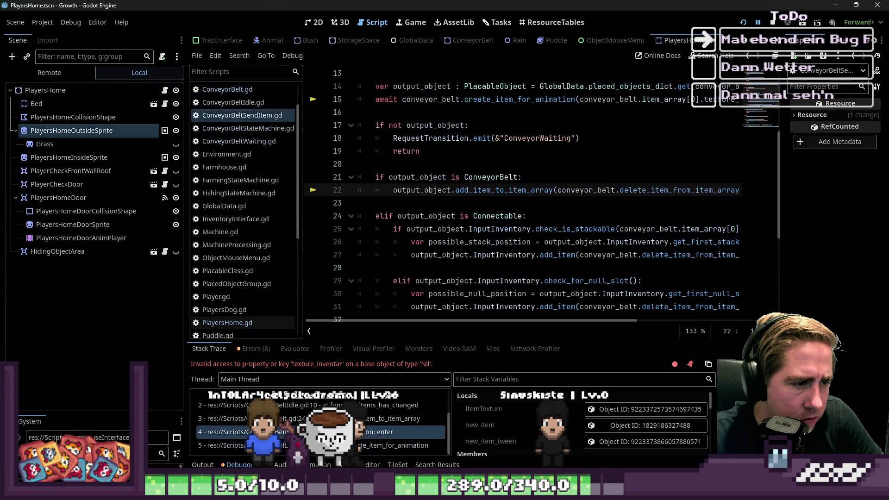
{"action": "left_click", "coordinate": [357, 445]}
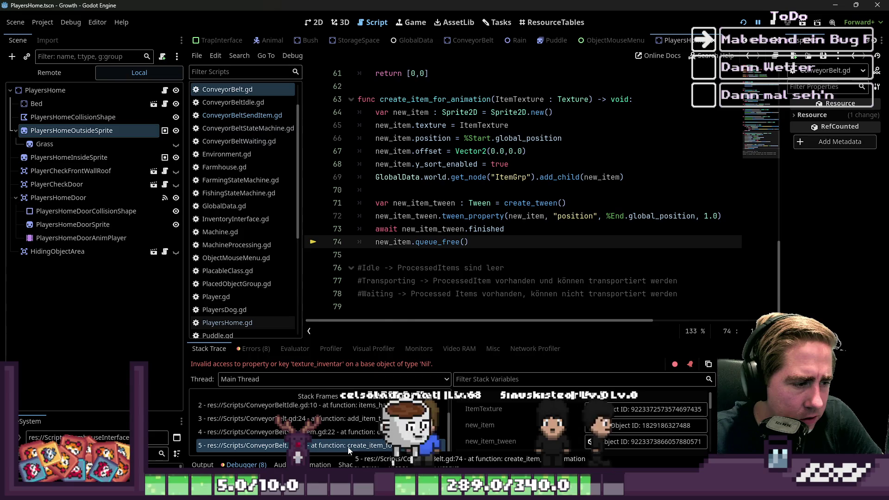
{"action": "left_click", "coordinate": [345, 431]}
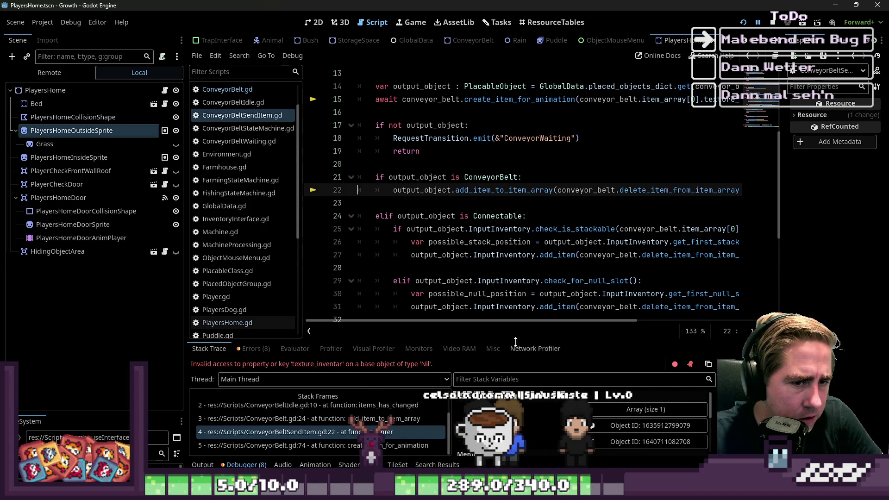
{"action": "mouse_move", "coordinate": [543, 320]}
{"action": "left_mouse_down"}
{"action": "mouse_move", "coordinate": [585, 319]}
{"action": "mouse_move", "coordinate": [531, 326]}
{"action": "left_mouse_up"}
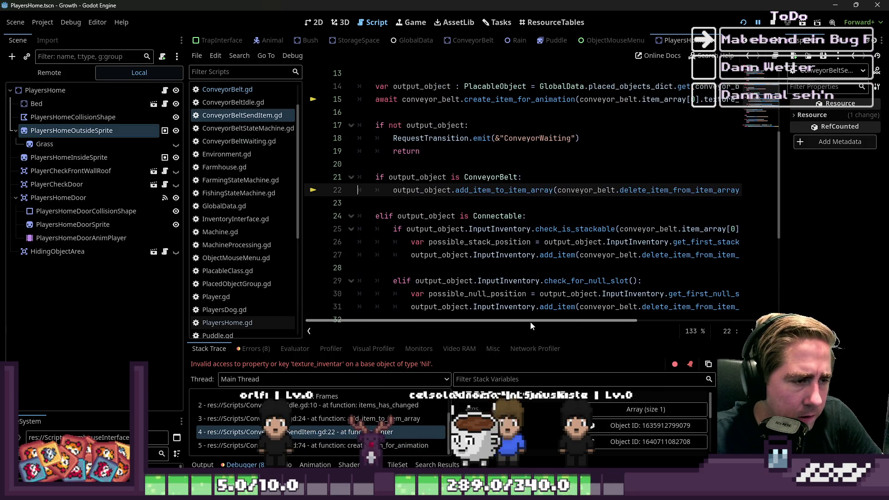
{"action": "left_click", "coordinate": [338, 420]}
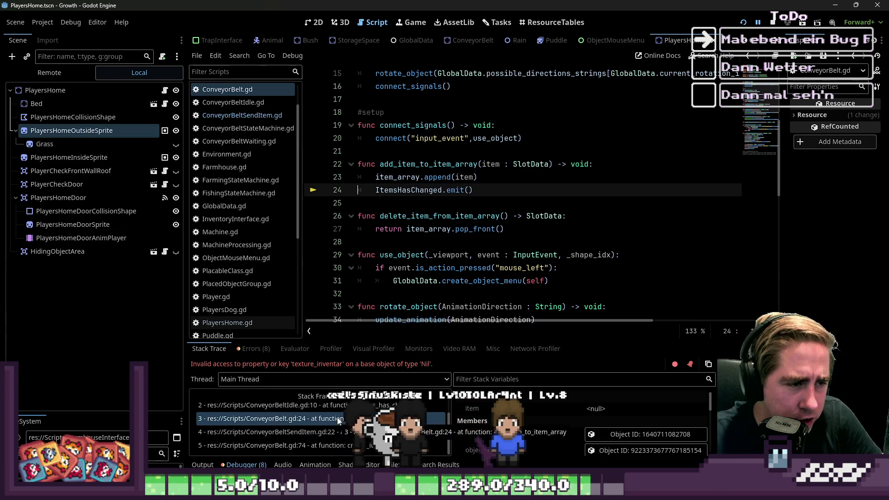
{"action": "left_click", "coordinate": [341, 406]}
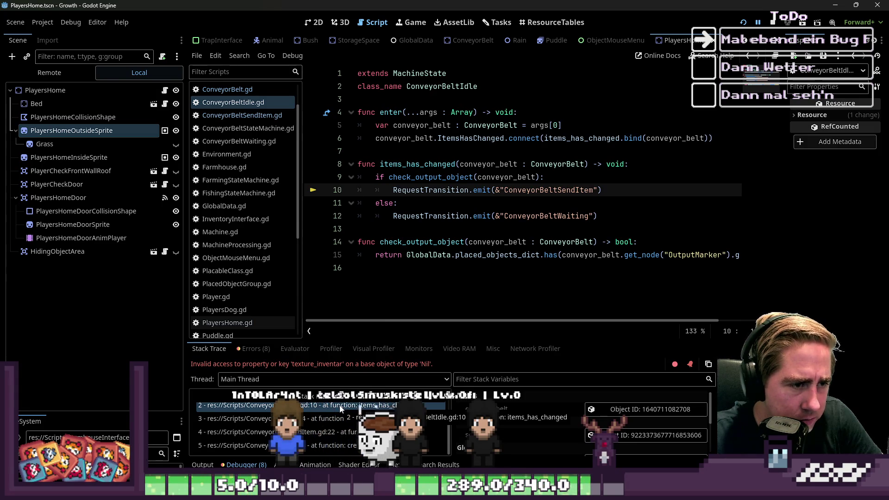
Insert 'if conveyor_belt.item_array.is_empty():' at the top of items_has_changed.
{"action": "double_click", "coordinate": [430, 177]}
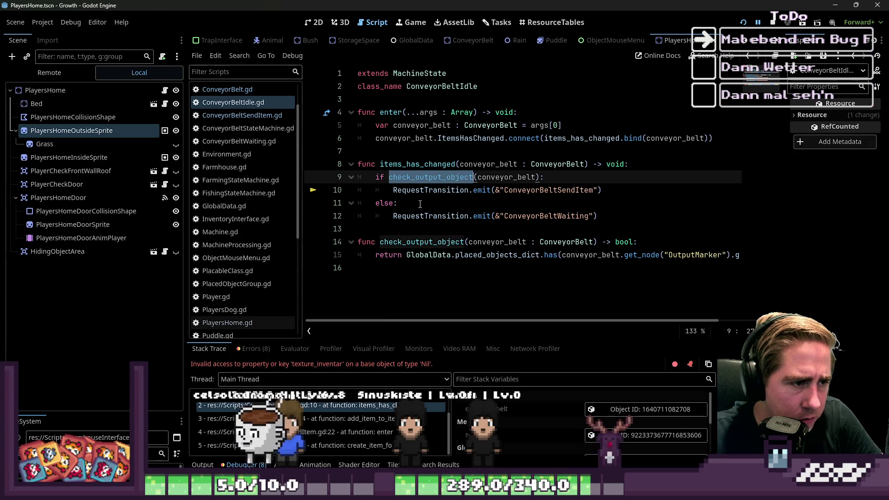
{"action": "double_click", "coordinate": [413, 164]}
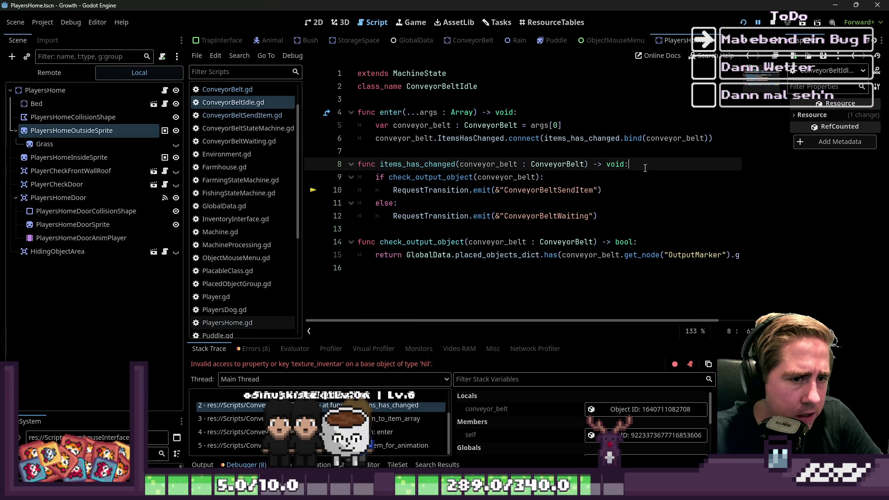
{"action": "key", "text": "Return"}
{"action": "key", "text": "Return"}
{"action": "key", "text": "Up"}
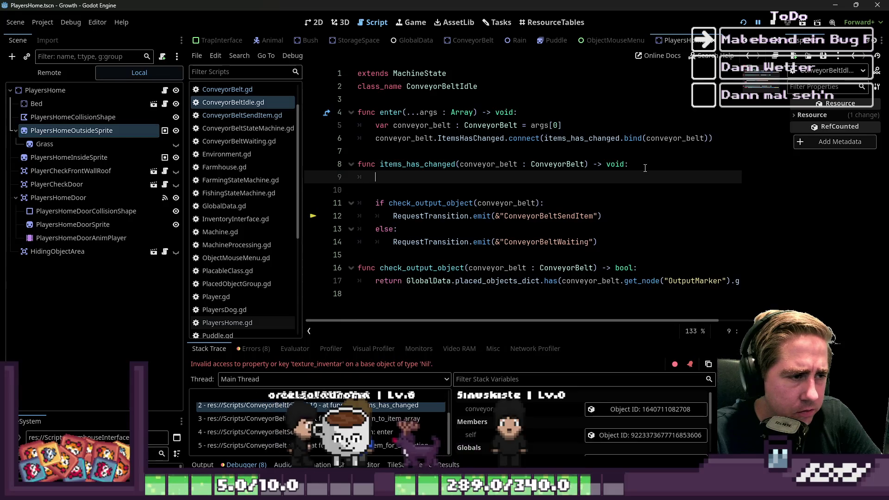
{"action": "type", "text": "if"}
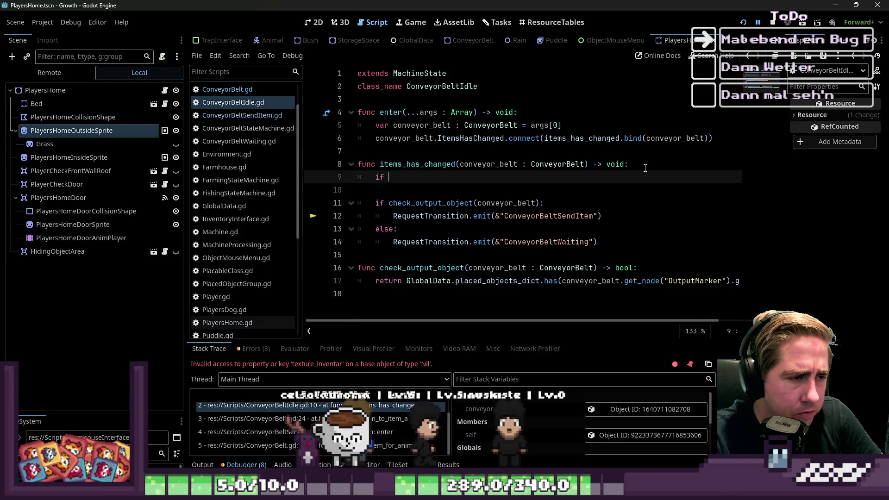
{"action": "type", "text": " conveyor_belt.item_array."}
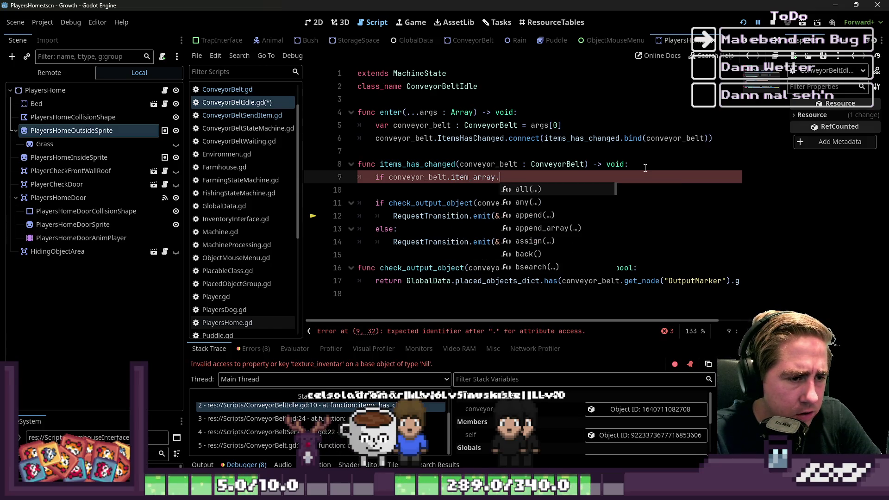
{"action": "type", "text": "is_empty():"}
{"action": "key", "text": "Return"}
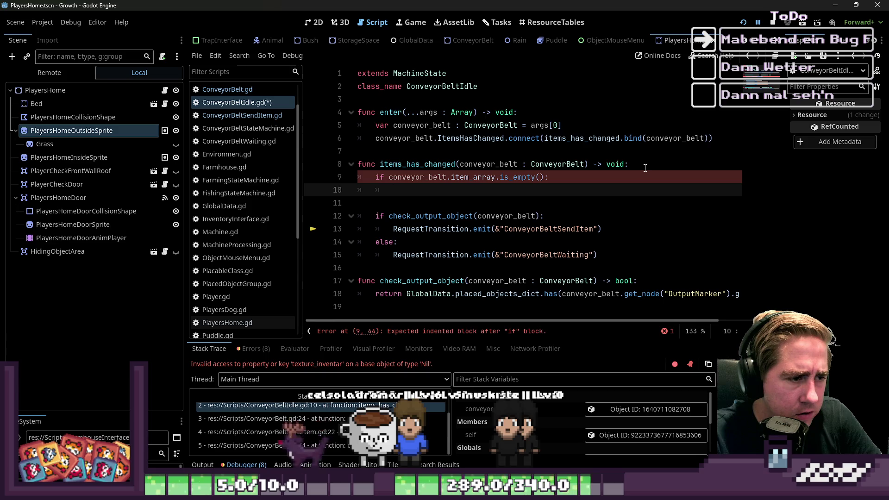
Give the check a copied RequestTransition.emit(&"ConveyorBeltIdle") line as its body.
{"action": "key", "text": "Down"}
{"action": "key", "text": "Down"}
{"action": "key", "text": "Down"}
{"action": "key", "text": "ctrl+shift+Right"}
{"action": "key", "text": "Up"}
{"action": "key", "text": "Up"}
{"action": "key", "text": "Up"}
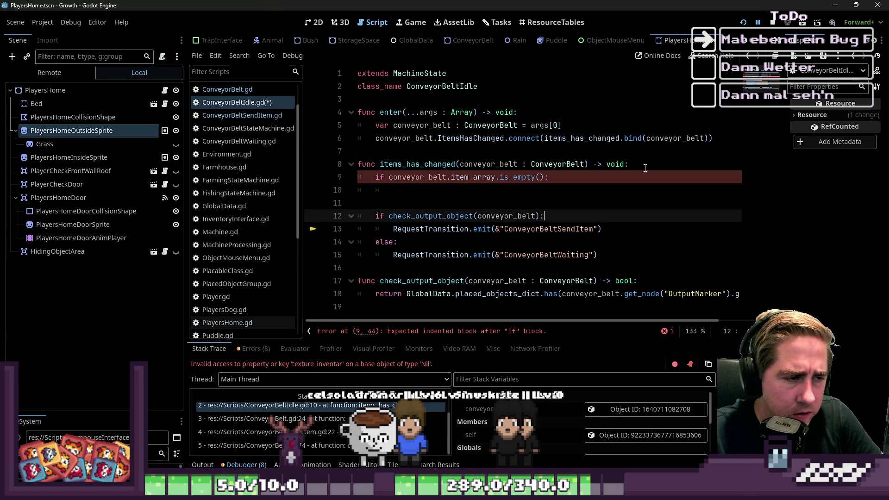
{"action": "key", "text": "Left"}
{"action": "key", "text": "Left"}
{"action": "key", "text": "ctrl+shift+Left"}
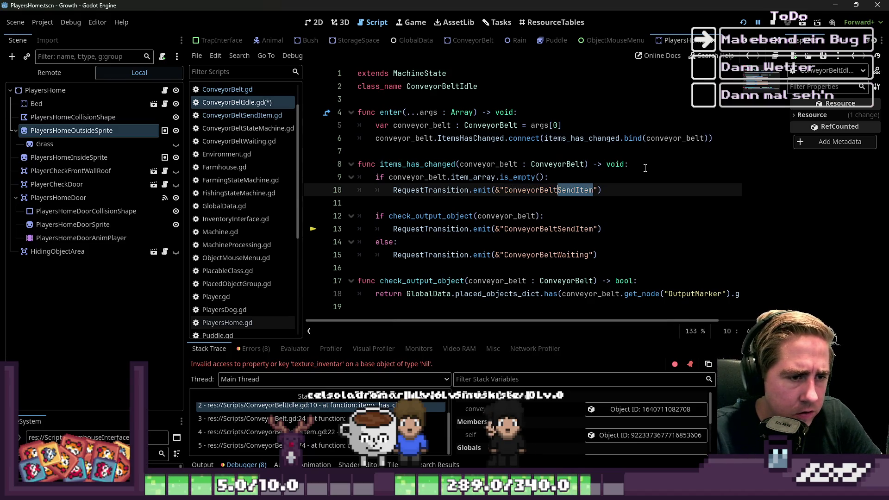
{"action": "type", "text": "IOe"}
{"action": "key", "text": "End"}
{"action": "key", "text": "Return"}
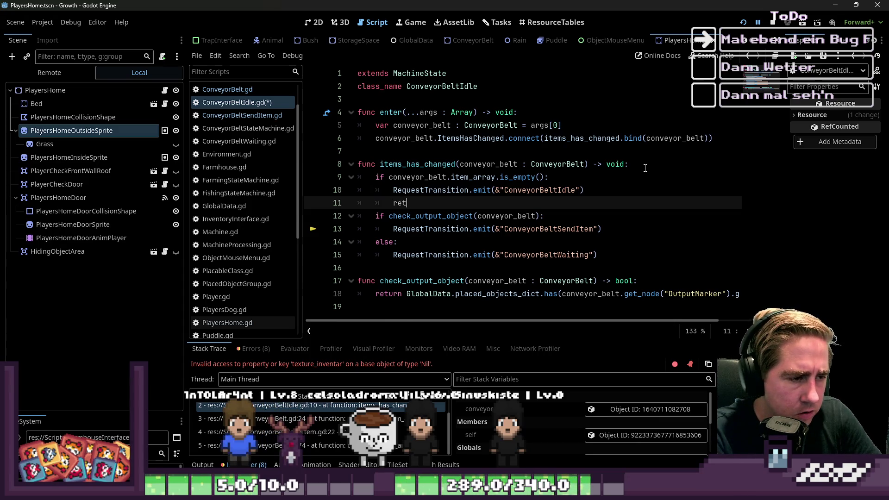
Finish the branch with a return, revert an attempted elif, and relaunch the game.
{"action": "key", "text": "Home"}
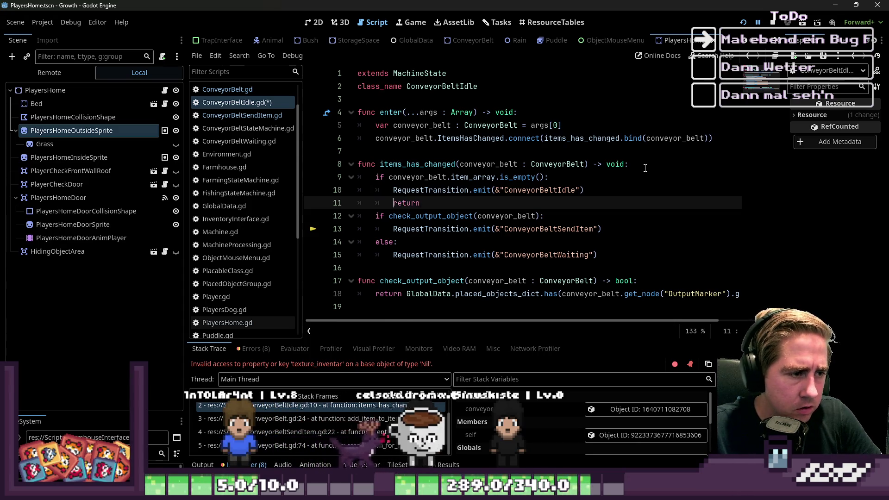
{"action": "key", "text": "Down"}
{"action": "type", "text": "el"}
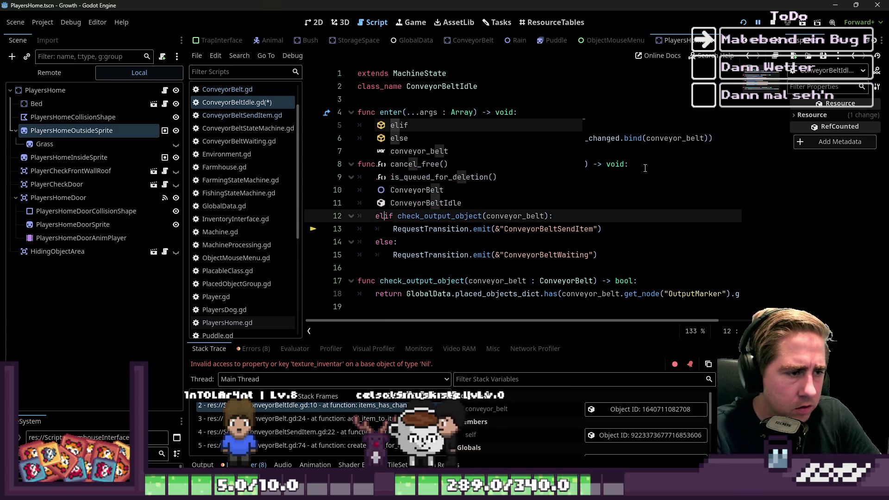
{"action": "key", "text": "ctrl+z"}
{"action": "key", "text": "Up"}
{"action": "key", "text": "Up"}
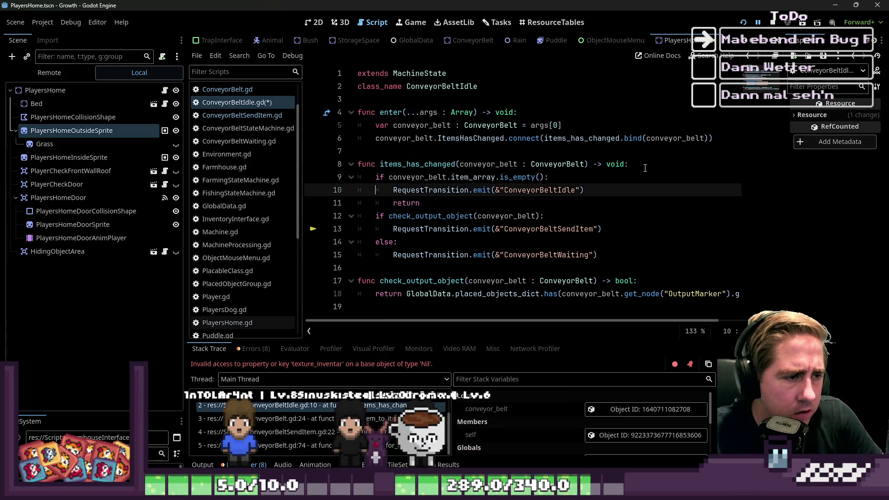
{"action": "key", "text": "Down"}
{"action": "key", "text": "Down"}
{"action": "left_click", "coordinate": [742, 23]}
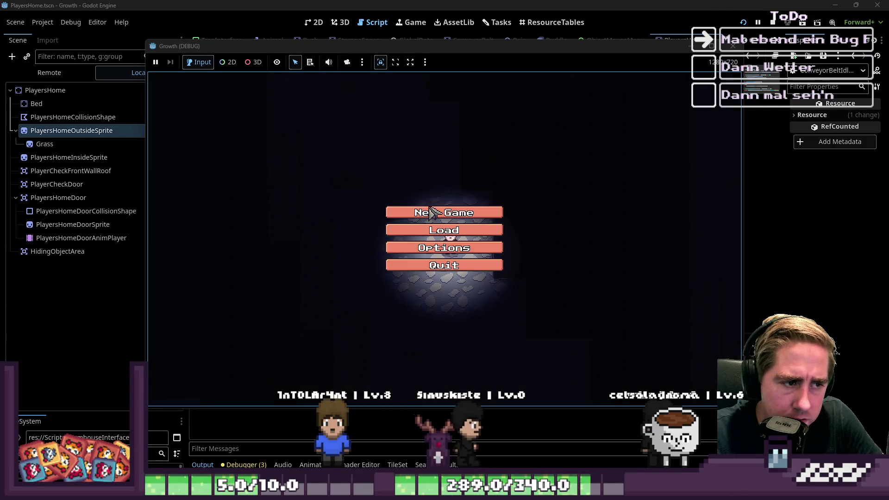
Start a new game as 'asd' and put Cidery, conveyor belts and apples in hotbar slots 1-3.
{"action": "left_click", "coordinate": [443, 211]}
{"action": "type", "text": "asd"}
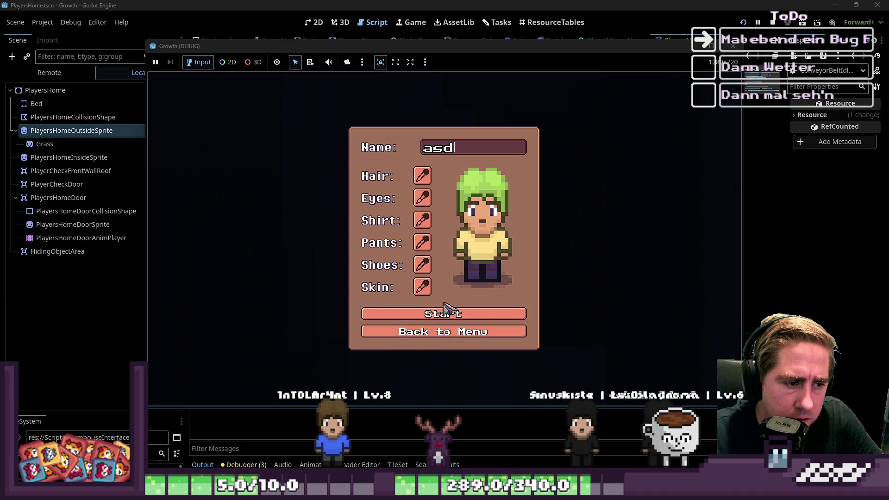
{"action": "left_click", "coordinate": [443, 314]}
{"action": "key", "text": "i"}
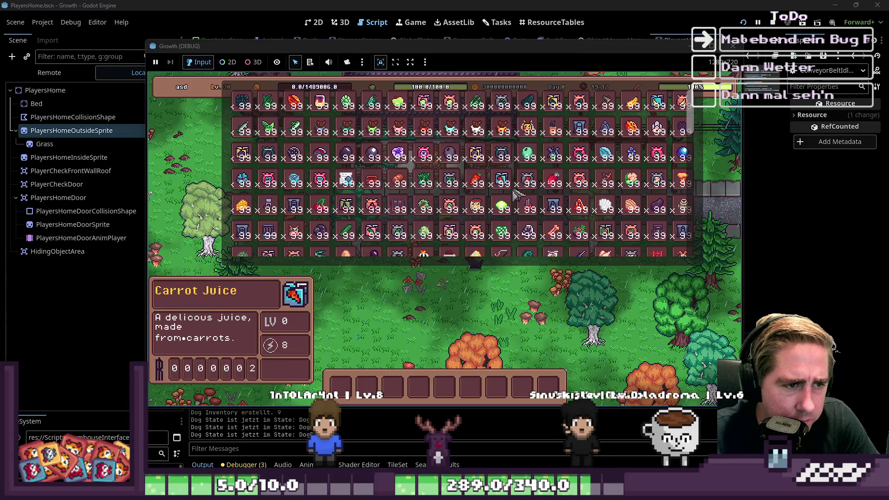
{"action": "left_click", "coordinate": [534, 207]}
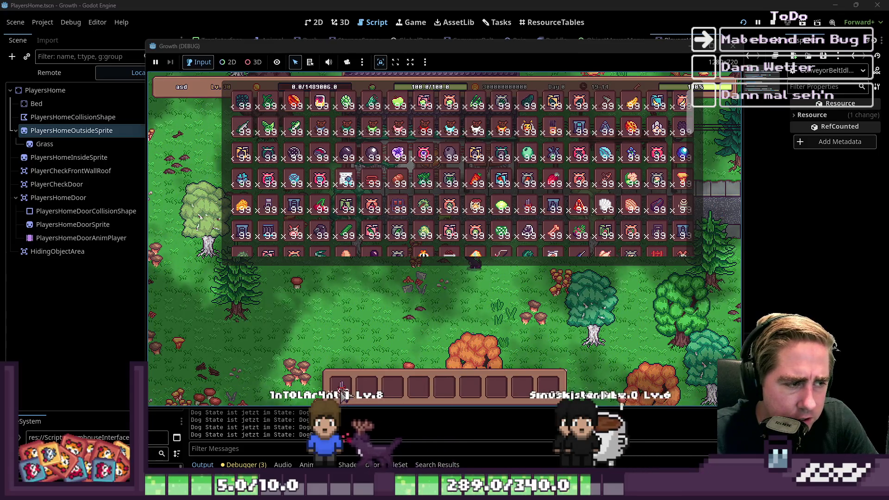
{"action": "left_click", "coordinate": [268, 230]}
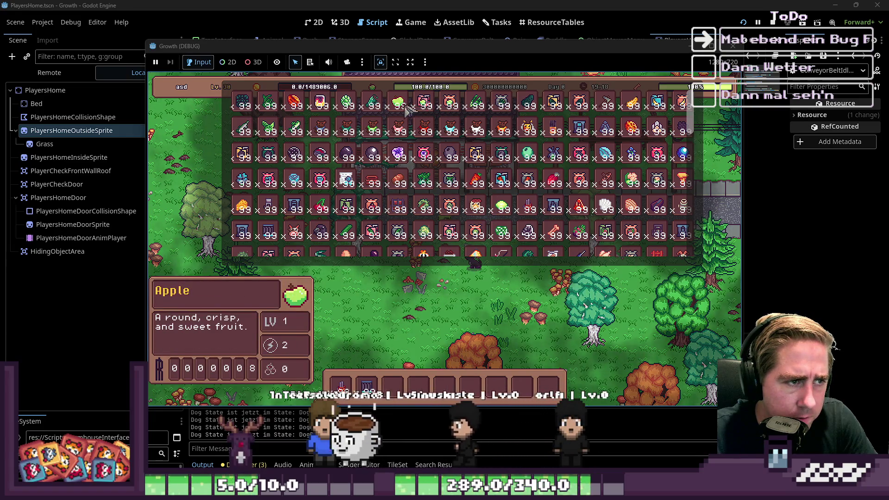
{"action": "left_click", "coordinate": [501, 206]}
{"action": "key", "text": "i"}
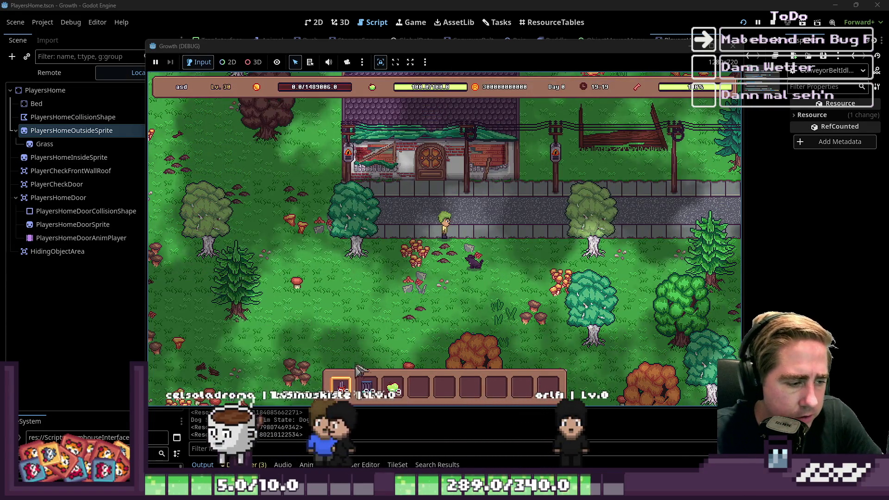
Lay a westward row of conveyor belts and load the apples into the Cidery's input.
{"action": "key", "text": "2"}
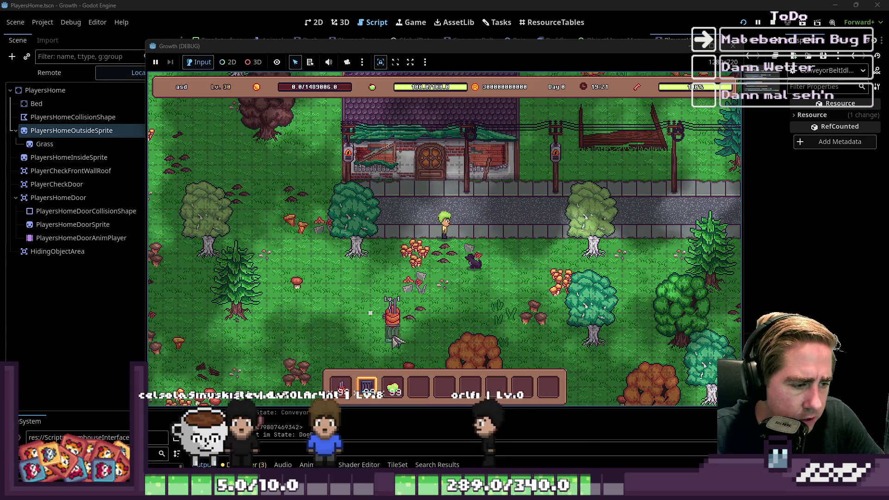
{"action": "left_click_drag", "start_coordinate": [383, 330], "coordinate": [286, 326]}
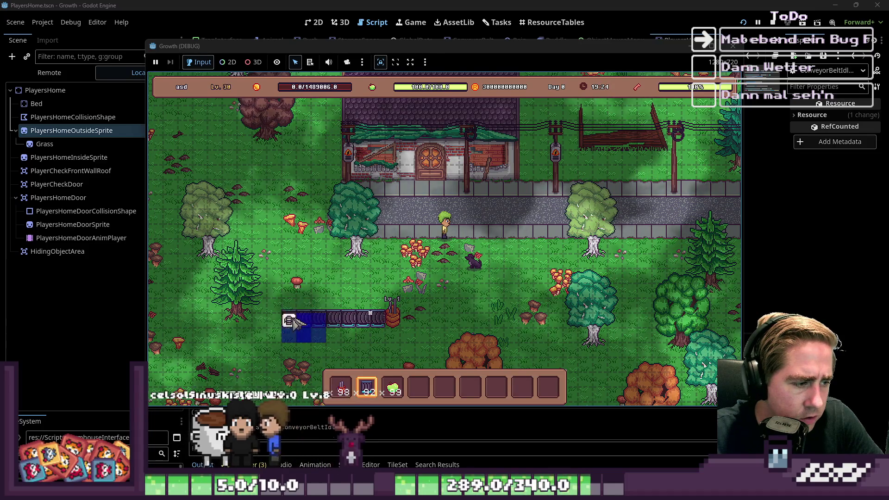
{"action": "key", "text": "8"}
{"action": "key", "text": "3"}
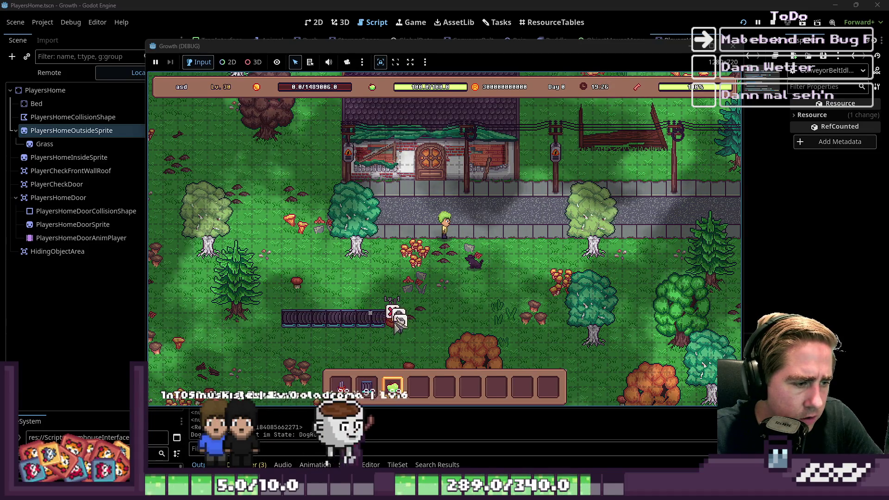
{"action": "left_click", "coordinate": [415, 324]}
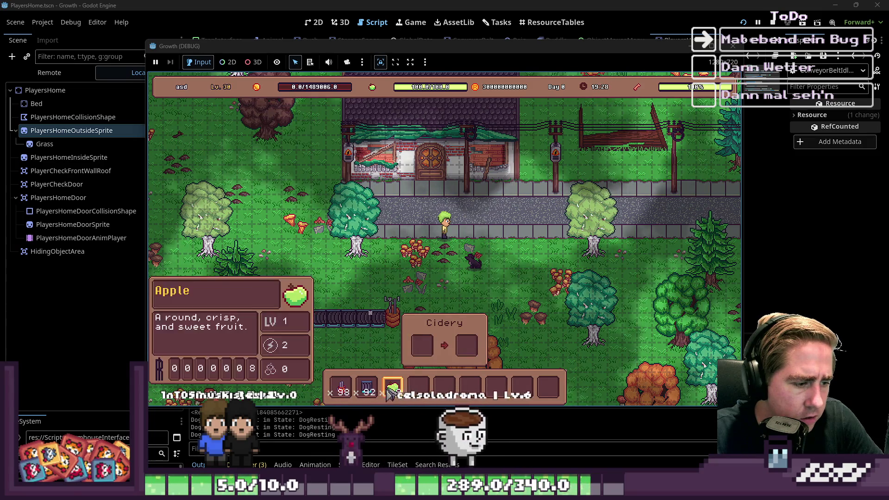
{"action": "left_click_drag", "start_coordinate": [393, 386], "coordinate": [428, 347]}
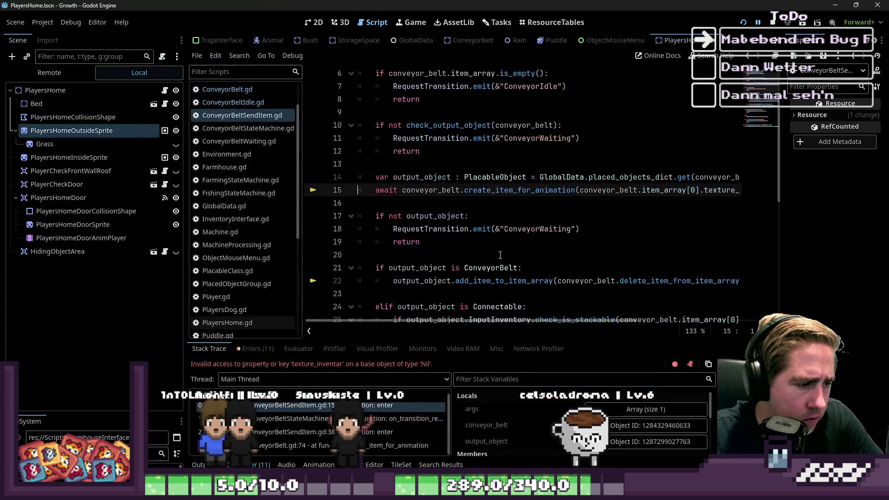
Trace the error to line 15, check the delete_item_from_item_array call on line 22, and revisit enter()'s top.
{"action": "scroll", "coordinate": [499, 256], "scroll_direction": "down", "scroll_amount": 2}
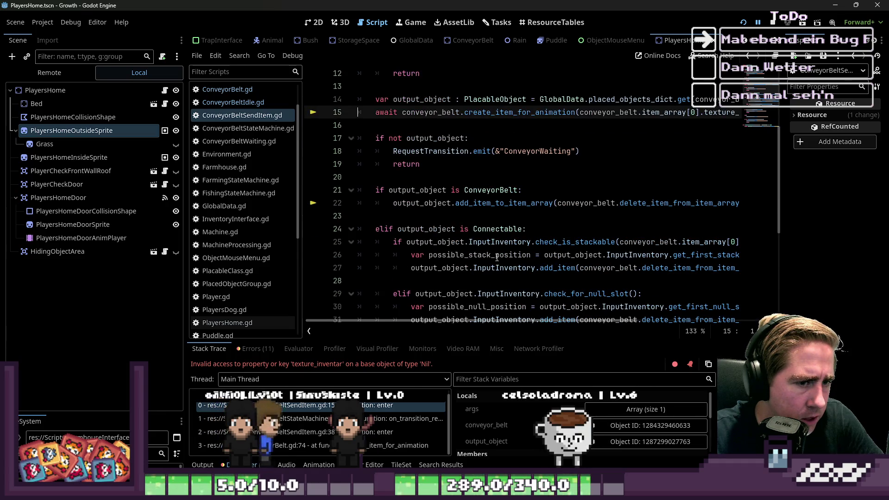
{"action": "mouse_move", "coordinate": [485, 320]}
{"action": "left_mouse_down"}
{"action": "mouse_move", "coordinate": [530, 322]}
{"action": "mouse_move", "coordinate": [483, 274]}
{"action": "left_mouse_up"}
{"action": "left_click", "coordinate": [619, 204]}
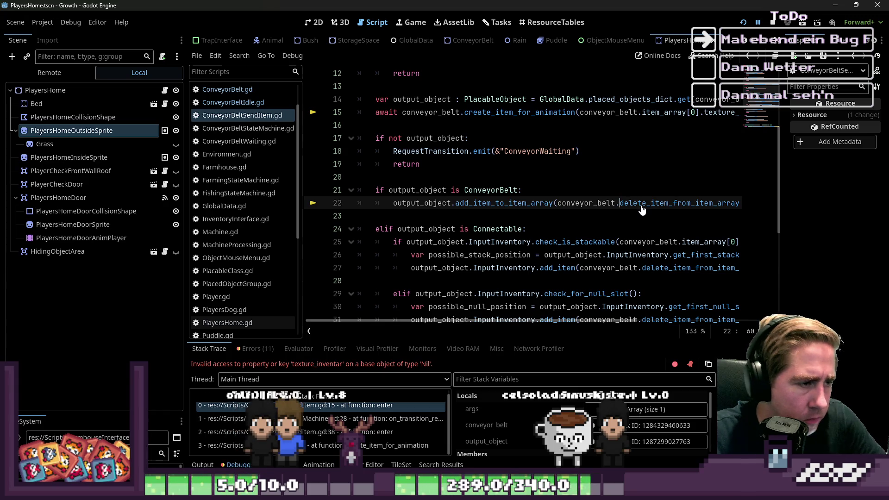
{"action": "scroll", "coordinate": [642, 210], "scroll_direction": "up", "scroll_amount": 3}
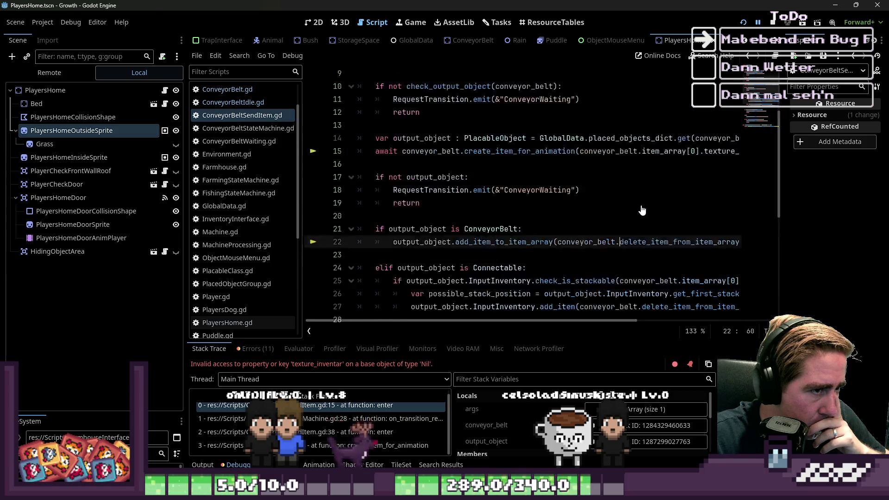
{"action": "scroll", "coordinate": [642, 211], "scroll_direction": "down", "scroll_amount": 2}
{"action": "scroll", "coordinate": [642, 211], "scroll_direction": "down", "scroll_amount": 1}
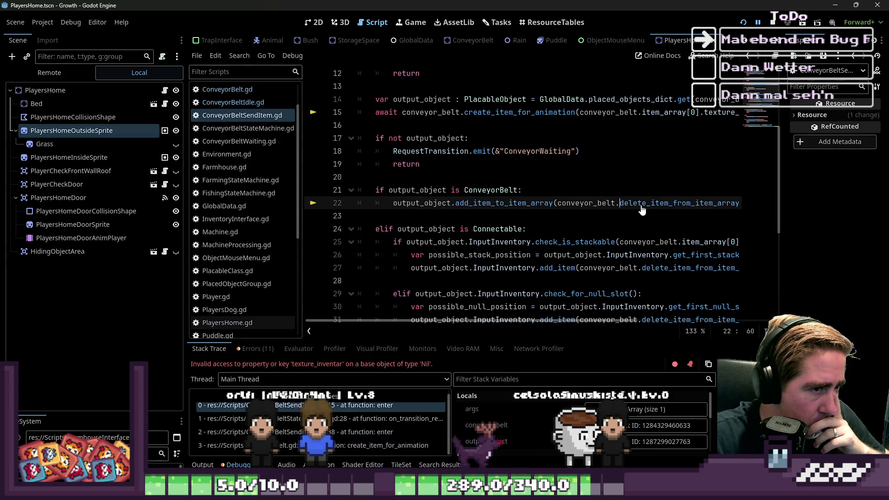
{"action": "scroll", "coordinate": [642, 211], "scroll_direction": "up", "scroll_amount": 3}
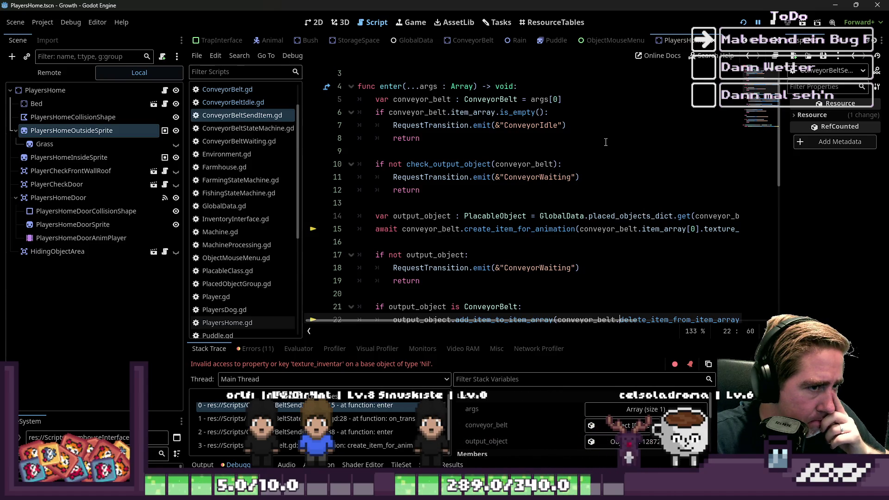
{"action": "left_click", "coordinate": [518, 148]}
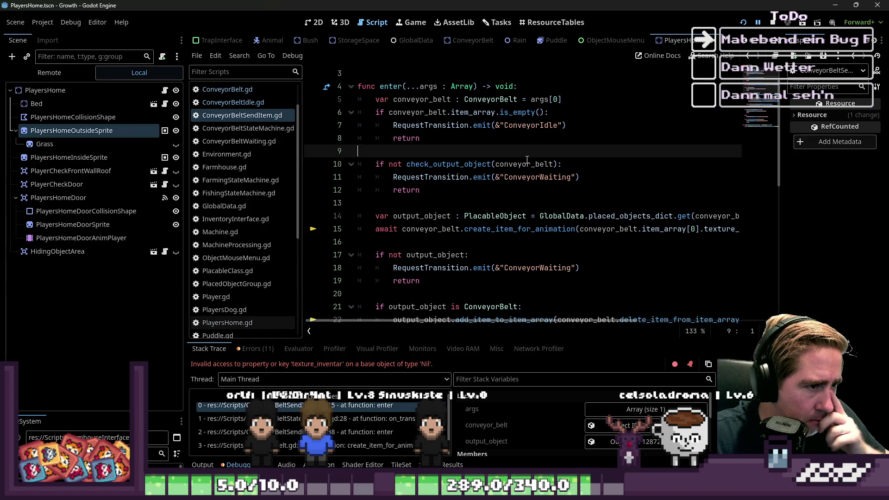
Start a new line 10 and delete the delete_item_from_item_array() argument from line 23's add_item_to_item_array call.
{"action": "key", "text": "Return"}
{"action": "type", "text": "var"}
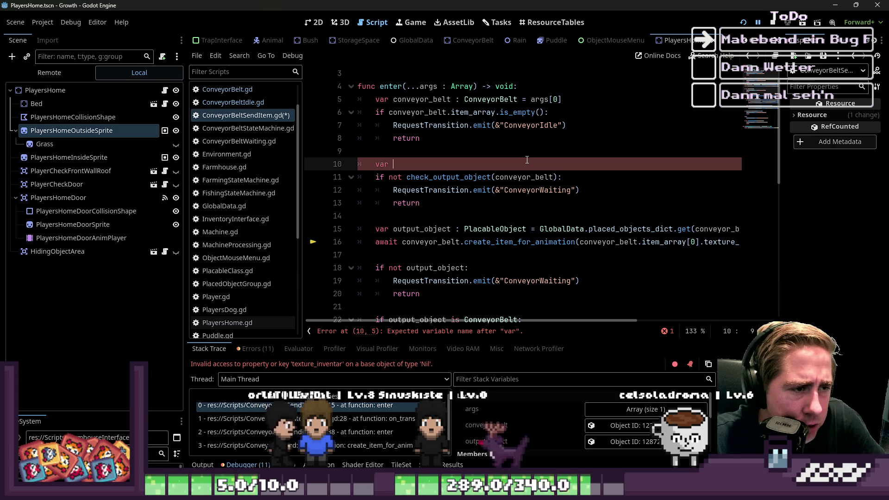
{"action": "key", "text": "Down"}
{"action": "key", "text": "Down"}
{"action": "key", "text": "Down"}
{"action": "key", "text": "Down"}
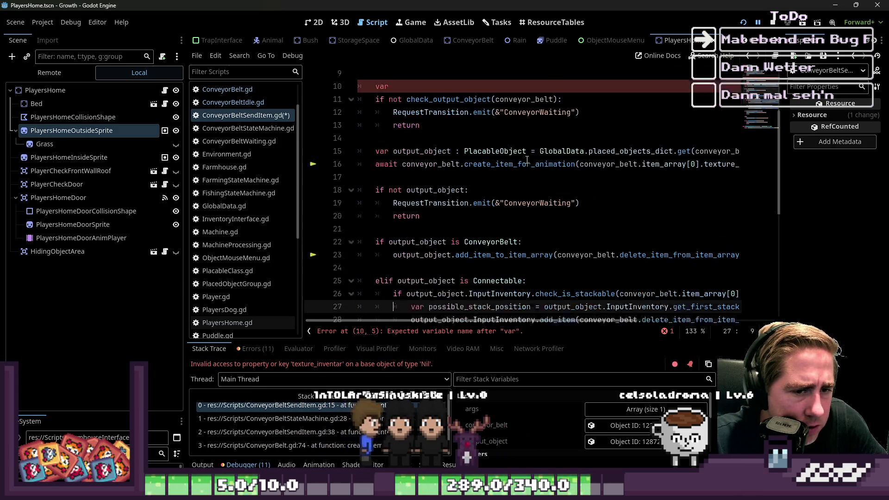
{"action": "key", "text": "Up"}
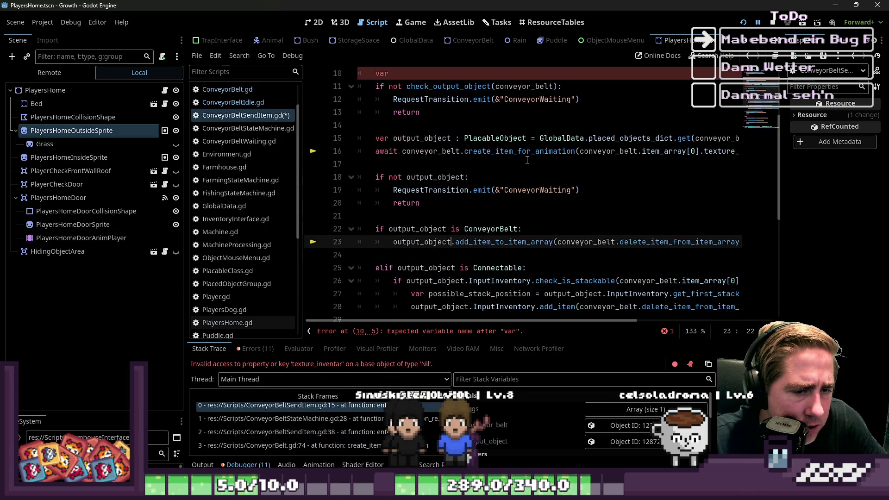
{"action": "key", "text": "shift+End"}
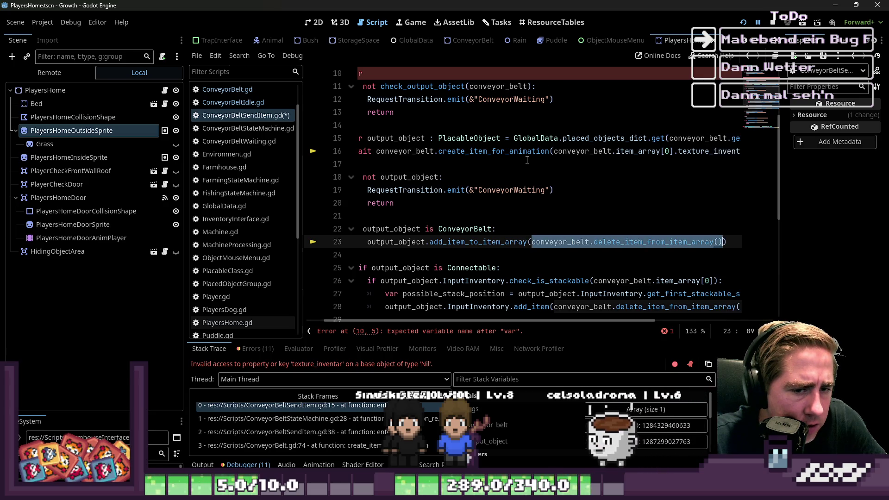
{"action": "key", "text": "Delete"}
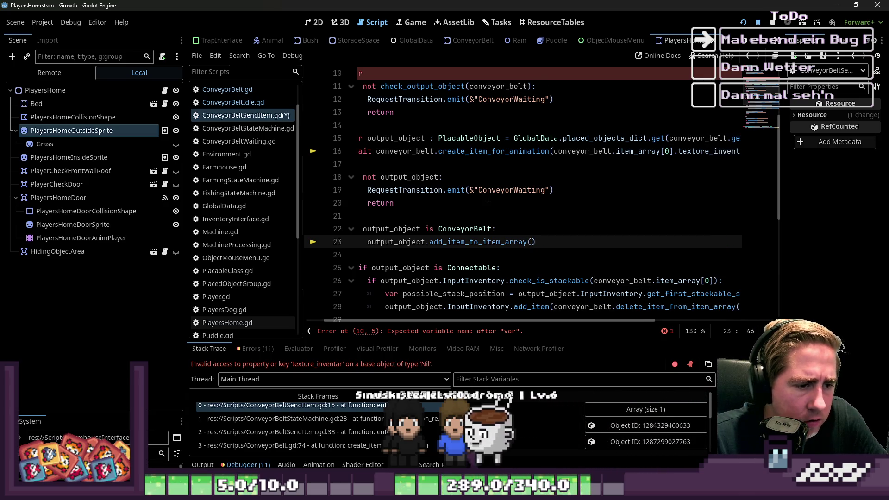
Complete line 10 as var sended_item : SlotData = conveyor_belt.delete_item_from_item_array().
{"action": "scroll", "coordinate": [488, 200], "scroll_direction": "up", "scroll_amount": 2}
{"action": "scroll", "coordinate": [487, 200], "scroll_direction": "up", "scroll_amount": 1}
{"action": "left_click", "coordinate": [309, 155]}
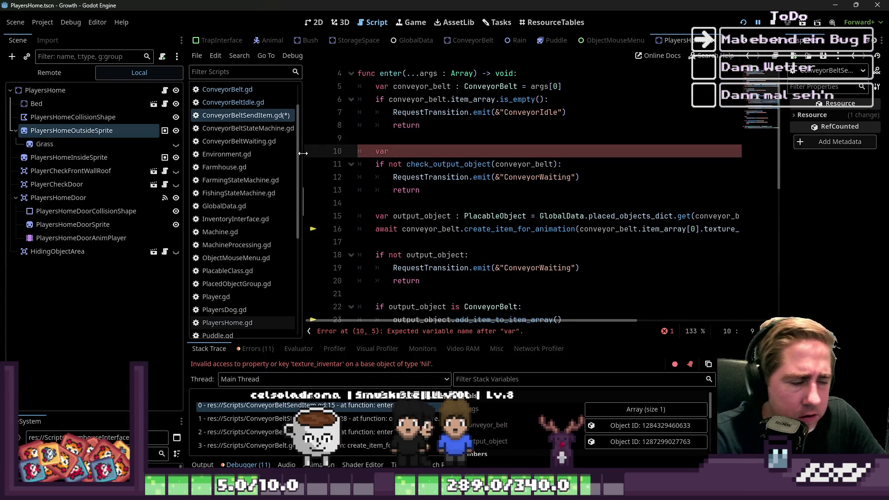
{"action": "key", "text": "BackSpace"}
{"action": "key", "text": "BackSpace"}
{"action": "key", "text": "BackSpace"}
{"action": "type", "text": "Item"}
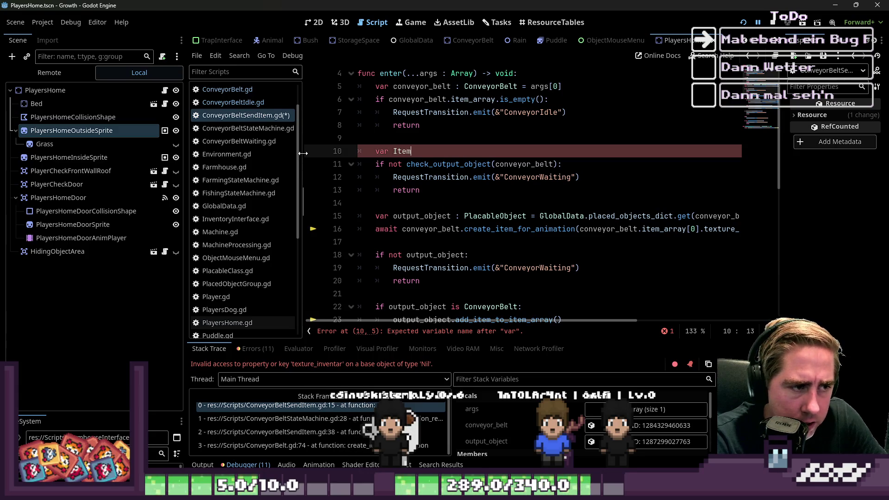
{"action": "key", "text": "BackSpace"}
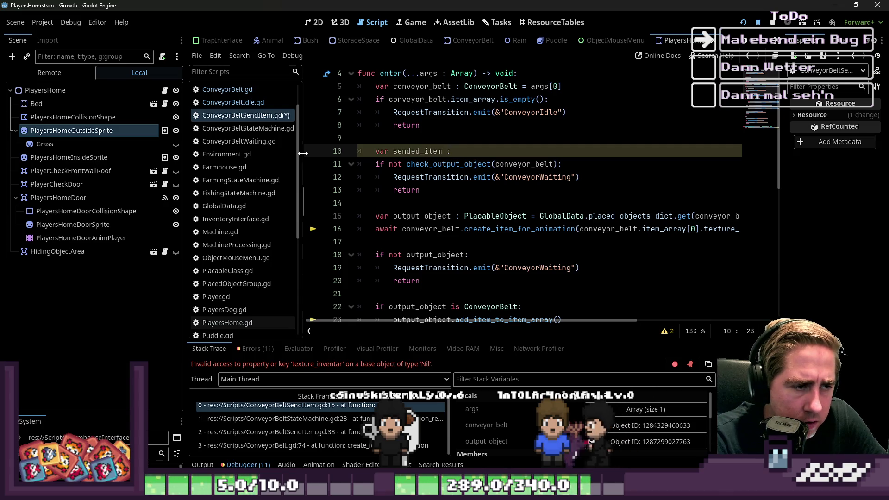
{"action": "type", "text": "SlotData"}
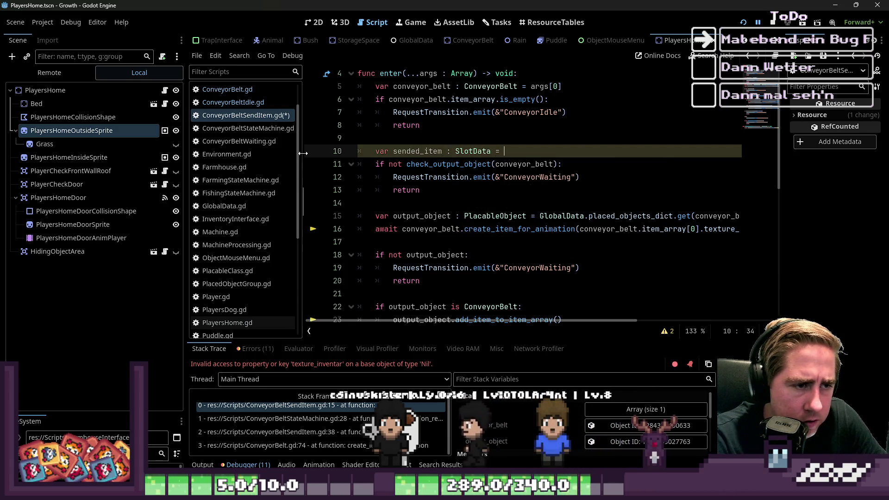
{"action": "type", "text": " = conveyor_belt.delete_item_from_item_array()"}
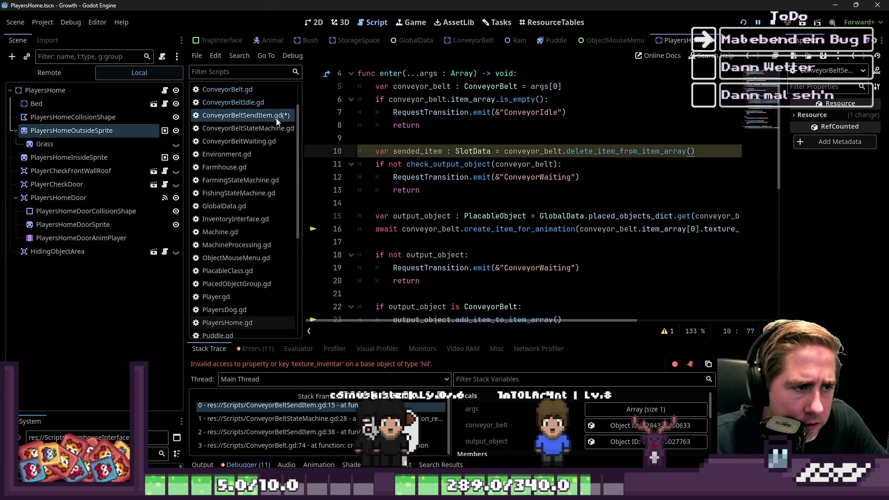
{"action": "left_click", "coordinate": [408, 125]}
{"action": "double_click", "coordinate": [416, 151]}
{"action": "key", "text": "ctrl+c"}
{"action": "scroll", "coordinate": [517, 172], "scroll_direction": "down", "scroll_amount": 4}
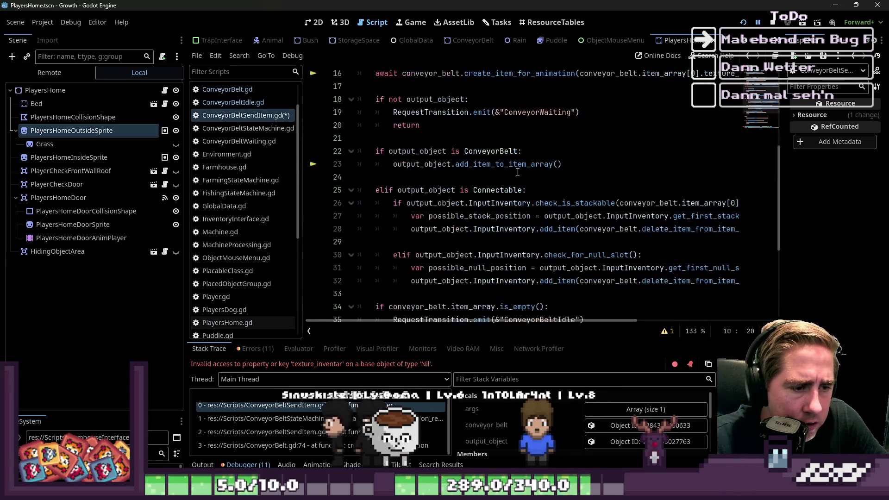
Paste sended_item as the argument of add_item_to_item_array on line 23.
{"action": "scroll", "coordinate": [518, 172], "scroll_direction": "down", "scroll_amount": 1}
{"action": "scroll", "coordinate": [518, 172], "scroll_direction": "up", "scroll_amount": 1}
{"action": "left_click", "coordinate": [598, 215]}
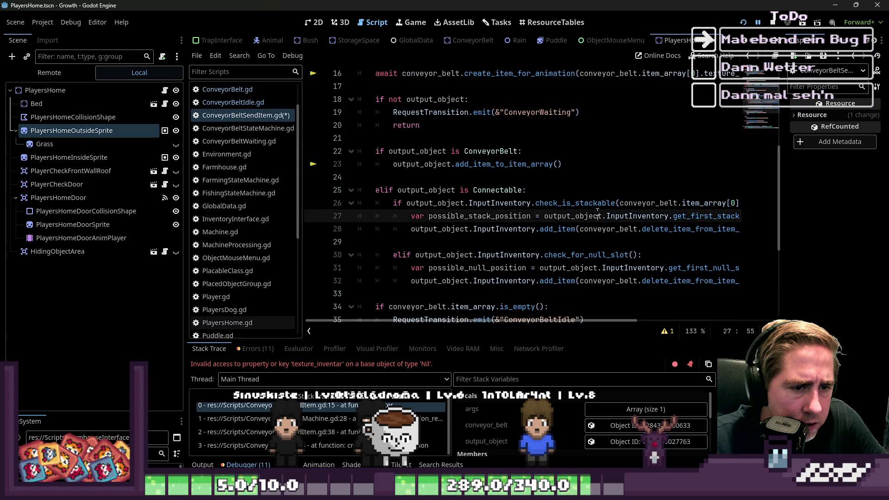
{"action": "key", "text": "Down"}
{"action": "key", "text": "Up"}
{"action": "key", "text": "Up"}
{"action": "key", "text": "Up"}
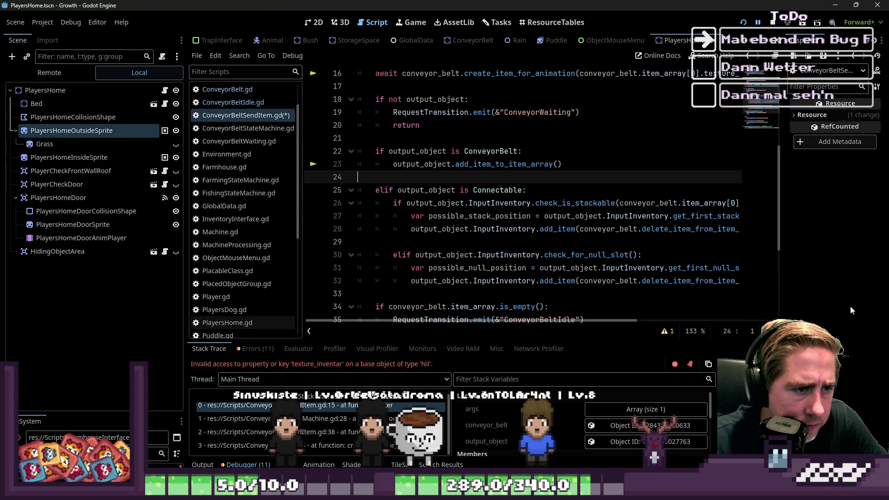
{"action": "key", "text": "Up"}
{"action": "key", "text": "End"}
{"action": "key", "text": "Left"}
{"action": "key", "text": "ctrl+v"}
{"action": "key", "text": "Down"}
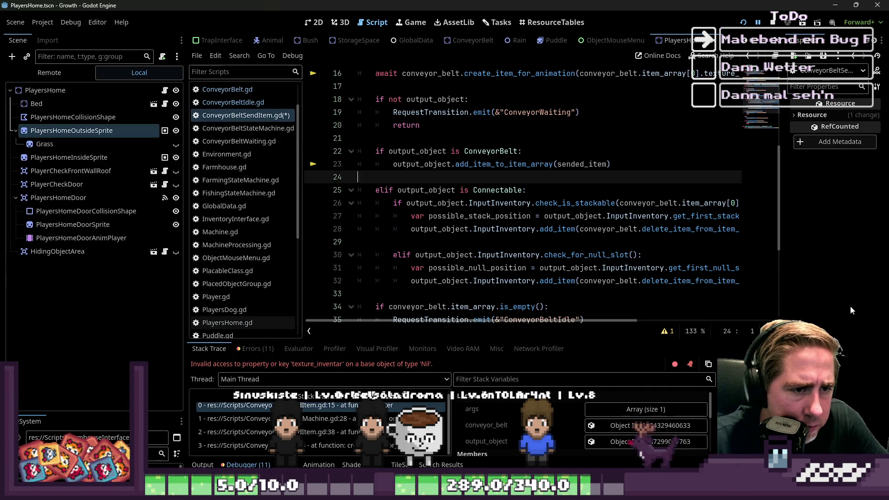
Try replacing the stack add_item call's argument on line 28 with sended_item, then undo it.
{"action": "key", "text": "Down"}
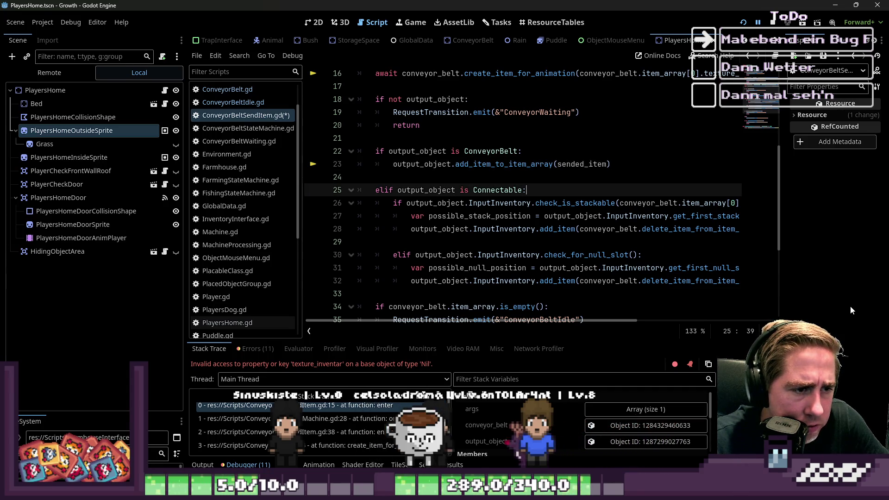
{"action": "key", "text": "Down"}
{"action": "key", "text": "ctrl+Left"}
{"action": "key", "text": "Left"}
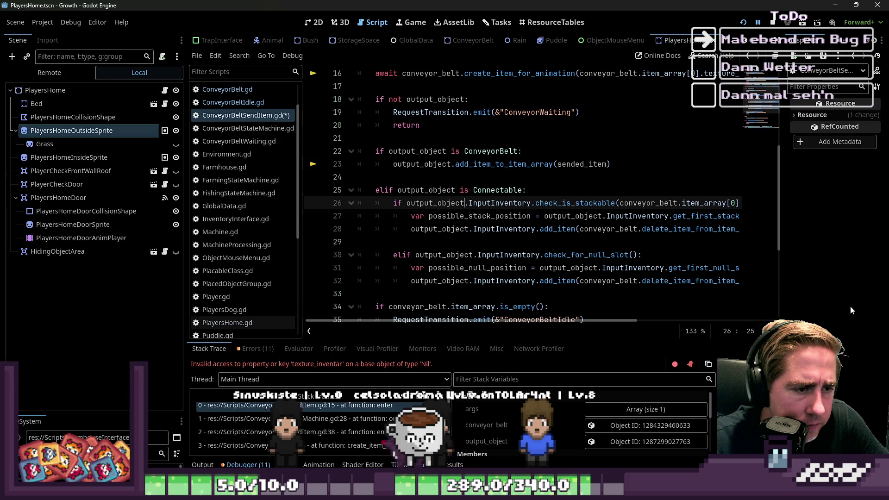
{"action": "key", "text": "ctrl+Right"}
{"action": "key", "text": "ctrl+Right"}
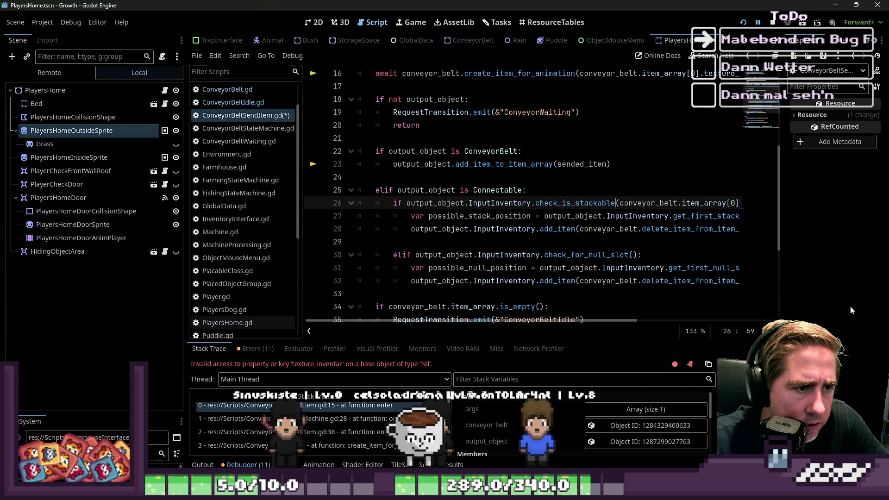
{"action": "key", "text": "Down"}
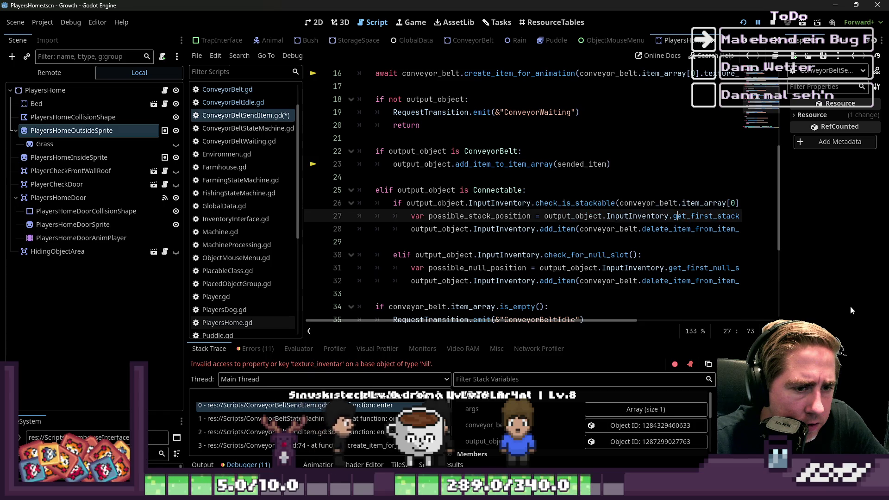
{"action": "key", "text": "Down"}
{"action": "key", "text": "ctrl+Left"}
{"action": "key", "text": "ctrl+Left"}
{"action": "key", "text": "ctrl+shift+Right"}
{"action": "key", "text": "ctrl+shift+Right"}
{"action": "key", "text": "ctrl+shift+Right"}
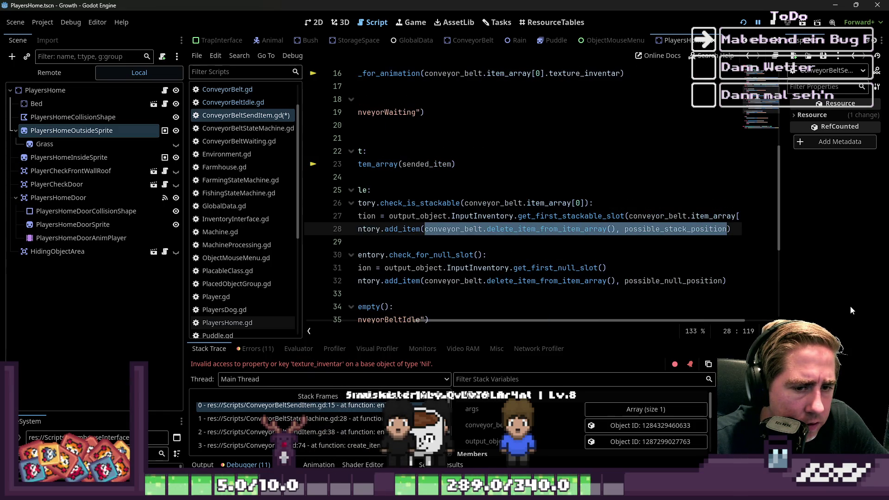
{"action": "type", "text": "sended_item"}
{"action": "key", "text": "Down"}
{"action": "key", "text": "Down"}
{"action": "key", "text": "Down"}
{"action": "key", "text": "ctrl+Left"}
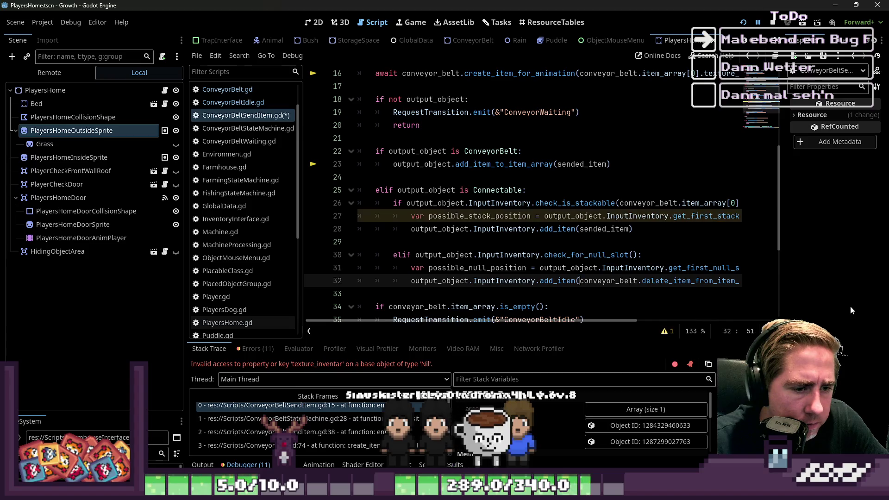
{"action": "key", "text": "shift+End"}
{"action": "key", "text": "shift+Left"}
{"action": "key", "text": "shift+Left"}
{"action": "key", "text": "shift+Left"}
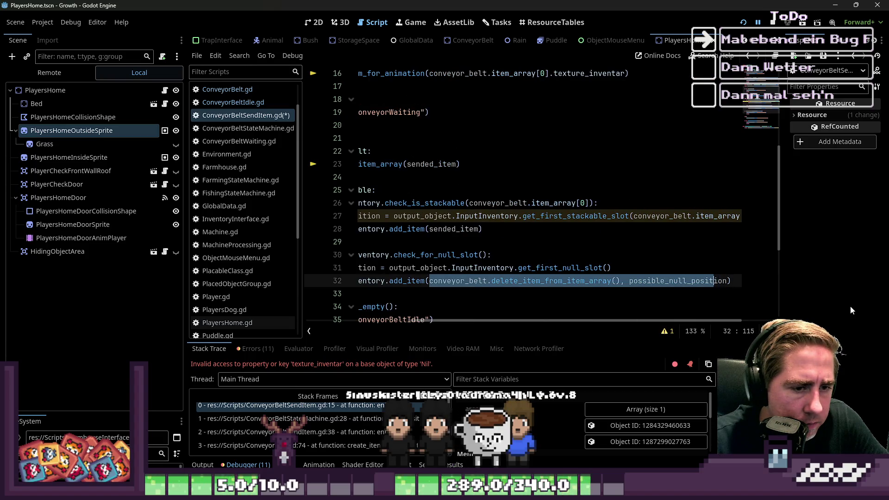
{"action": "key", "text": "shift+Left"}
{"action": "key", "text": "shift+Left"}
{"action": "key", "text": "shift+Left"}
{"action": "key", "text": "ctrl+z"}
{"action": "key", "text": "Left"}
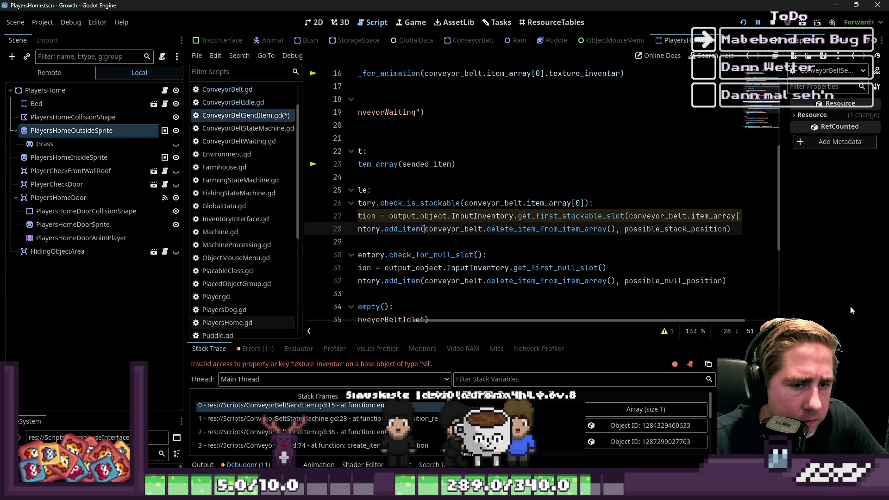
Fix line 28 so the stack add_item call passes sended_item, chosen from autocomplete.
{"action": "key", "text": "shift+End"}
{"action": "key", "text": "ctrl+shift+Left"}
{"action": "key", "text": "ctrl+shift+Left"}
{"action": "key", "text": "ctrl+shift+Left"}
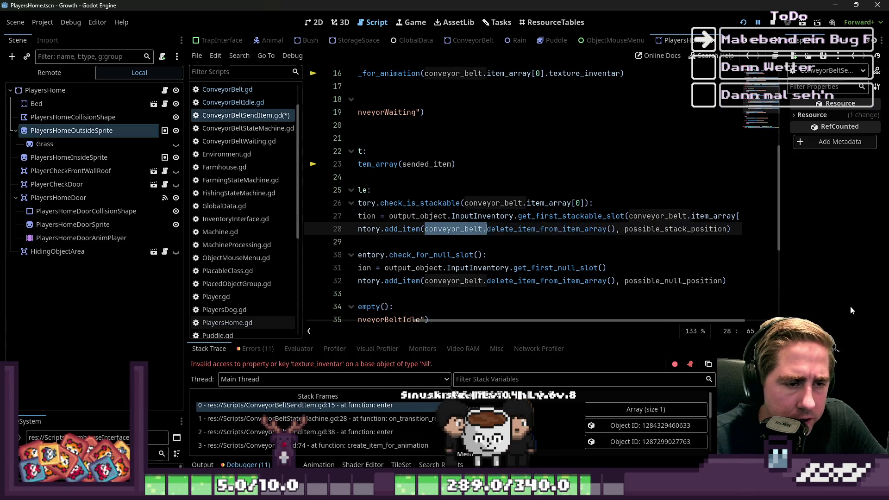
{"action": "key", "text": "ctrl+v"}
{"action": "key", "text": "Return"}
{"action": "key", "text": "Down"}
{"action": "key", "text": "Down"}
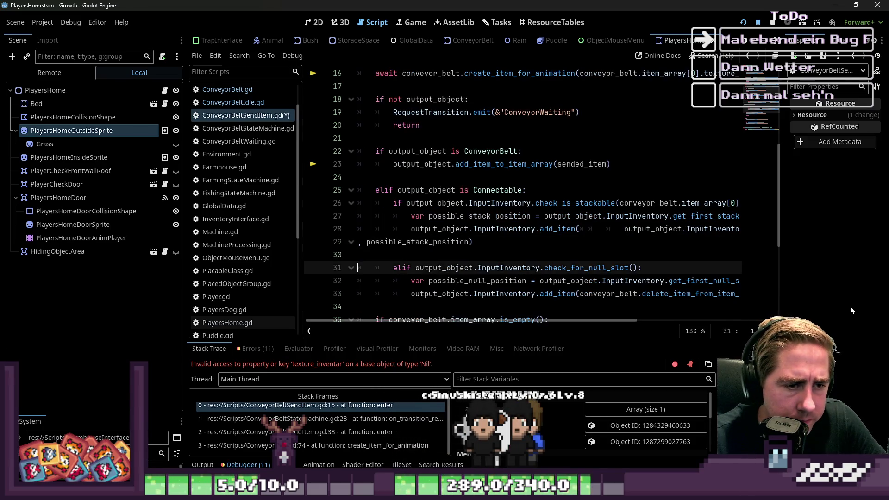
{"action": "key", "text": "Up"}
{"action": "key", "text": "Up"}
{"action": "key", "text": "Up"}
{"action": "key", "text": "Down"}
{"action": "key", "text": "shift+End"}
{"action": "key", "text": "Delete"}
{"action": "key", "text": "Up"}
{"action": "key", "text": "End"}
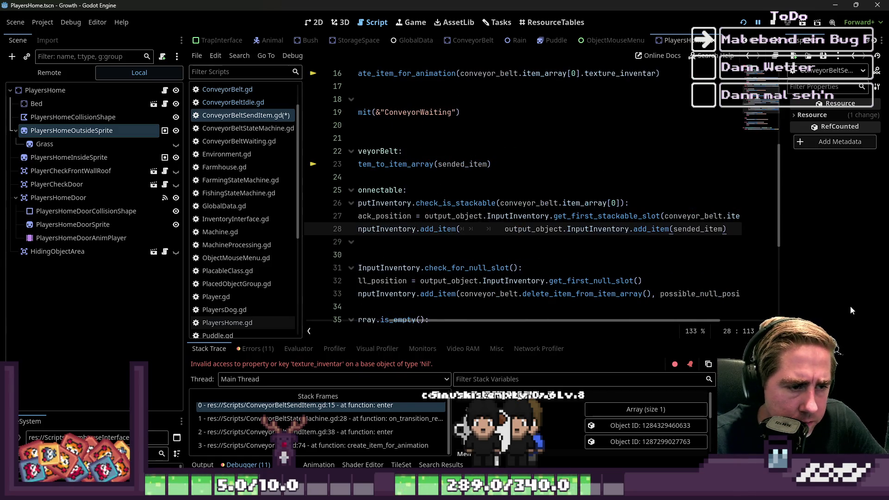
{"action": "key", "text": "ctrl+z"}
{"action": "key", "text": "ctrl+z"}
{"action": "key", "text": "ctrl+z"}
{"action": "type", "text": "se"}
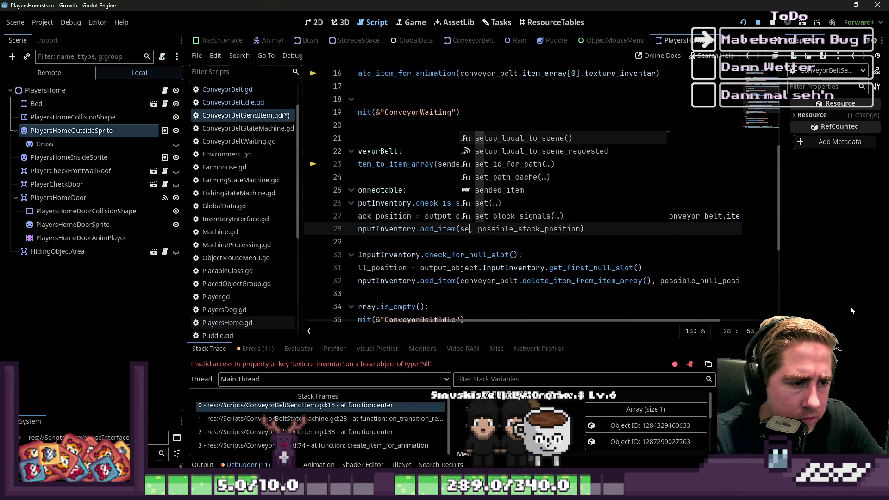
{"action": "type", "text": "nd"}
{"action": "key", "text": "Return"}
{"action": "key", "text": "Down"}
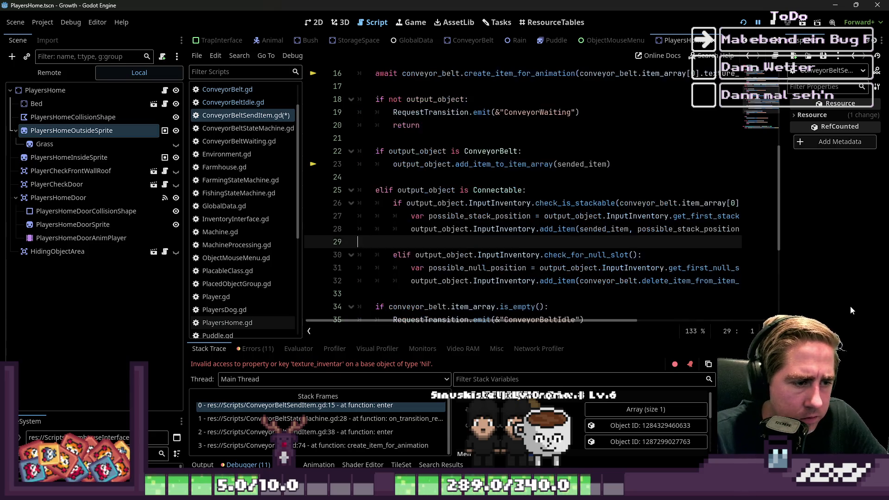
Put sended_item into the empty-slot add_item call on line 32 and relaunch the game.
{"action": "key", "text": "Down"}
{"action": "key", "text": "Down"}
{"action": "key", "text": "Down"}
{"action": "key", "text": "ctrl+Right"}
{"action": "key", "text": "ctrl+Right"}
{"action": "key", "text": "ctrl+Right"}
{"action": "key", "text": "shift+ctrl+Right"}
{"action": "key", "text": "shift+ctrl+Right"}
{"action": "key", "text": "shift+ctrl+Right"}
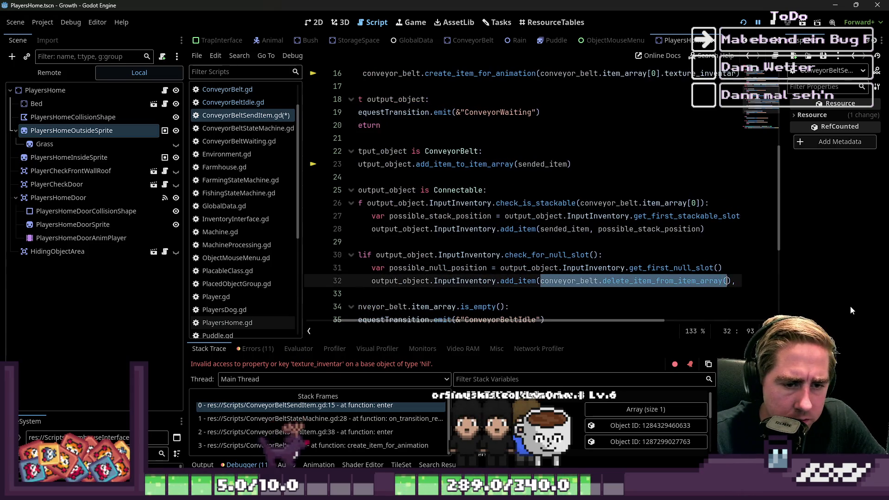
{"action": "key", "text": "ctrl+z"}
{"action": "key", "text": "ctrl+z"}
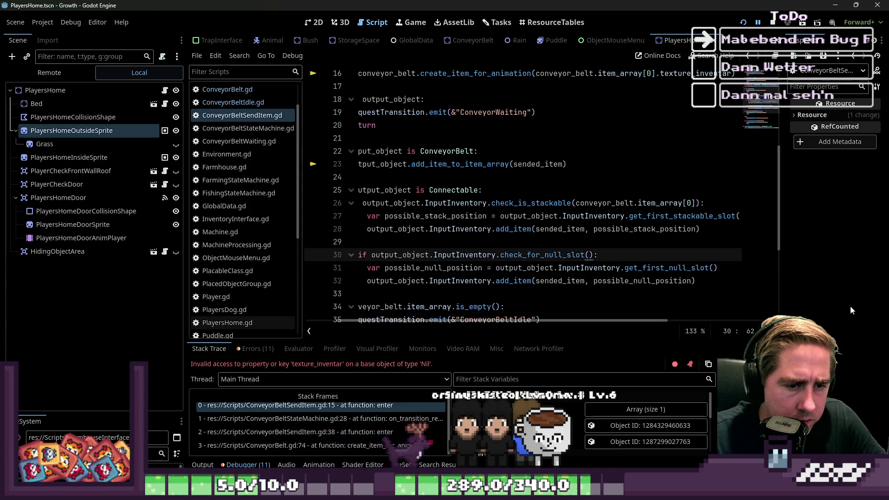
{"action": "left_click", "coordinate": [743, 23]}
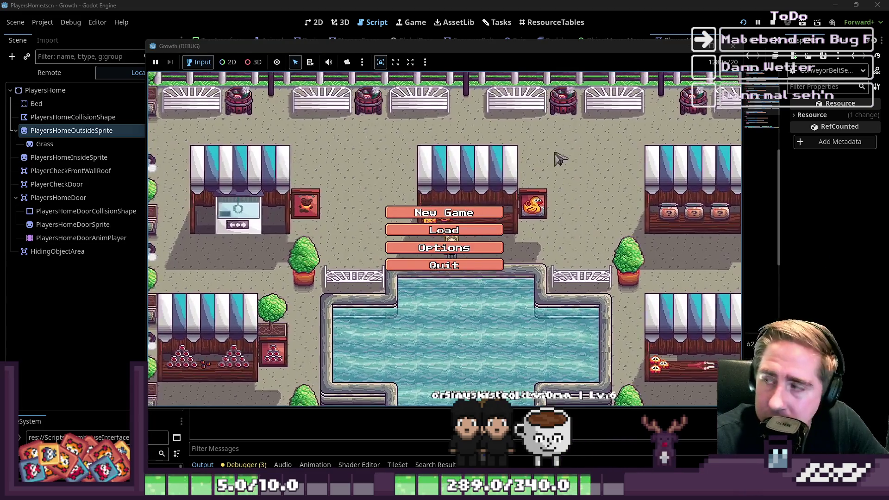
Start a game with a character named 'ads' and move Conveyor Belt into hotbar slot 2.
{"action": "type", "text": "ads"}
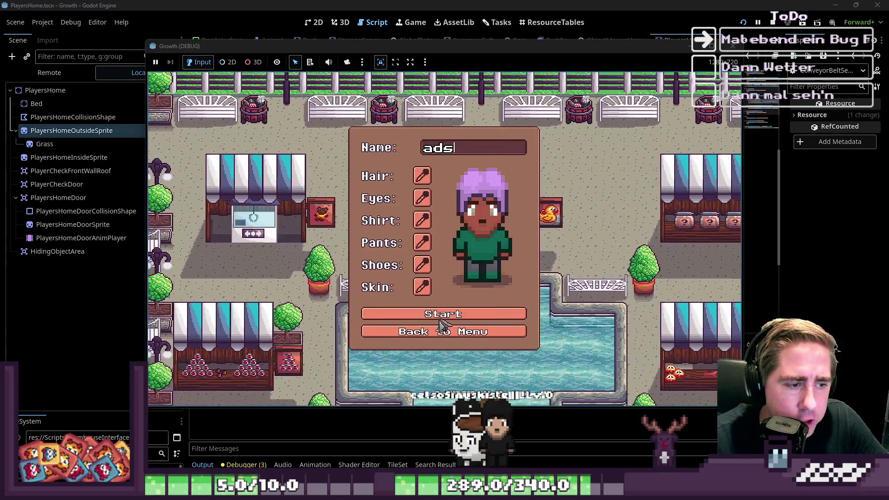
{"action": "left_click", "coordinate": [490, 319]}
{"action": "key", "text": "i"}
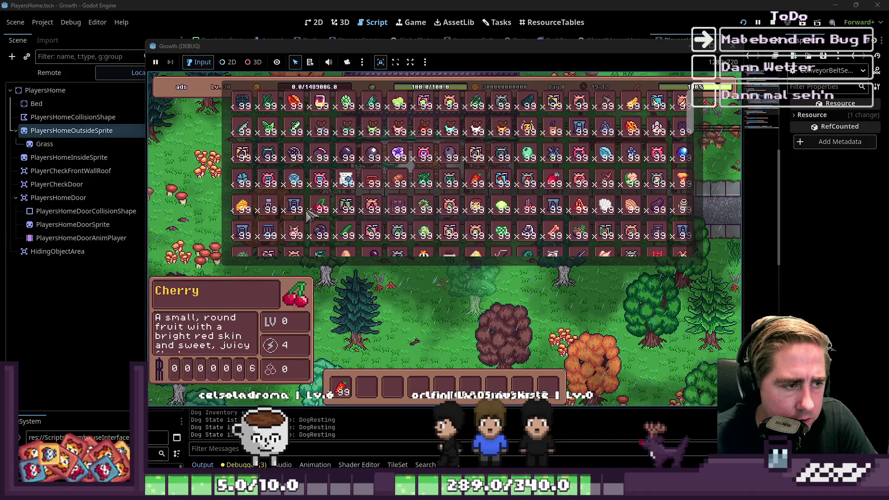
{"action": "left_click_drag", "start_coordinate": [268, 230], "coordinate": [367, 386]}
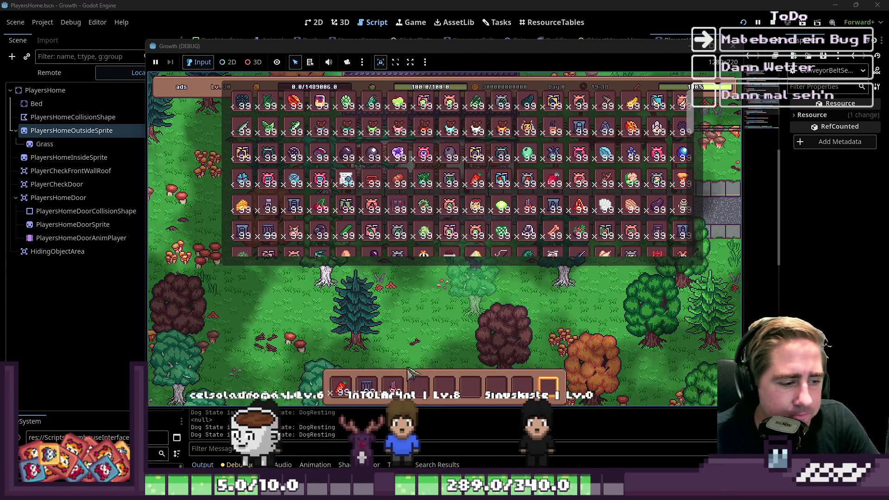
{"action": "key", "text": "e"}
{"action": "key", "text": "3"}
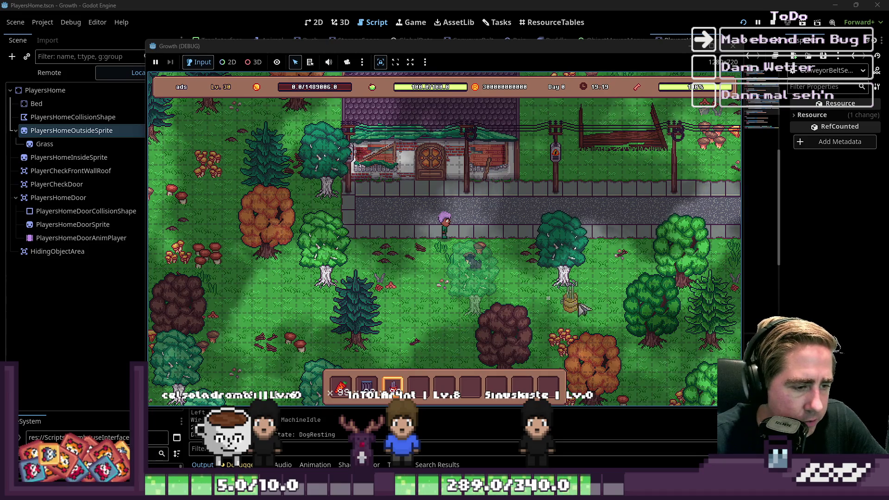
Place the slot-3 machine with two conveyor belts beside it, then open the Cidery panel.
{"action": "left_click", "coordinate": [608, 309]}
{"action": "key", "text": "2"}
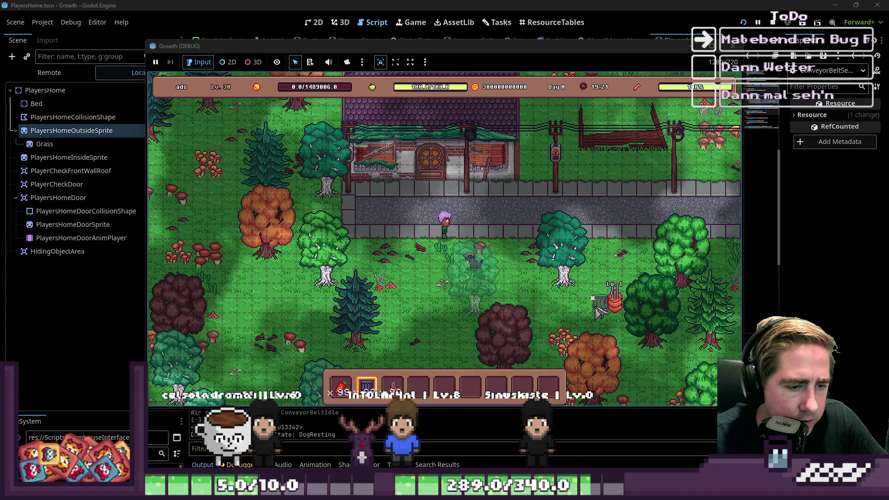
{"action": "left_click", "coordinate": [582, 317]}
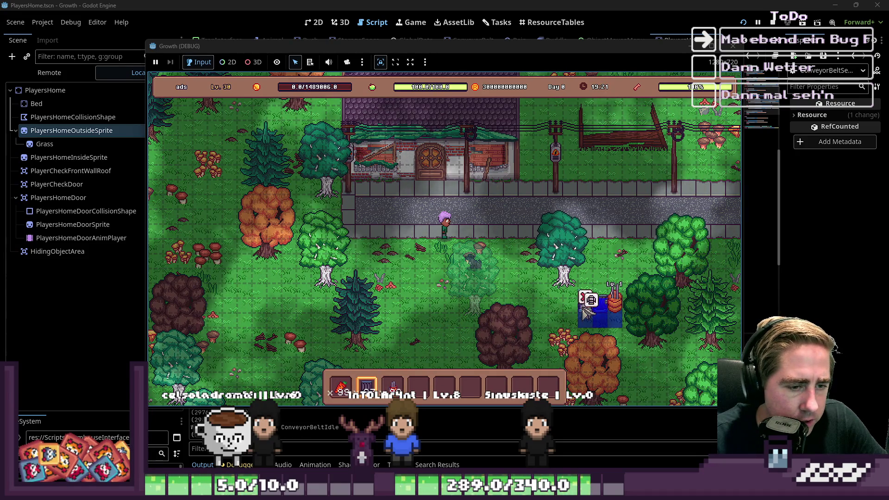
{"action": "left_click", "coordinate": [540, 310]}
{"action": "key", "text": "9"}
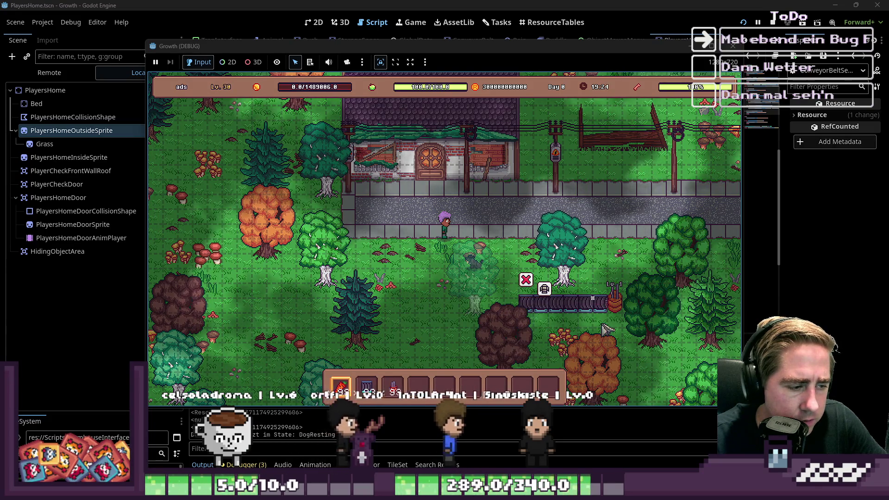
{"action": "left_click", "coordinate": [343, 391]}
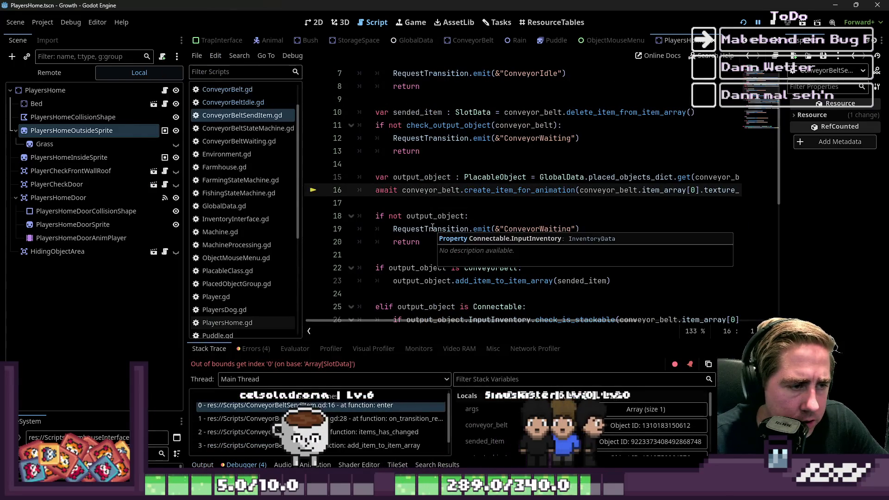
Change line 16's create_item_for_animation argument to sended_item.texture_inventar, then save and run with F5.
{"action": "left_click", "coordinate": [463, 206]}
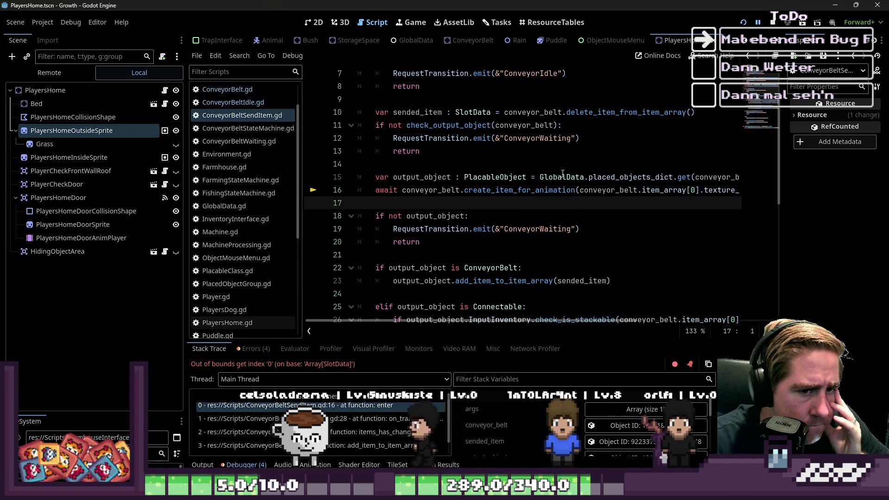
{"action": "scroll", "coordinate": [419, 151], "scroll_direction": "up", "scroll_amount": 1}
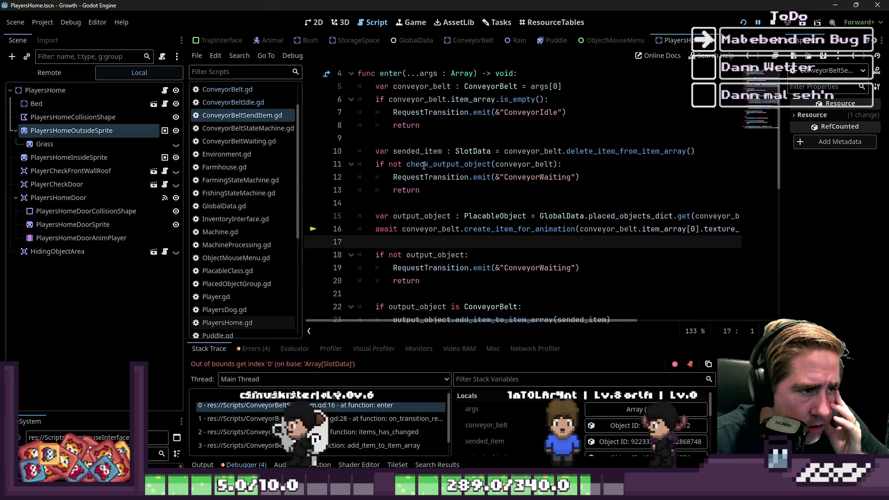
{"action": "left_click", "coordinate": [424, 155]}
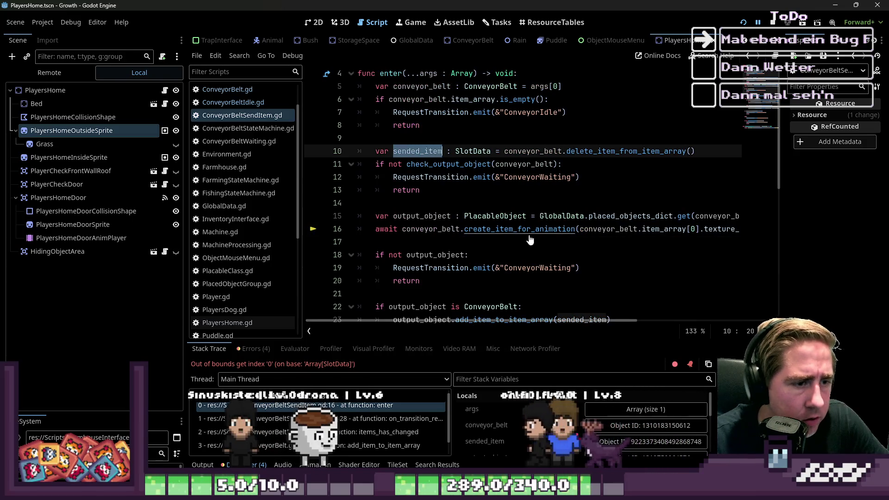
{"action": "double_click", "coordinate": [591, 230]}
{"action": "key", "text": "shift+End"}
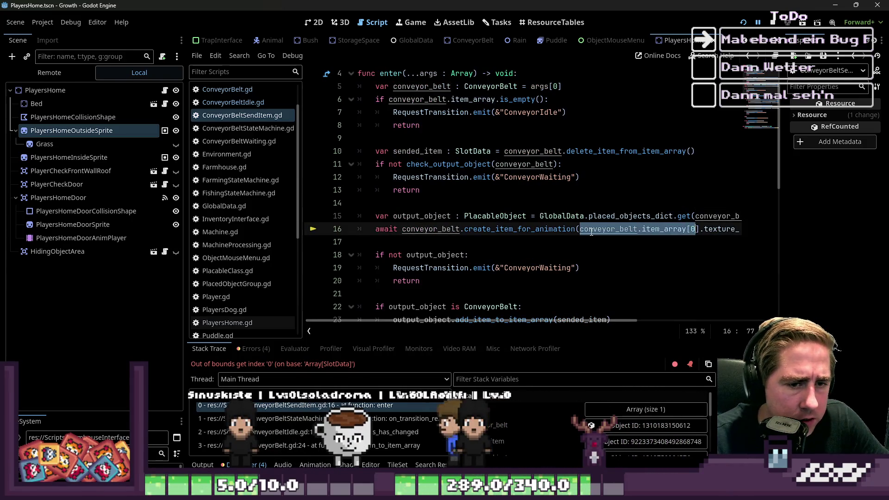
{"action": "type", "text": "sended_item)"}
{"action": "key", "text": "Up"}
{"action": "key", "text": "Up"}
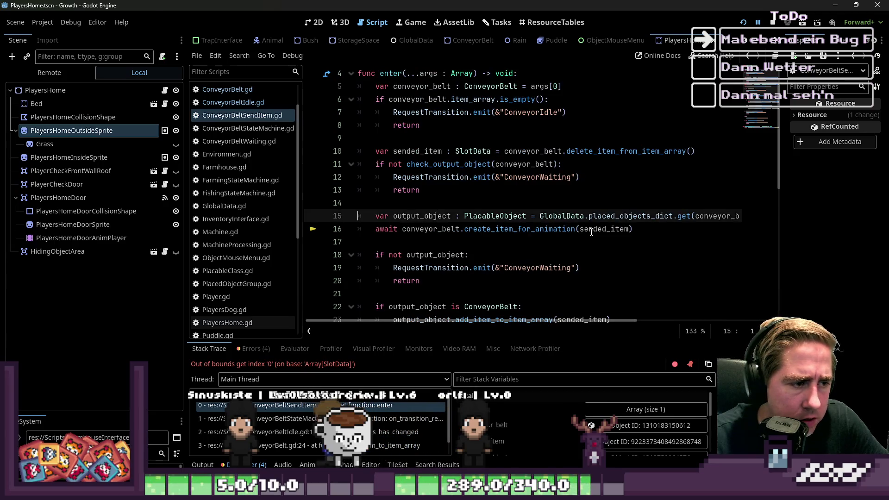
{"action": "left_click", "coordinate": [623, 188]}
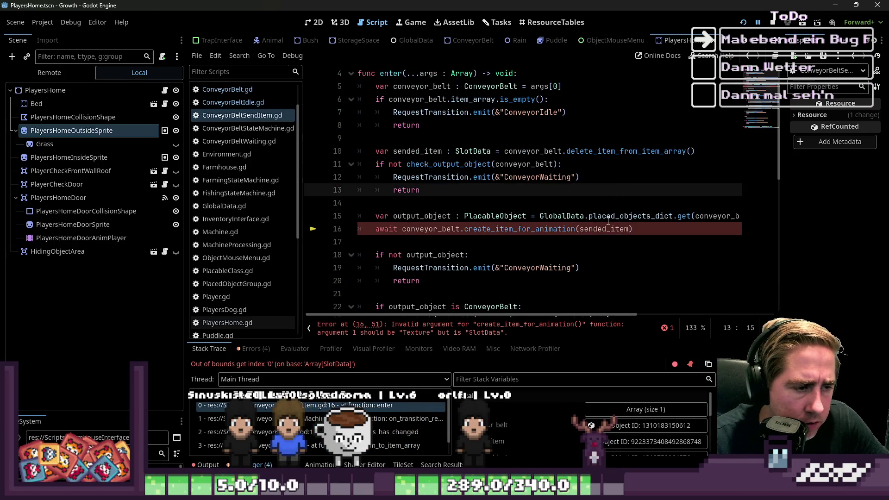
{"action": "left_click", "coordinate": [597, 234]}
{"action": "key", "text": "ctrl+z"}
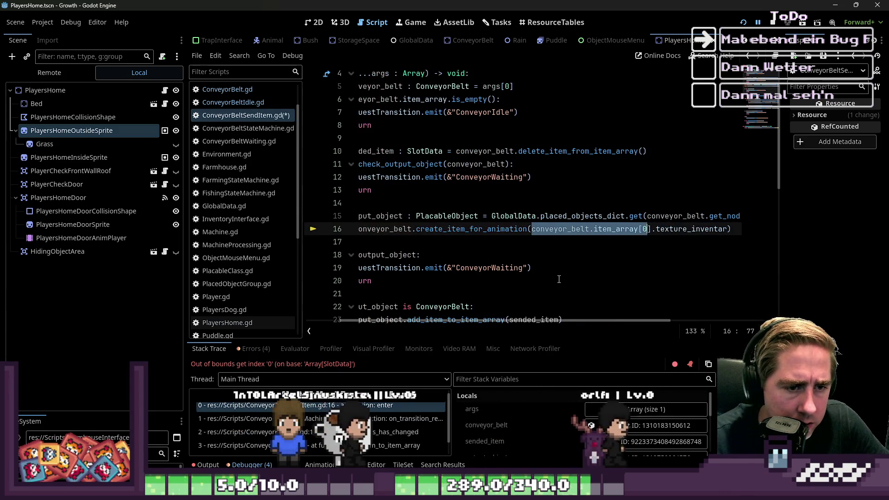
{"action": "key", "text": "ctrl+y"}
{"action": "key", "text": "F5"}
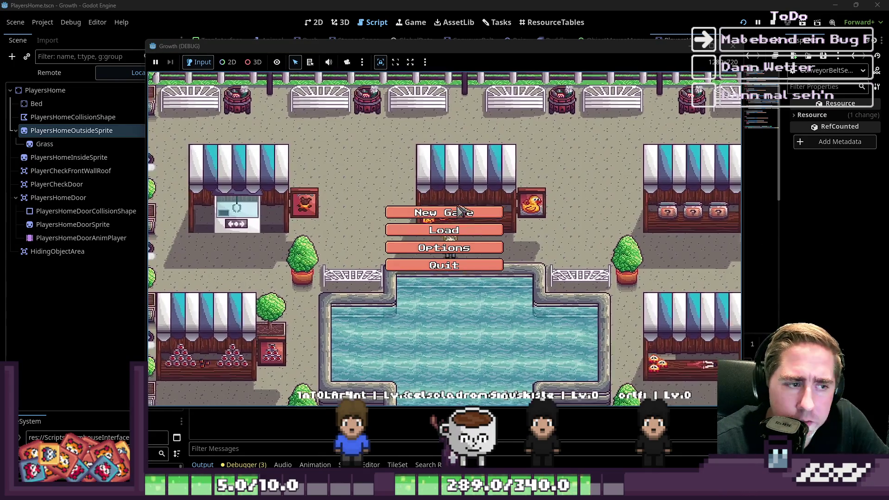
Start a new game with a character named 'qwe' and open the inventory.
{"action": "left_click", "coordinate": [408, 210]}
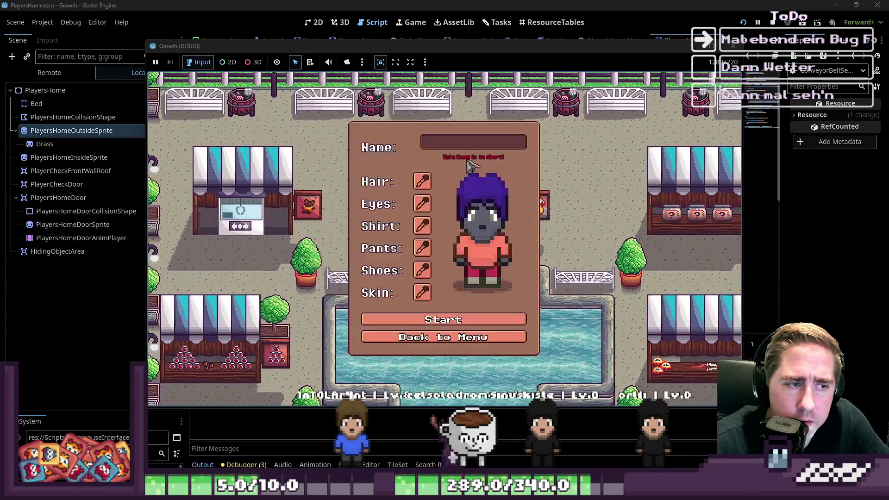
{"action": "type", "text": "qwe"}
{"action": "left_click", "coordinate": [438, 315]}
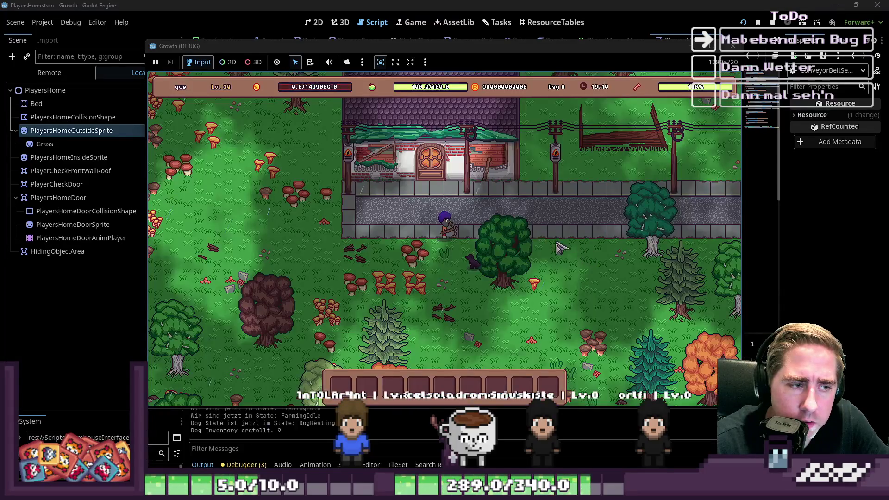
{"action": "key", "text": "i"}
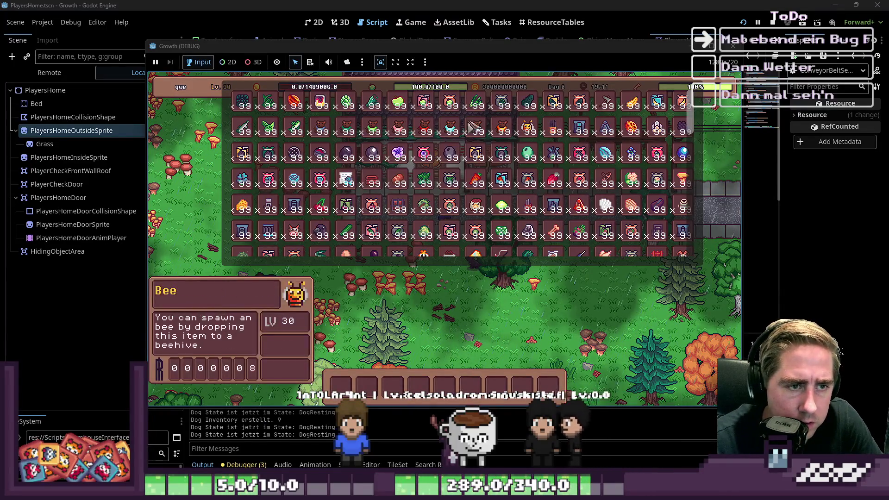
Scroll through the inventory grid, close it, and select hotbar slot 7.
{"action": "scroll", "coordinate": [528, 195], "scroll_direction": "down", "scroll_amount": 2}
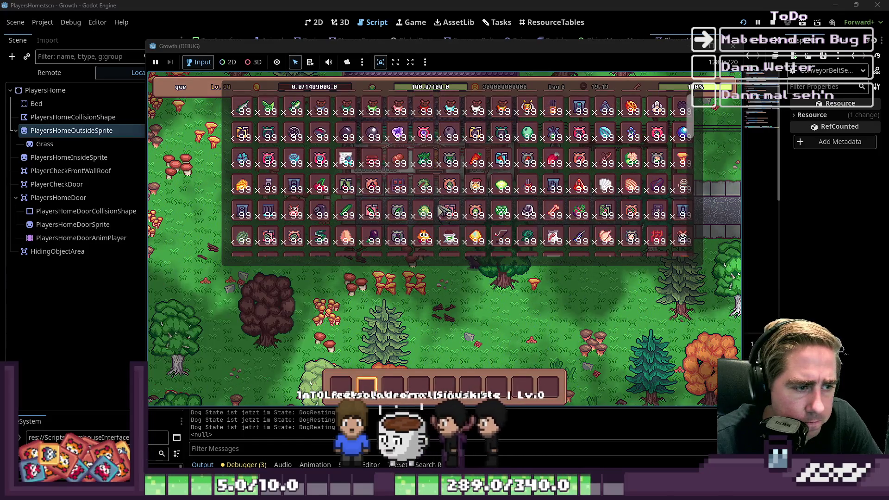
{"action": "scroll", "coordinate": [528, 195], "scroll_direction": "up", "scroll_amount": 3}
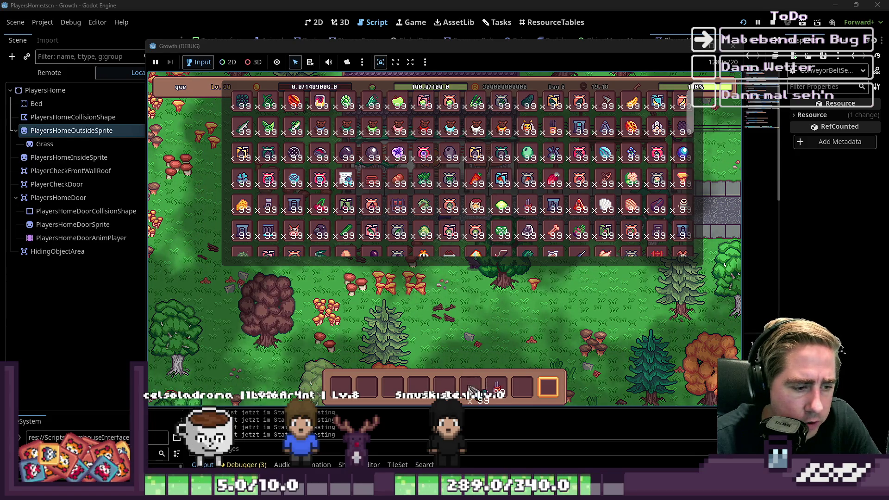
{"action": "scroll", "coordinate": [315, 224], "scroll_direction": "down", "scroll_amount": 1}
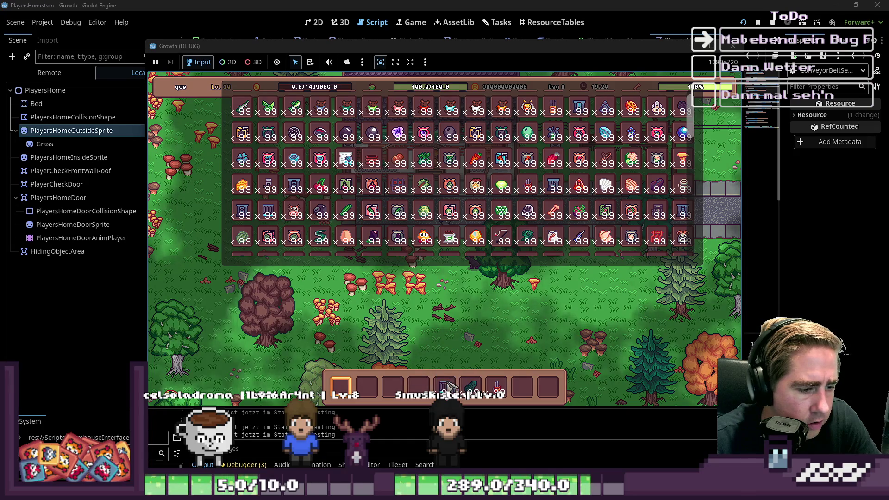
{"action": "key", "text": "i"}
{"action": "key", "text": "7"}
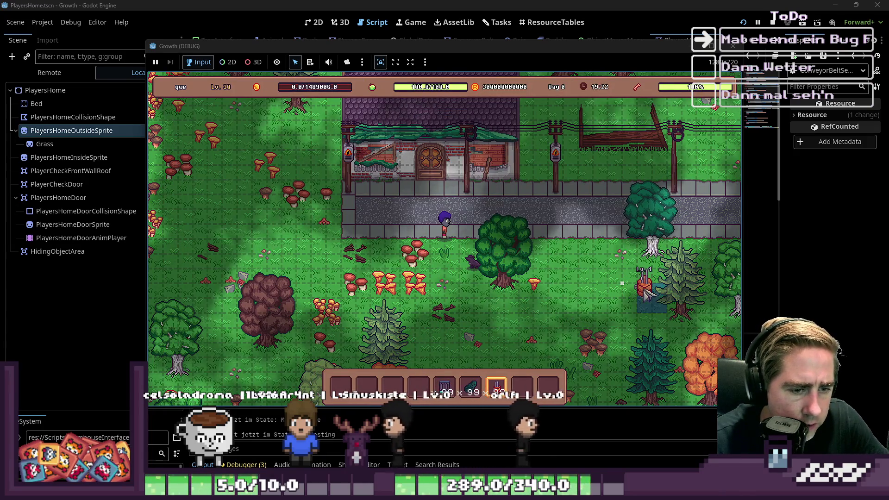
Lay a conveyor row leftward and load a hotbar item into the Cidery's input.
{"action": "key", "text": "5"}
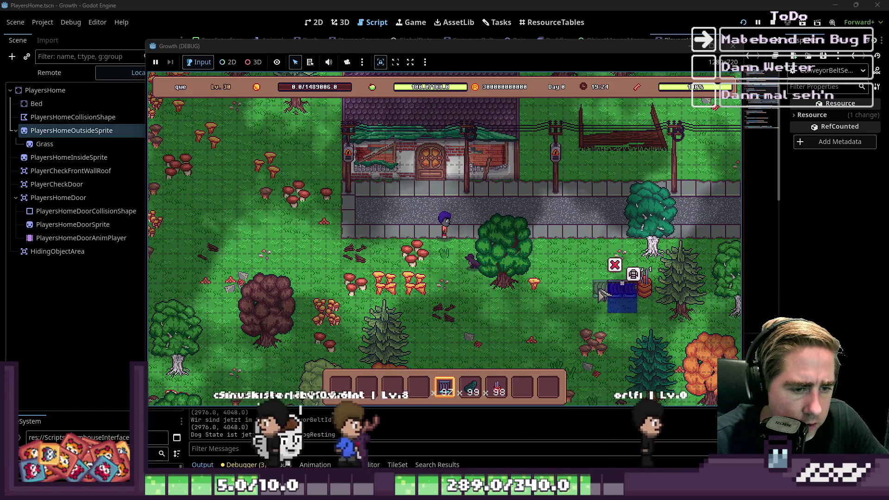
{"action": "left_click_drag", "start_coordinate": [600, 294], "coordinate": [553, 294]}
{"action": "key", "text": "7"}
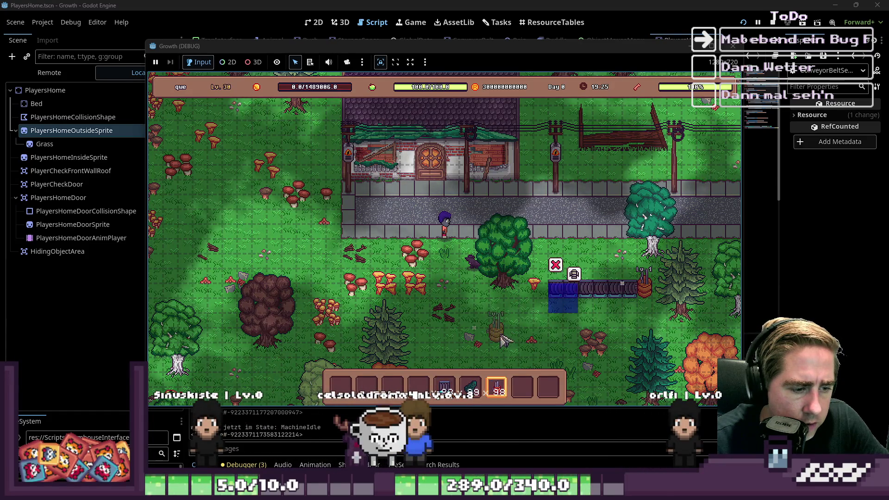
{"action": "key", "text": "6"}
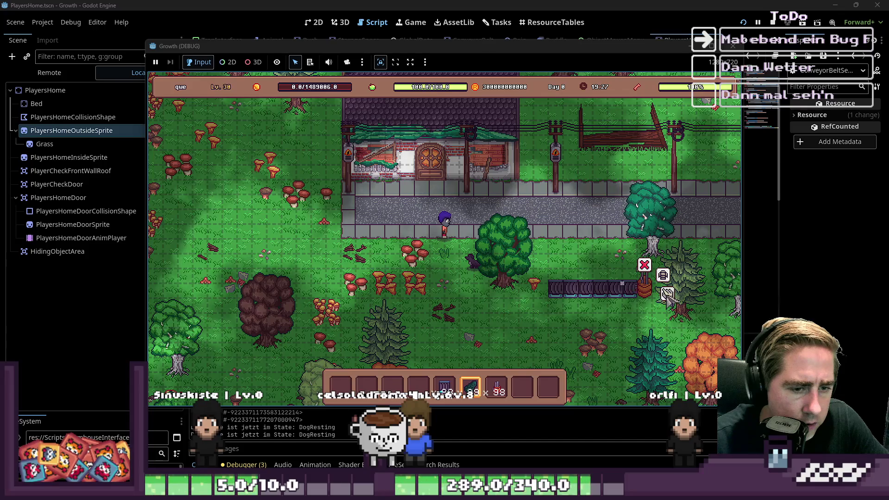
{"action": "left_click", "coordinate": [663, 275]}
{"action": "left_click_drag", "start_coordinate": [470, 387], "coordinate": [425, 352]}
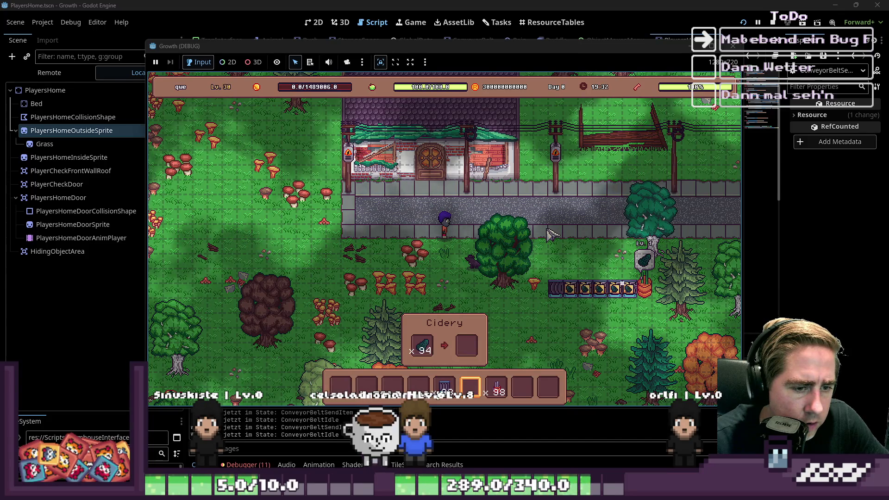
Close the Cidery panel and walk the character right and up along the belt.
{"action": "key", "text": "i"}
{"action": "key", "text": "i"}
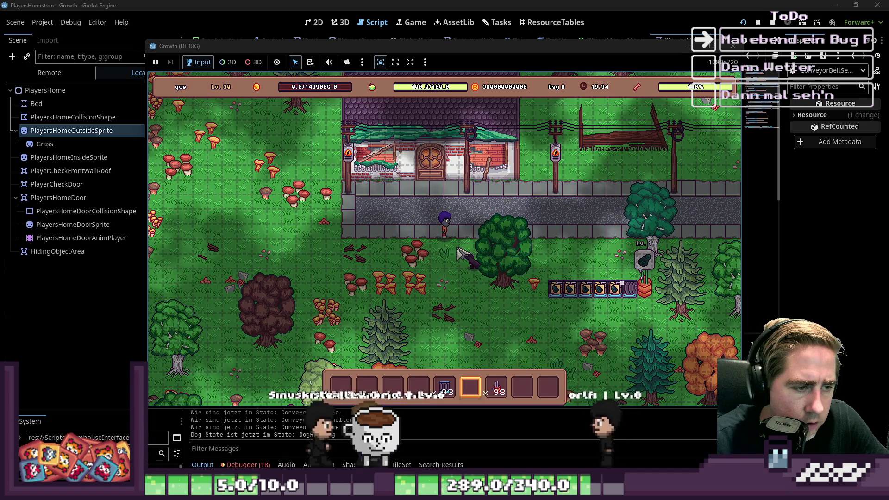
{"action": "key", "text": "s"}
{"action": "key", "text": "d"}
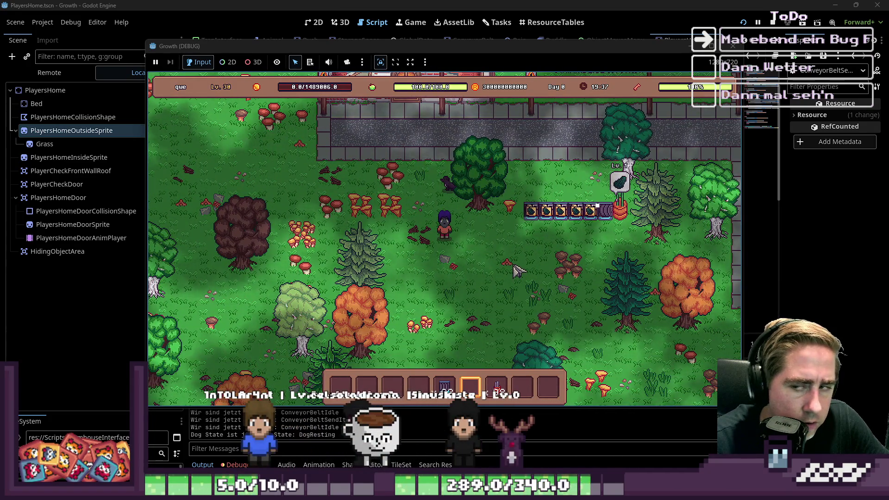
{"action": "key", "text": "d"}
{"action": "left_click", "coordinate": [458, 186]}
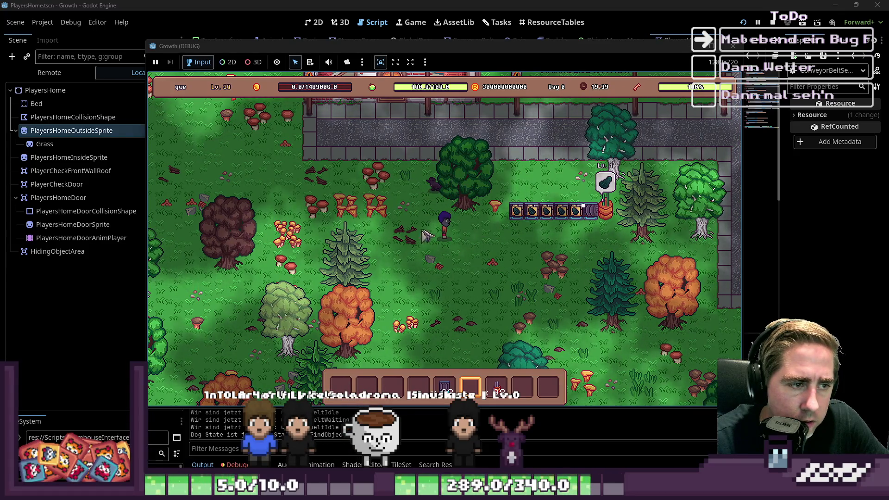
{"action": "key", "text": "d"}
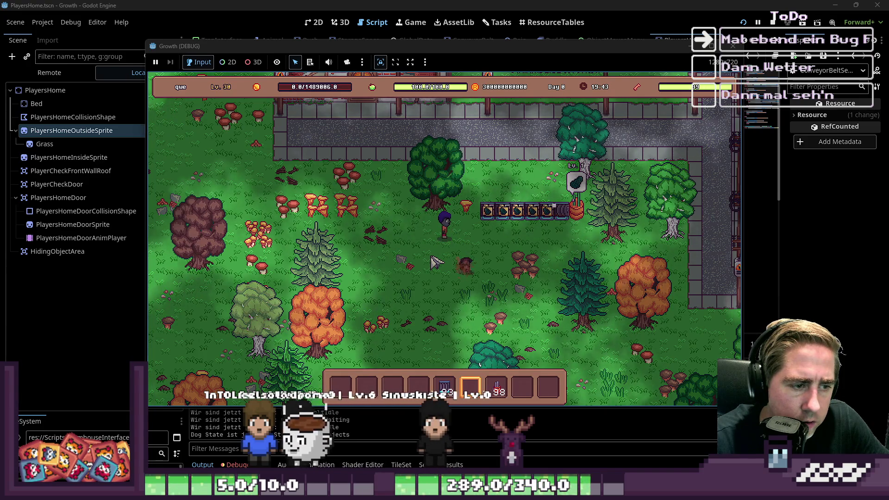
{"action": "key", "text": "w"}
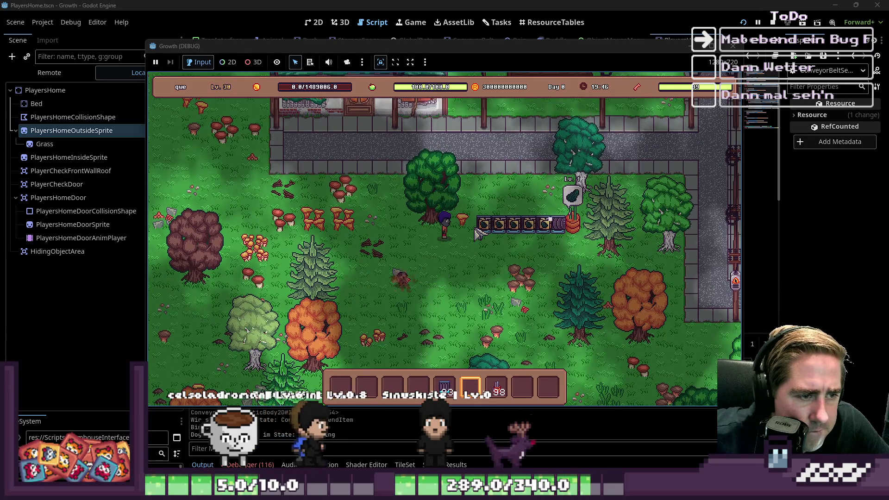
Ready the third hotbar item and walk the character back to the belt.
{"action": "key", "text": "i"}
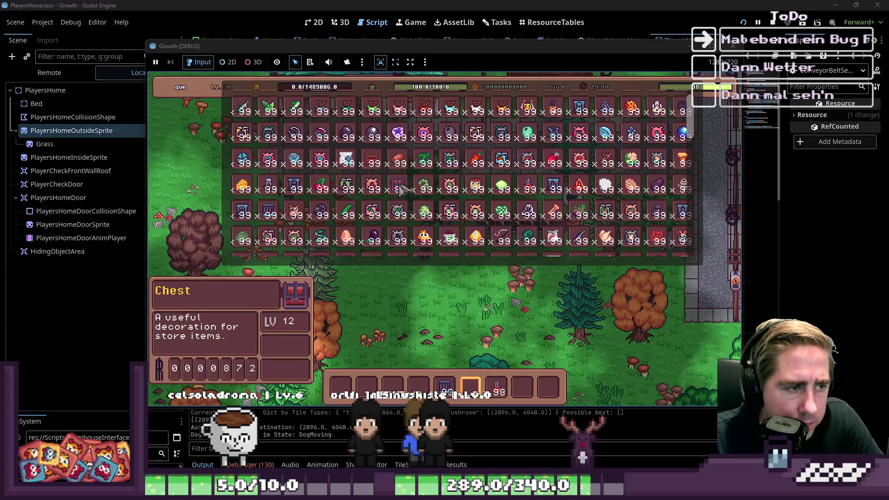
{"action": "left_click", "coordinate": [385, 382]}
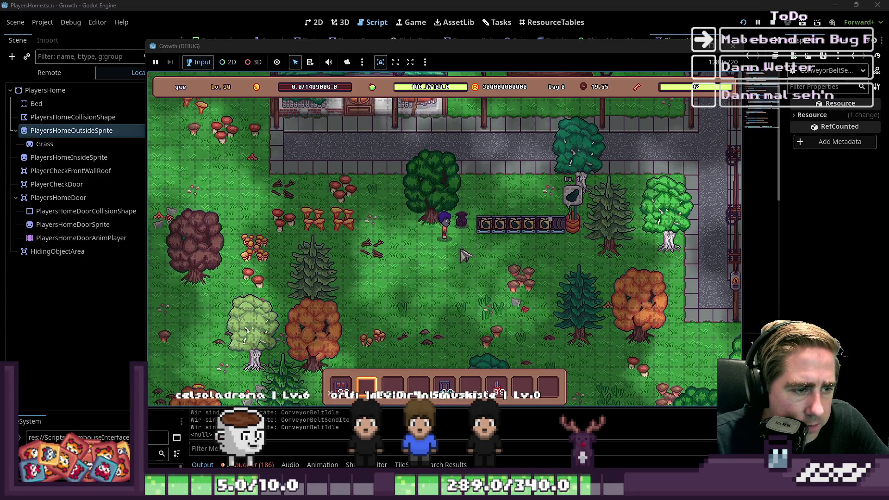
{"action": "key", "text": "s"}
{"action": "key", "text": "a"}
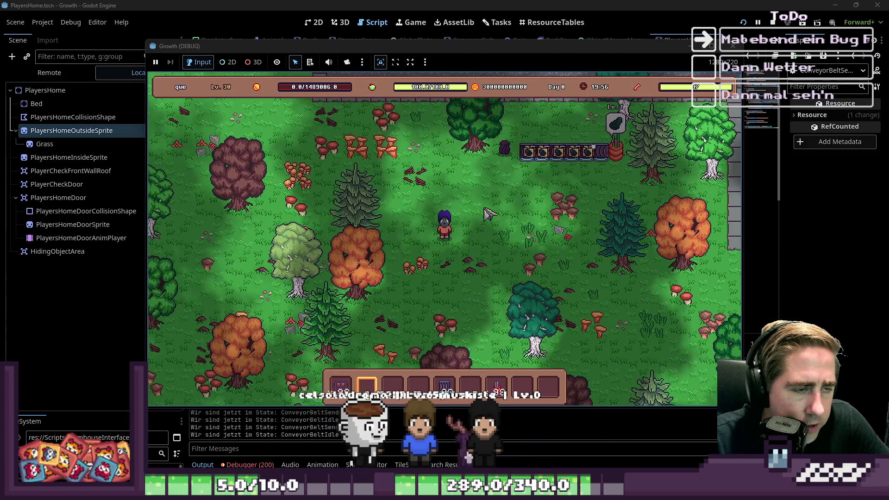
{"action": "key", "text": "w"}
{"action": "key", "text": "d"}
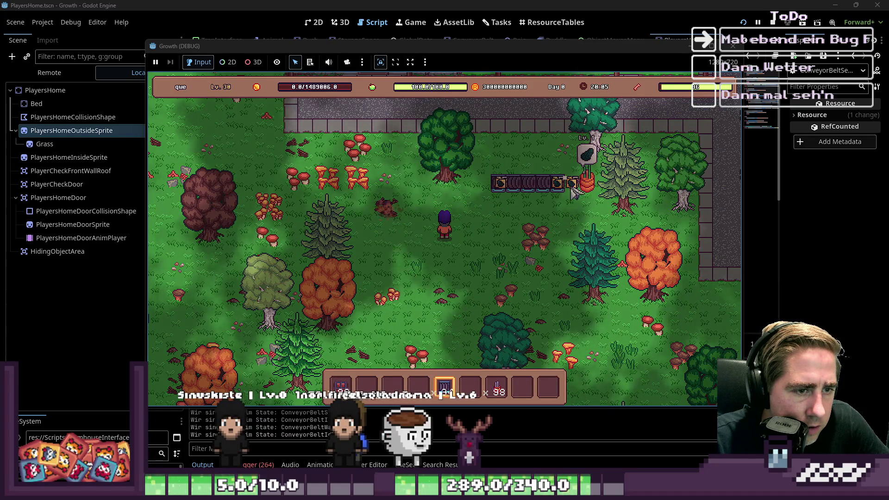
Extend the belt downward with three conveyor pieces, end it with a chest, and open the failing script.
{"action": "left_click", "coordinate": [573, 201]}
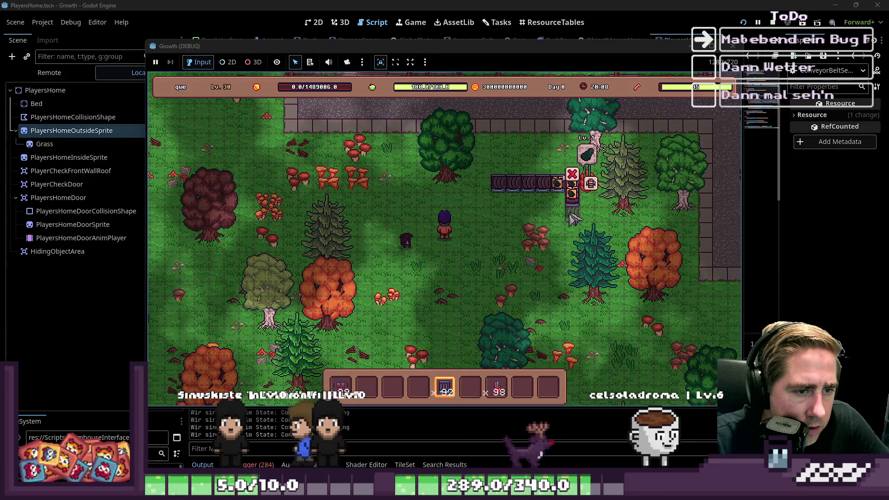
{"action": "left_click", "coordinate": [571, 215]}
{"action": "left_click", "coordinate": [559, 221]}
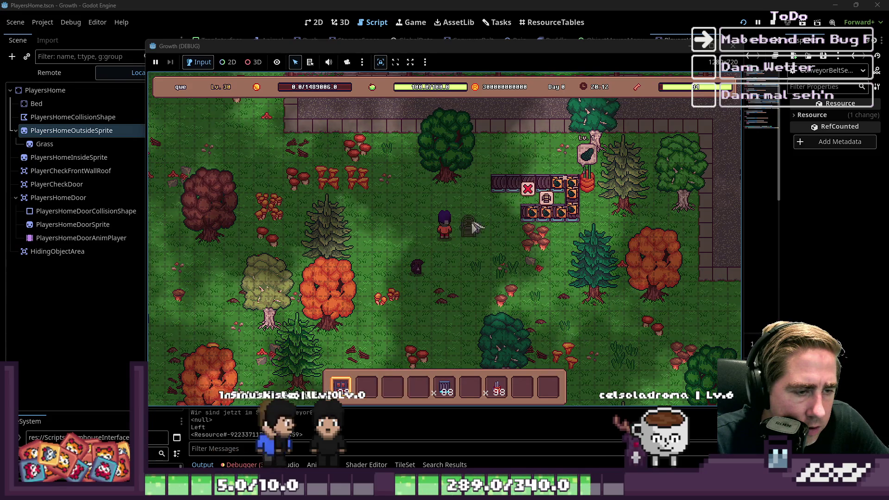
{"action": "key", "text": "1"}
{"action": "left_click", "coordinate": [512, 222]}
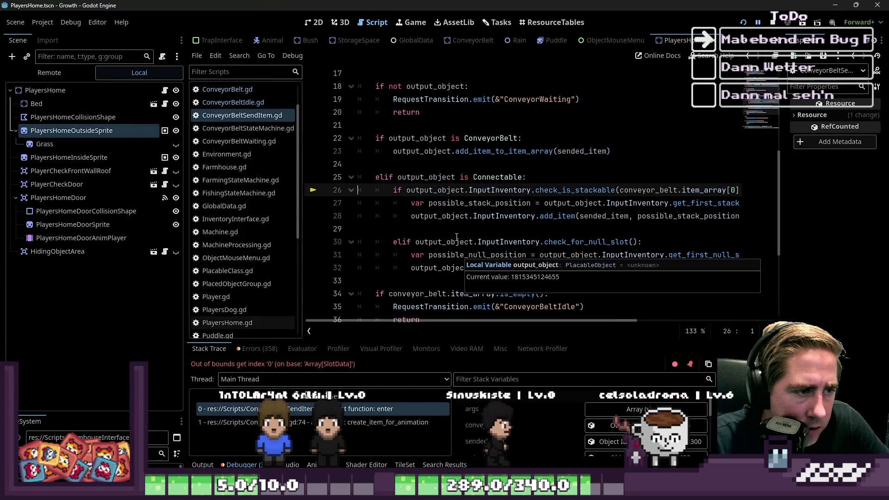
{"action": "left_click", "coordinate": [456, 227]}
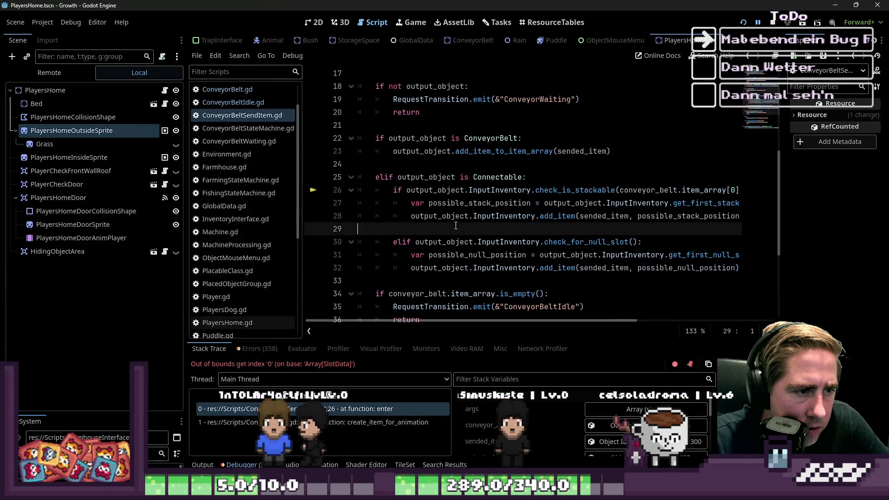
Replace conveyor_belt.item_array[0] in line 26's stackable check with sended_item and relaunch the game.
{"action": "left_click", "coordinate": [509, 198]}
{"action": "left_click", "coordinate": [536, 190]}
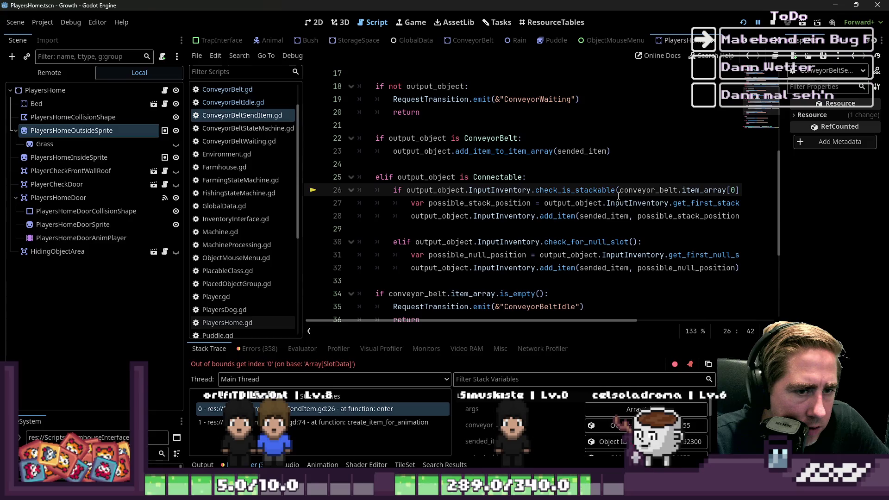
{"action": "left_click", "coordinate": [618, 196]}
{"action": "scroll", "coordinate": [618, 194], "scroll_direction": "up", "scroll_amount": 5}
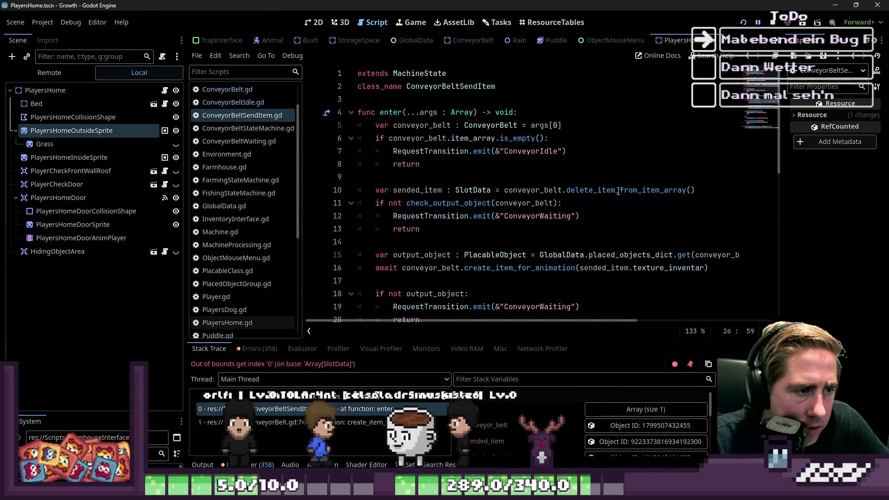
{"action": "scroll", "coordinate": [618, 191], "scroll_direction": "down", "scroll_amount": 4}
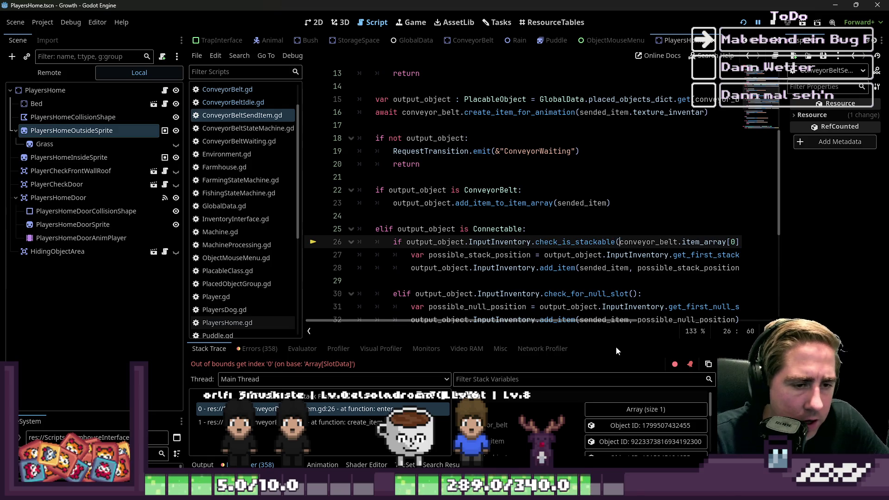
{"action": "key", "text": "shift+Right"}
{"action": "key", "text": "shift+Right"}
{"action": "key", "text": "shift+Right"}
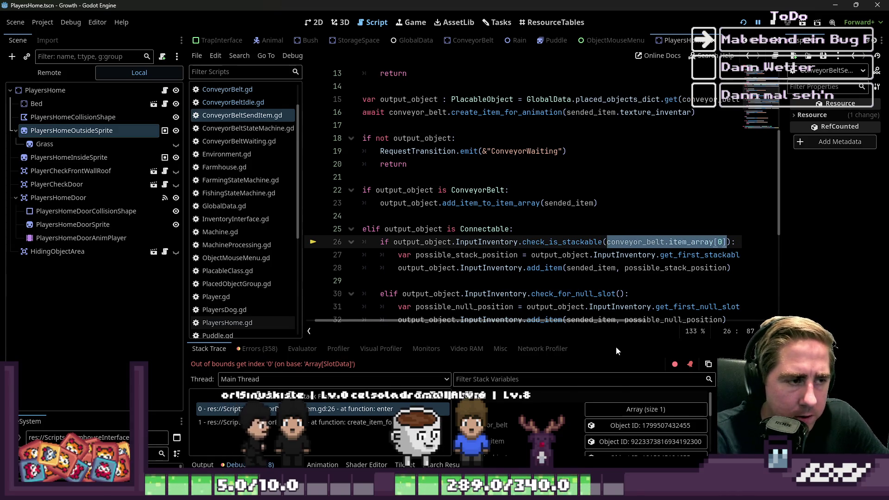
{"action": "key", "text": "BackSpace"}
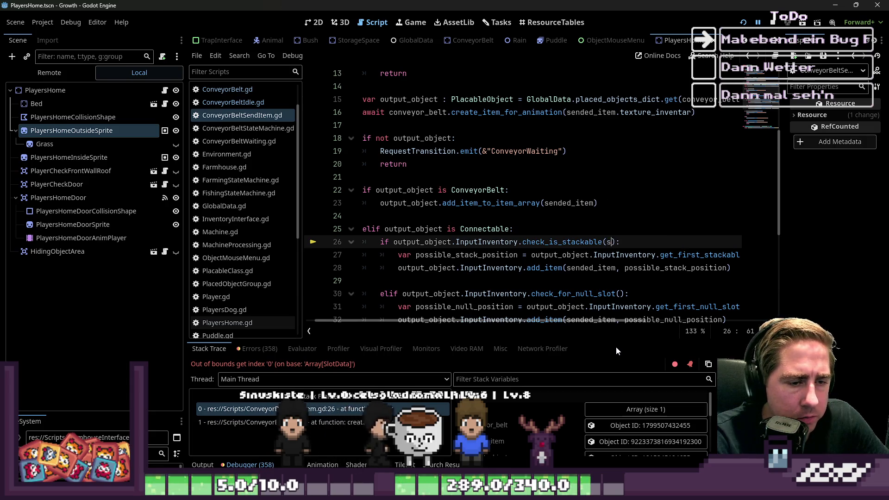
{"action": "type", "text": "sended_item"}
{"action": "key", "text": "Down"}
{"action": "key", "text": "Down"}
{"action": "key", "text": "Down"}
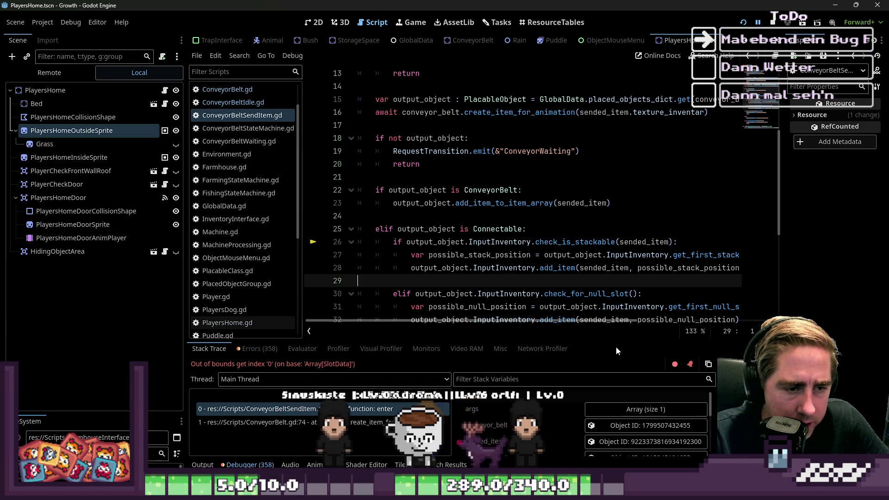
{"action": "left_click", "coordinate": [743, 22]}
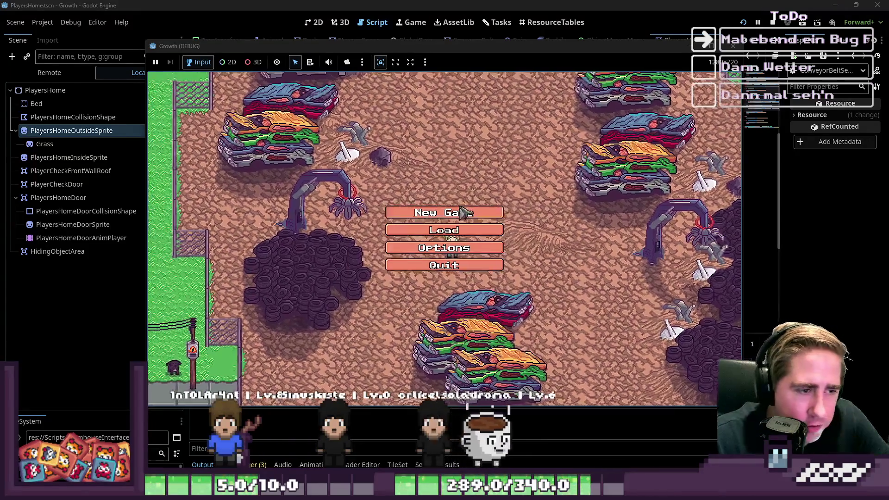
Create a character named 'qued', enter the game, walk down, and open the inventory.
{"action": "type", "text": "qued"}
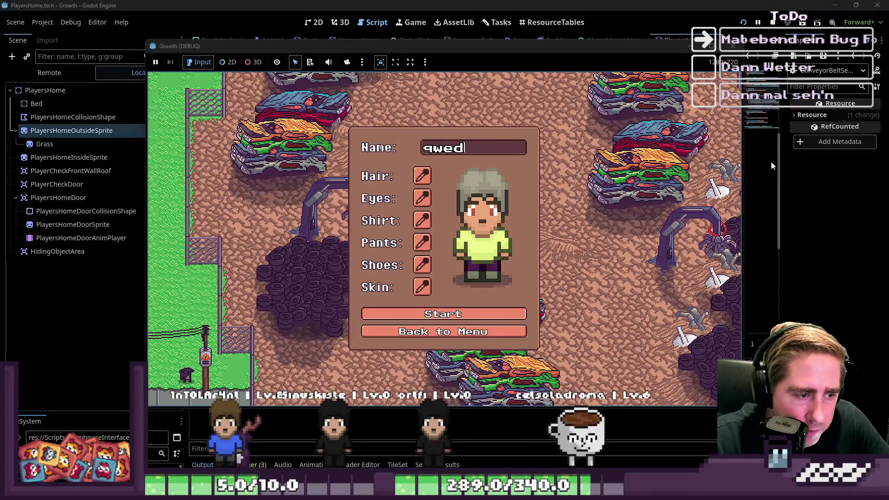
{"action": "key", "text": "Return"}
{"action": "key", "text": "s"}
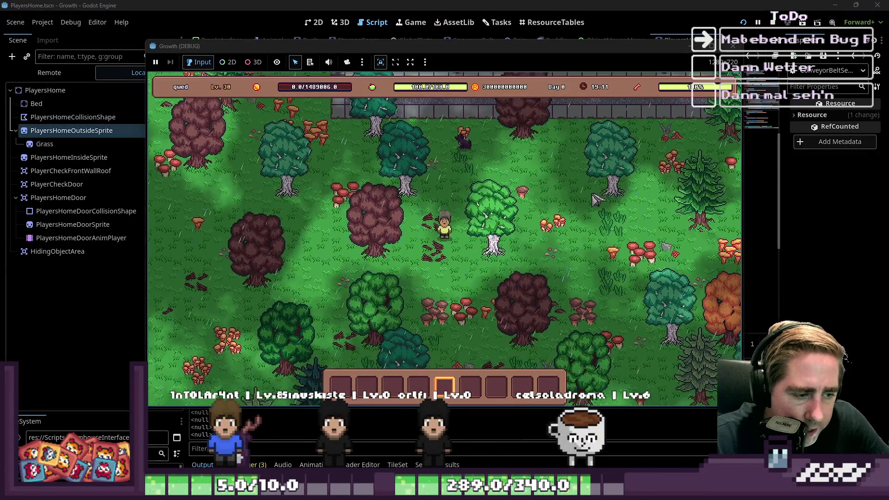
{"action": "key", "text": "i"}
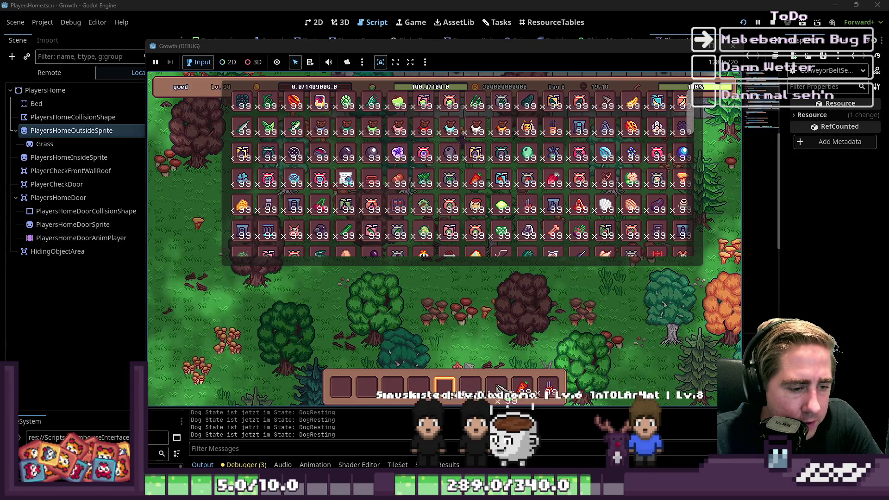
Close the inventory and place a Lv.1 machine at the top of the clearing.
{"action": "key", "text": "Escape"}
{"action": "key", "text": "1"}
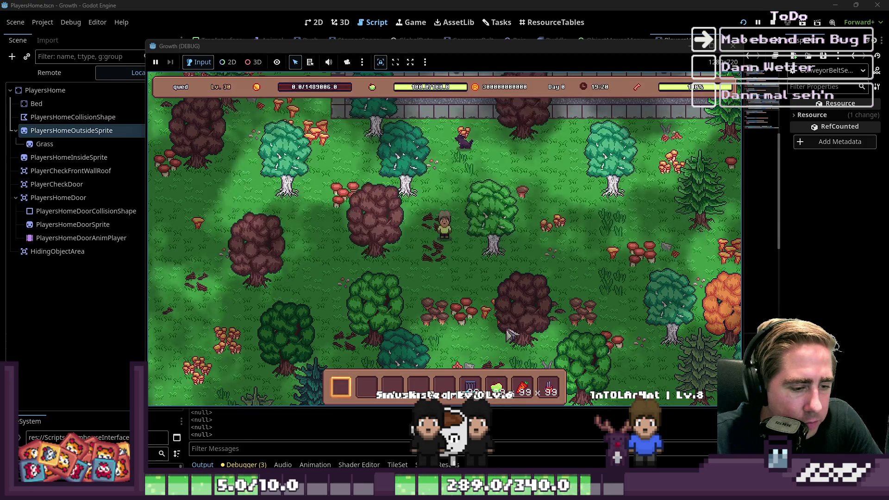
{"action": "key", "text": "9"}
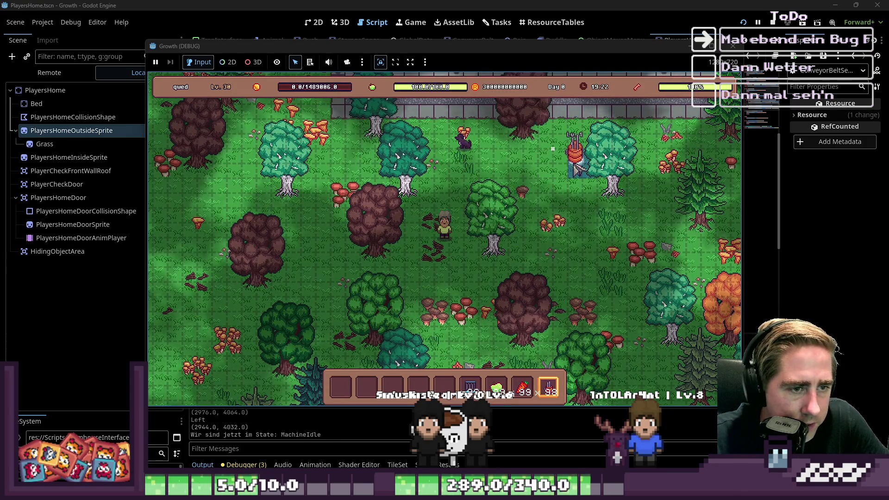
{"action": "left_click", "coordinate": [487, 165]}
{"action": "key", "text": "8"}
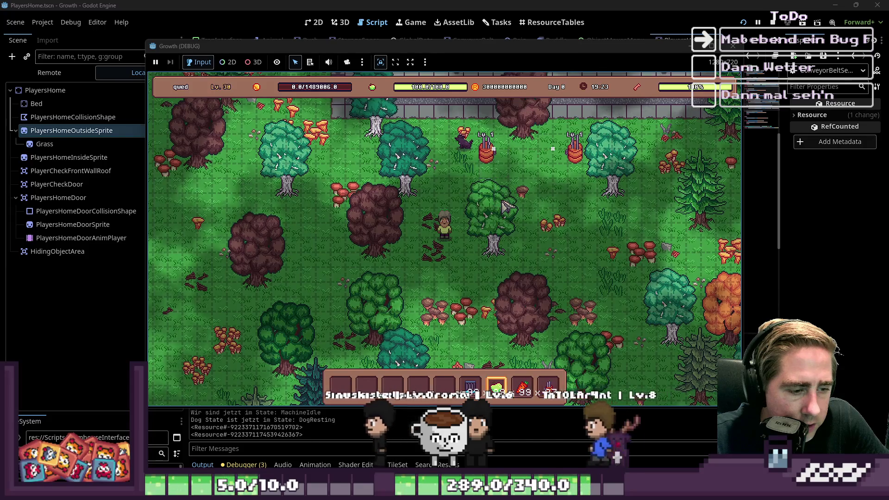
Lay conveyor belt tiles from the machine, bending downward at the eastern end.
{"action": "key", "text": "6"}
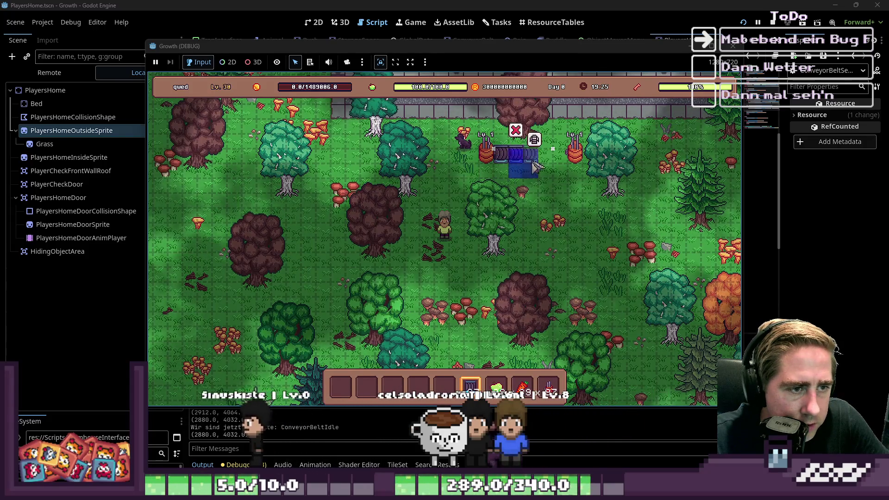
{"action": "left_click", "coordinate": [532, 165]}
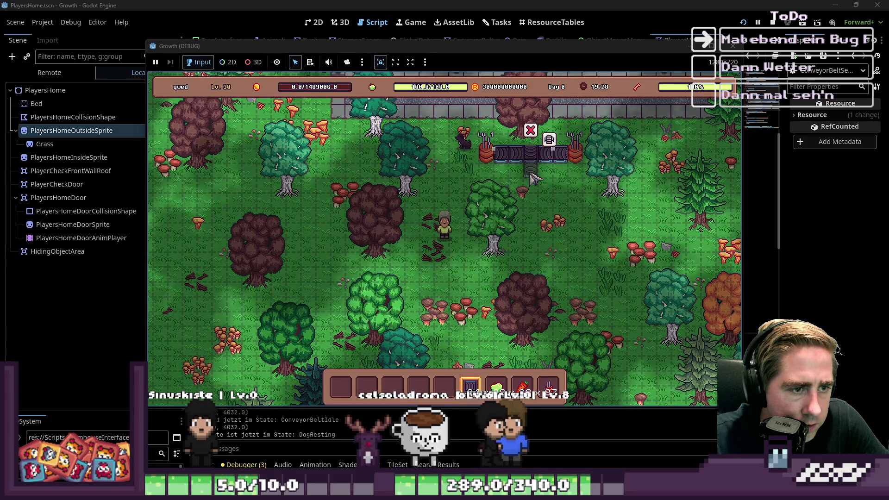
{"action": "left_click", "coordinate": [533, 178]}
{"action": "left_click", "coordinate": [548, 178]}
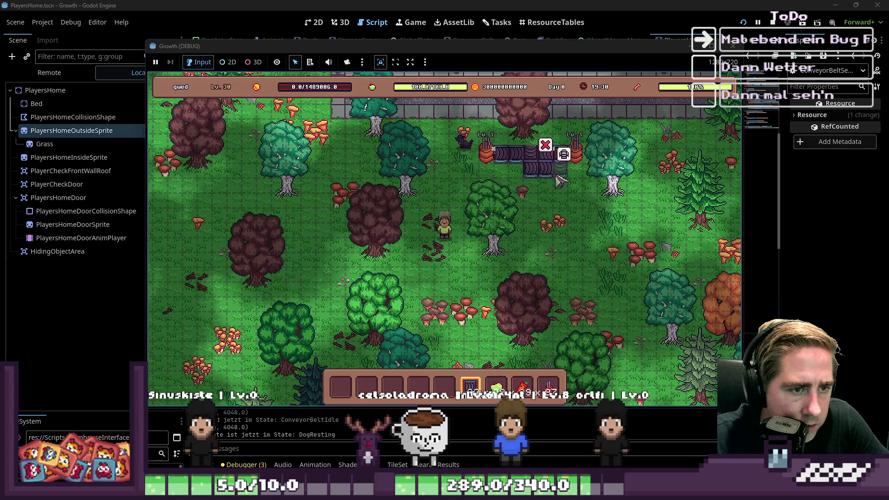
Look through the inventory, then remove the belt piece beside the left machine.
{"action": "scroll", "coordinate": [548, 199], "scroll_direction": "up", "scroll_amount": 1}
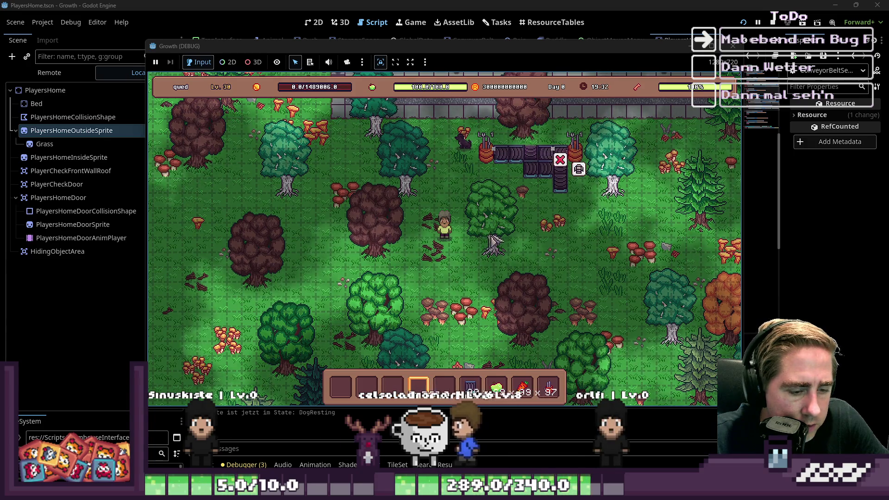
{"action": "key", "text": "i"}
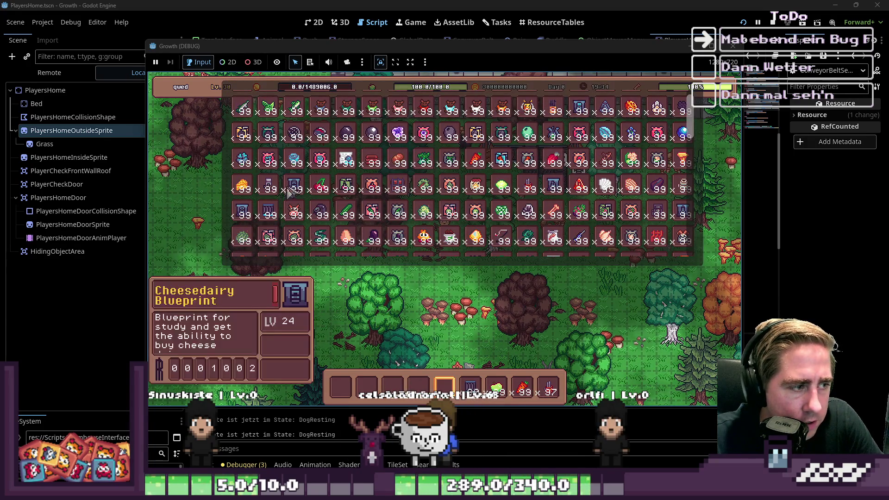
{"action": "scroll", "coordinate": [282, 201], "scroll_direction": "down", "scroll_amount": 3}
{"action": "scroll", "coordinate": [280, 200], "scroll_direction": "down", "scroll_amount": 10}
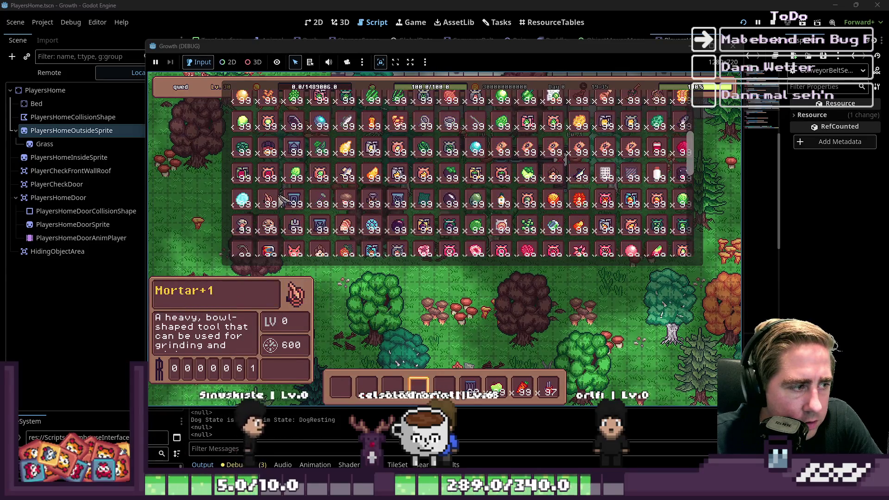
{"action": "scroll", "coordinate": [282, 200], "scroll_direction": "up", "scroll_amount": 5}
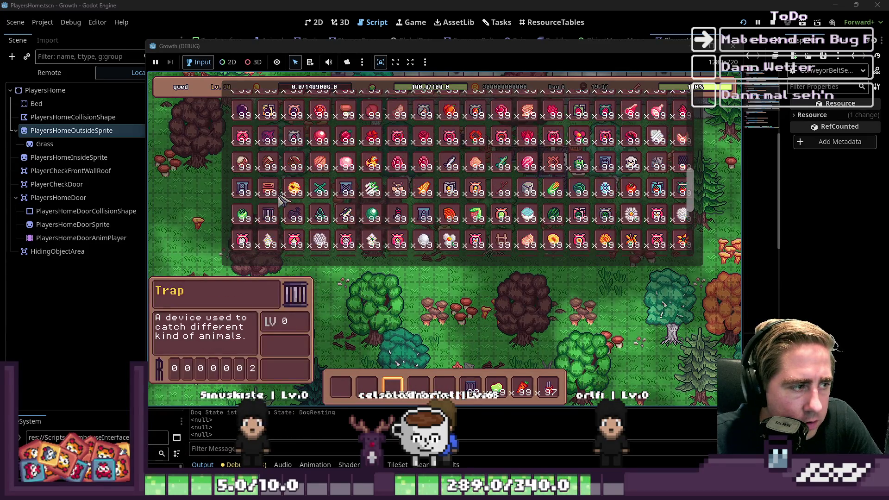
{"action": "key", "text": "i"}
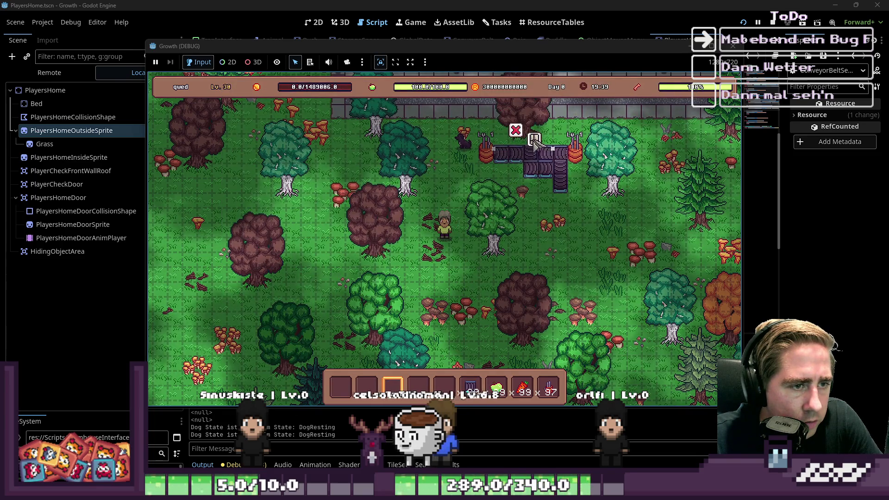
{"action": "left_click", "coordinate": [515, 153]}
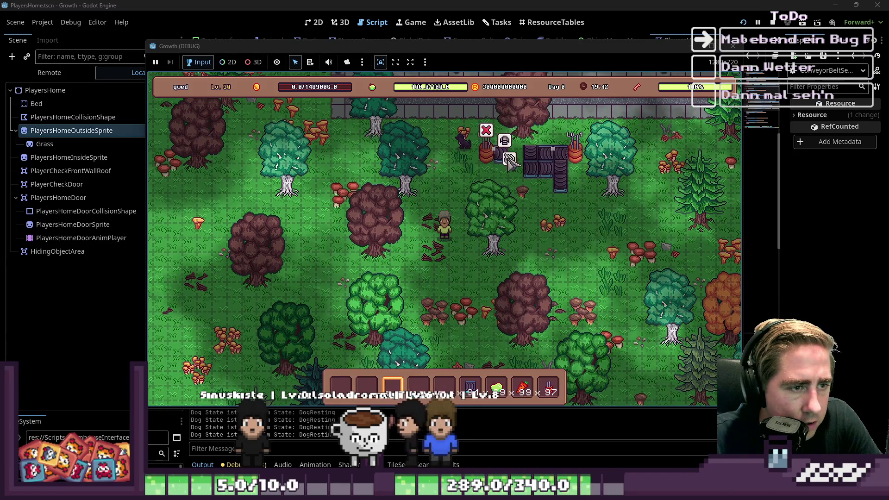
Put apples into the Cidery input, return them to the hotbar, and toggle the conveyor belt item.
{"action": "left_click", "coordinate": [509, 160]}
{"action": "left_click_drag", "start_coordinate": [497, 389], "coordinate": [422, 345]}
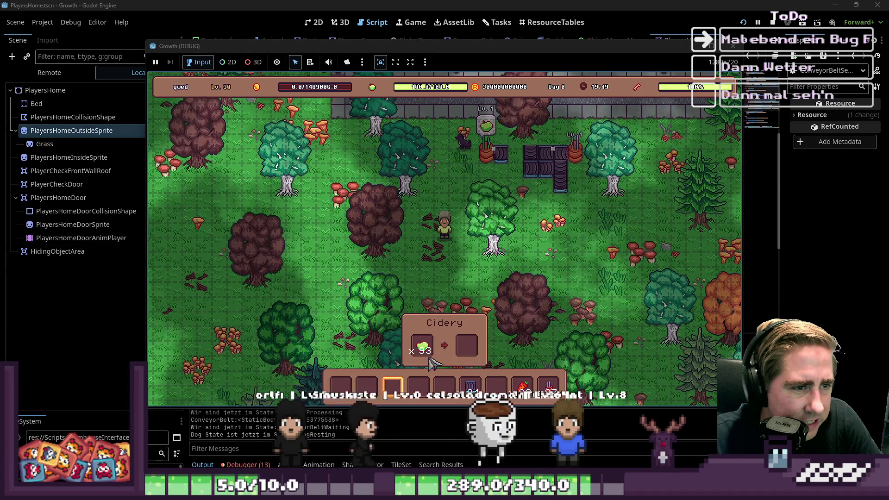
{"action": "left_click", "coordinate": [424, 355]}
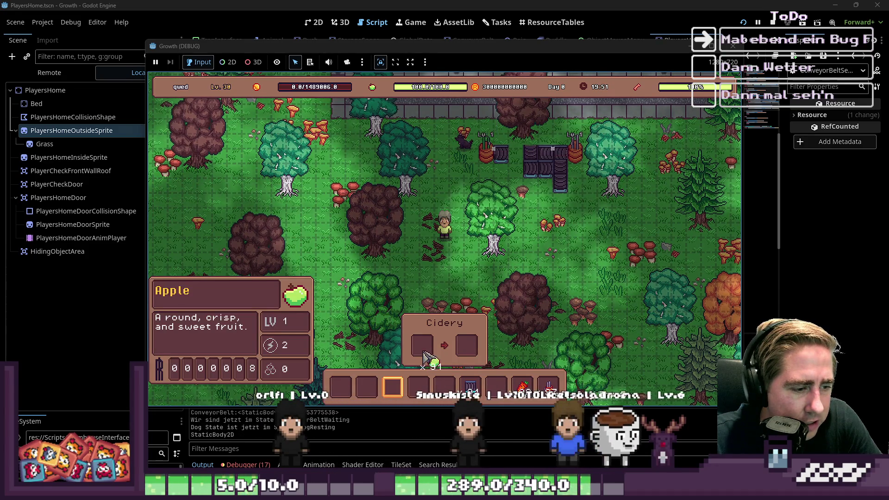
{"action": "left_click", "coordinate": [418, 386]}
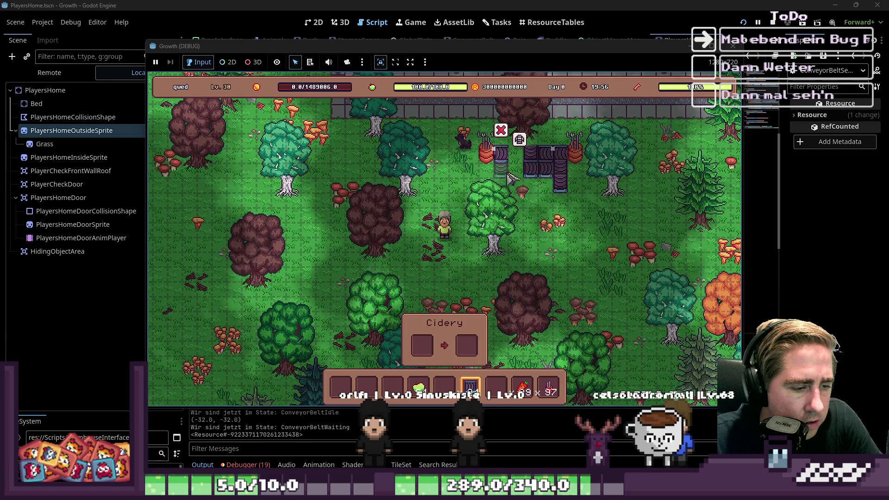
{"action": "key", "text": "6"}
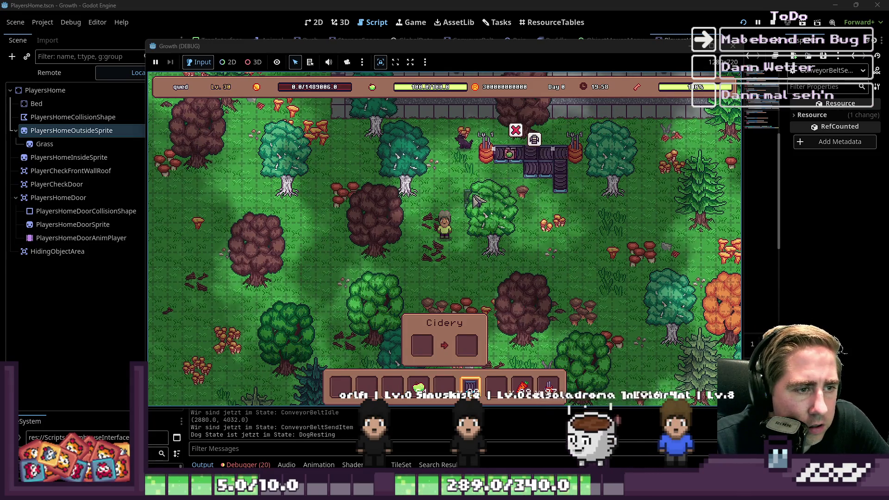
{"action": "key", "text": "5"}
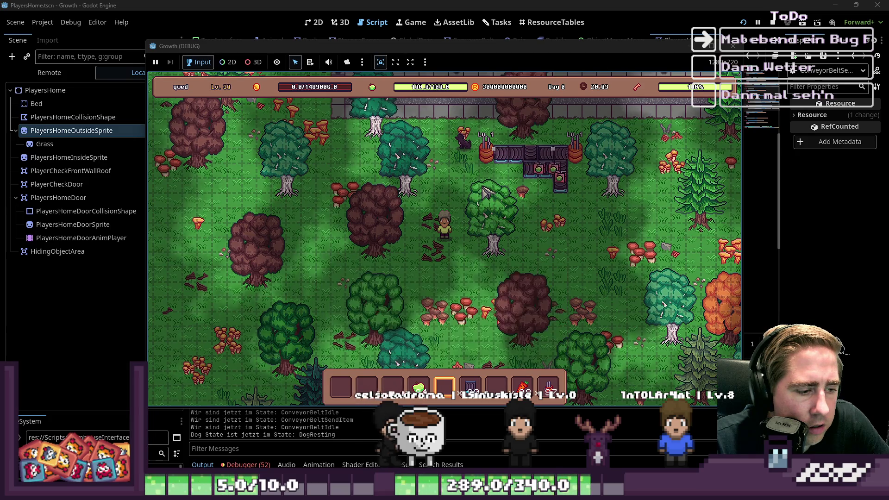
Move the stack of chests from the inventory into the hotbar.
{"action": "key", "text": "i"}
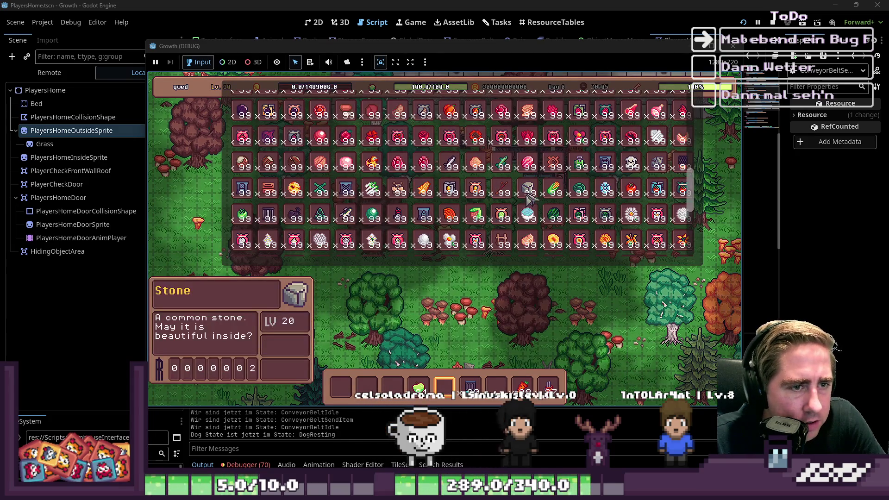
{"action": "key", "text": "7"}
{"action": "scroll", "coordinate": [288, 204], "scroll_direction": "up", "scroll_amount": 5}
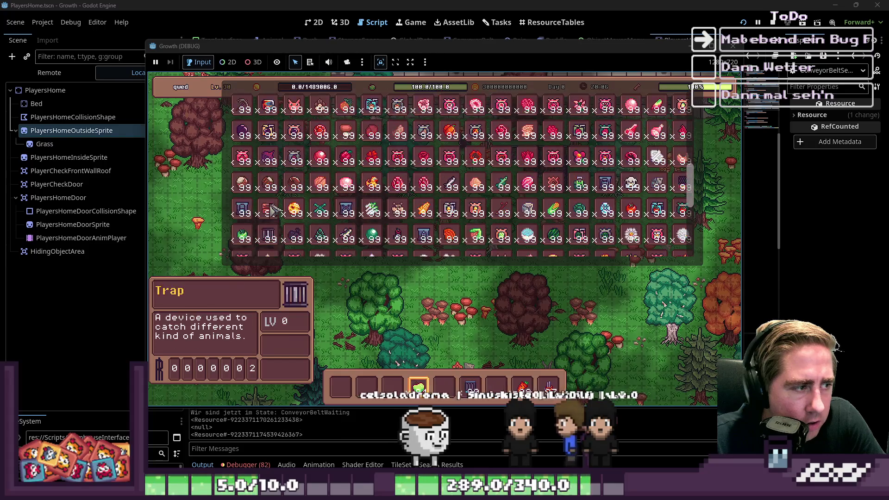
{"action": "scroll", "coordinate": [287, 203], "scroll_direction": "up", "scroll_amount": 5}
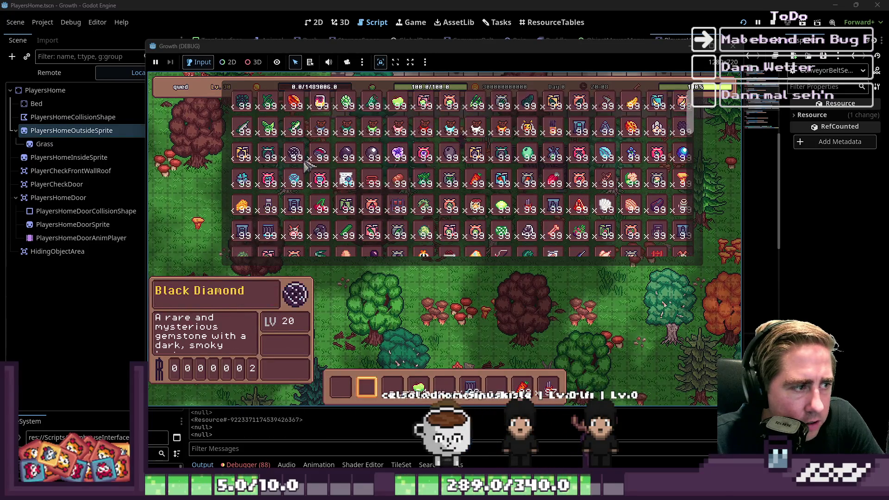
{"action": "left_click_drag", "start_coordinate": [392, 200], "coordinate": [444, 386]}
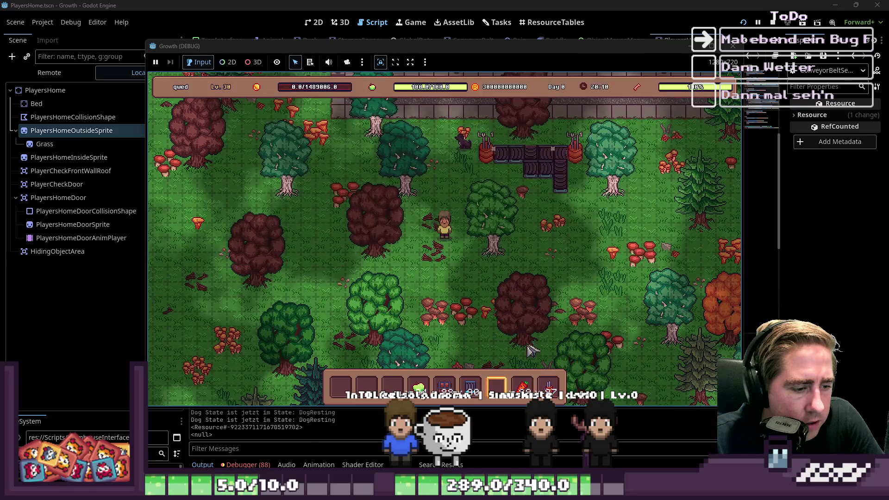
Place a chest at the end of the downward belt and open its contents.
{"action": "left_click", "coordinate": [560, 210]}
{"action": "key", "text": "3"}
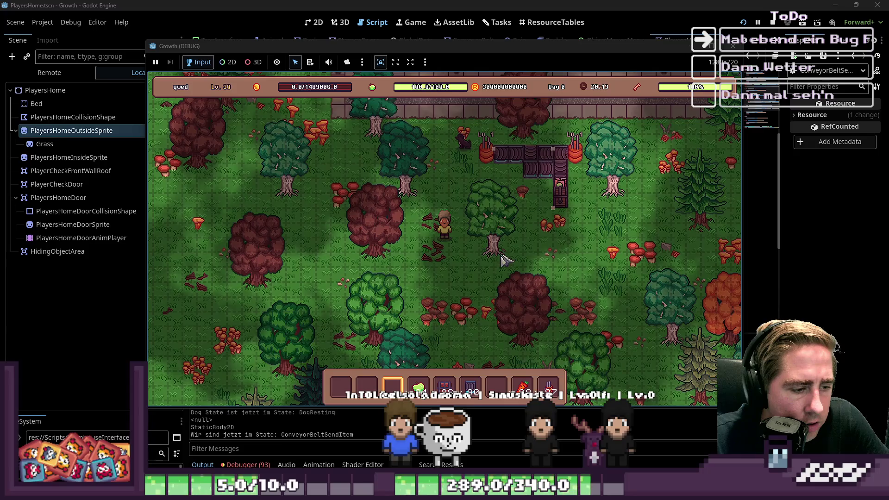
{"action": "left_click", "coordinate": [562, 207]}
{"action": "left_click", "coordinate": [584, 205]}
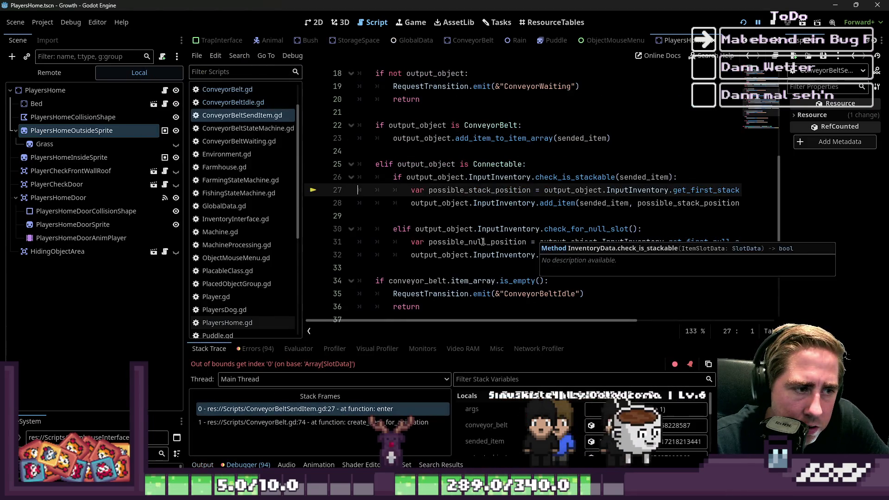
Inspect the item_array[0] stackable-slot lookup on line 27 of ConveyorBeltSendItem.gd, then restart the game.
{"action": "left_click", "coordinate": [437, 219]}
{"action": "left_click", "coordinate": [569, 184]}
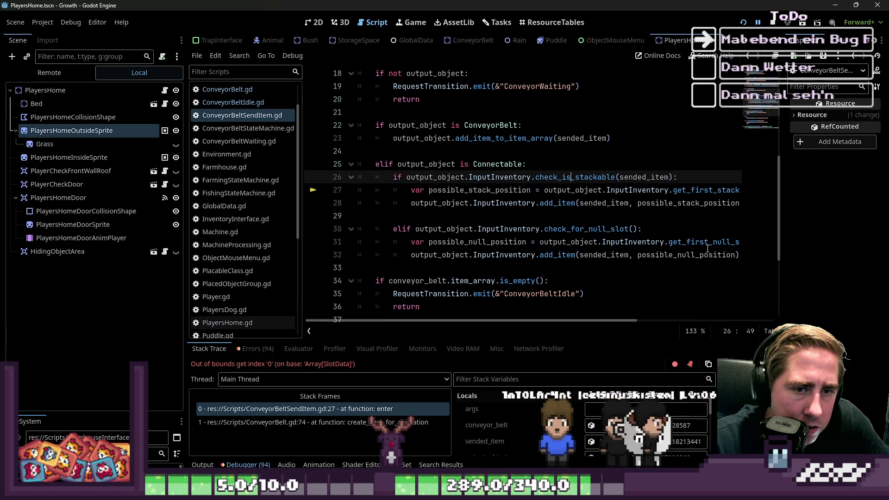
{"action": "key", "text": "Down"}
{"action": "key", "text": "End"}
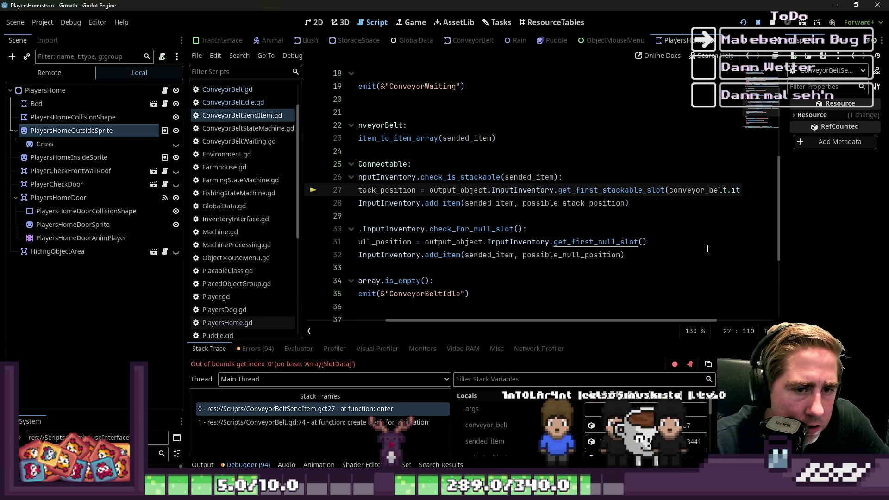
{"action": "key", "text": "Right"}
{"action": "key", "text": "Right"}
{"action": "key", "text": "Right"}
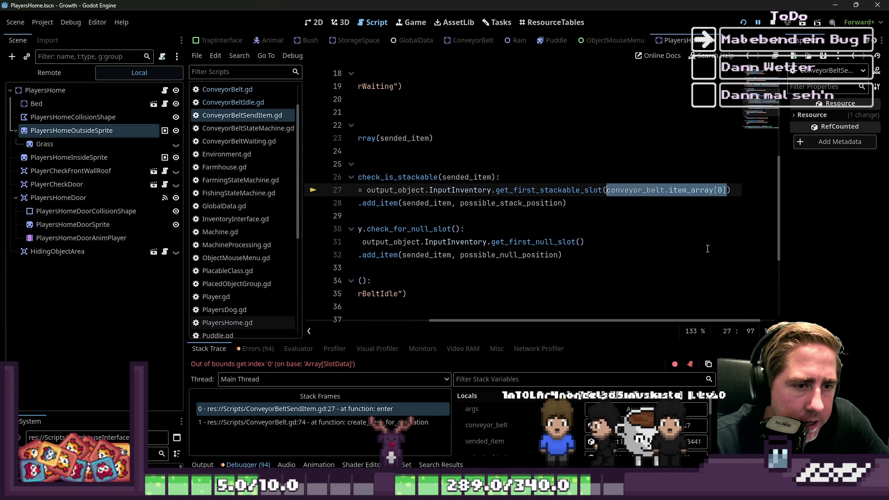
{"action": "key", "text": "Up"}
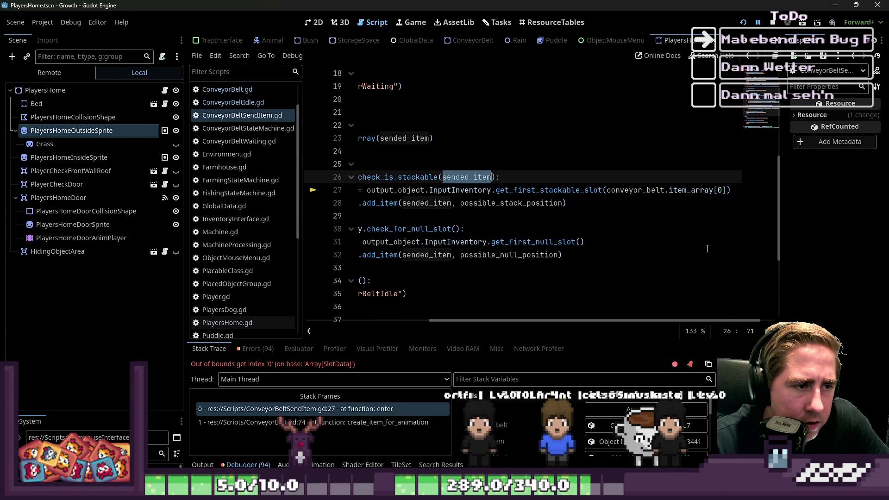
{"action": "key", "text": "Down"}
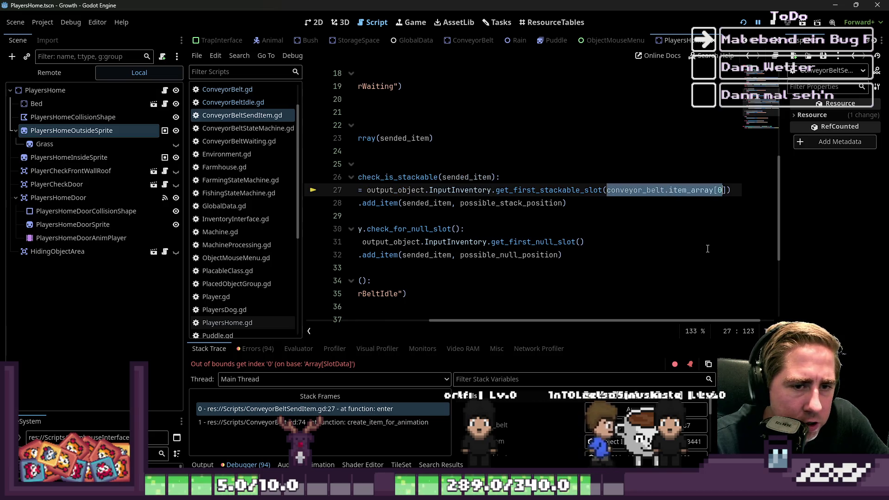
{"action": "key", "text": "Home"}
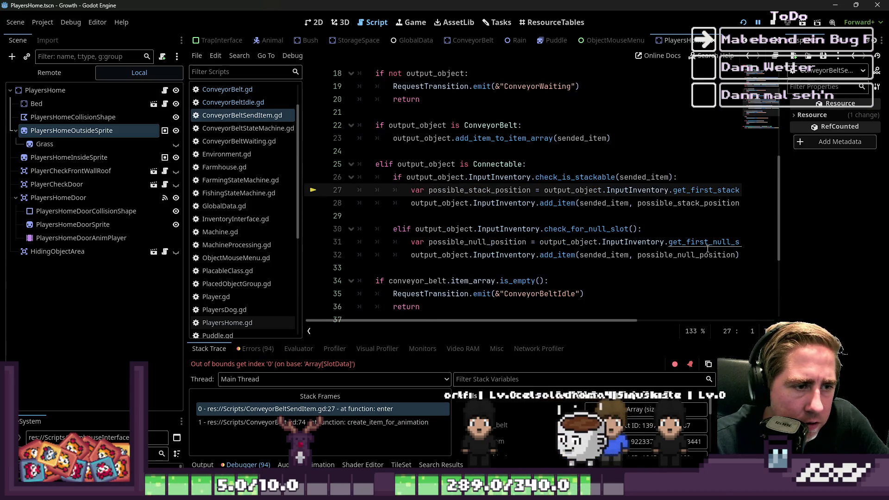
{"action": "left_click", "coordinate": [767, 22]}
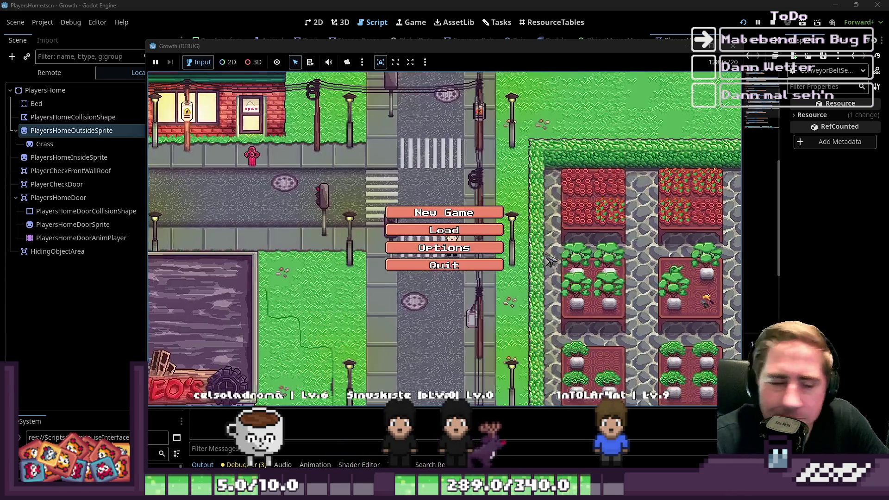
Delete the two old saved characters from the Load list.
{"action": "left_click", "coordinate": [458, 211]}
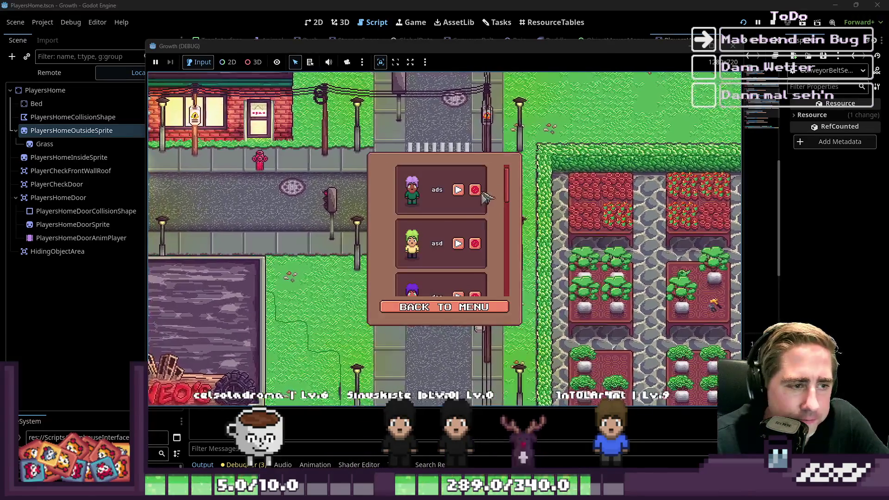
{"action": "left_click", "coordinate": [474, 189]}
{"action": "left_click", "coordinate": [474, 190]}
{"action": "left_click", "coordinate": [475, 189]}
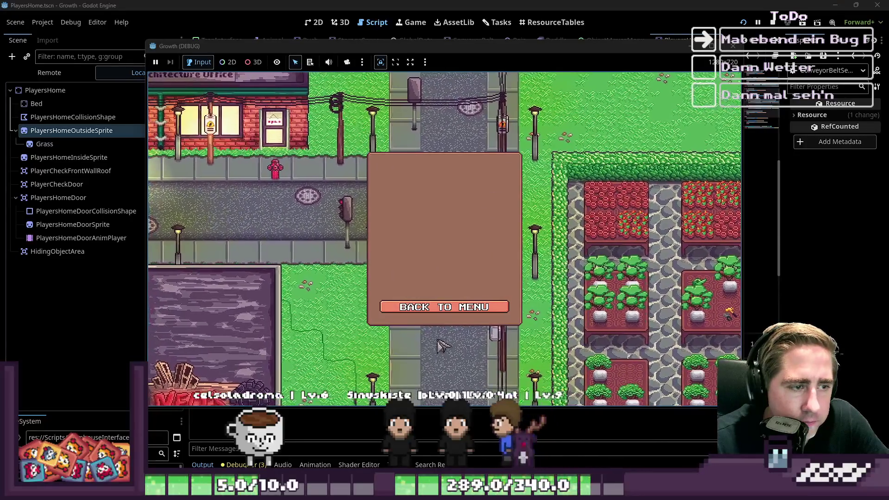
{"action": "left_click", "coordinate": [444, 305]}
Start a new game as character 'qwe', walk north-east, and open the inventory.
{"action": "left_click", "coordinate": [444, 212]}
{"action": "type", "text": "qwe"}
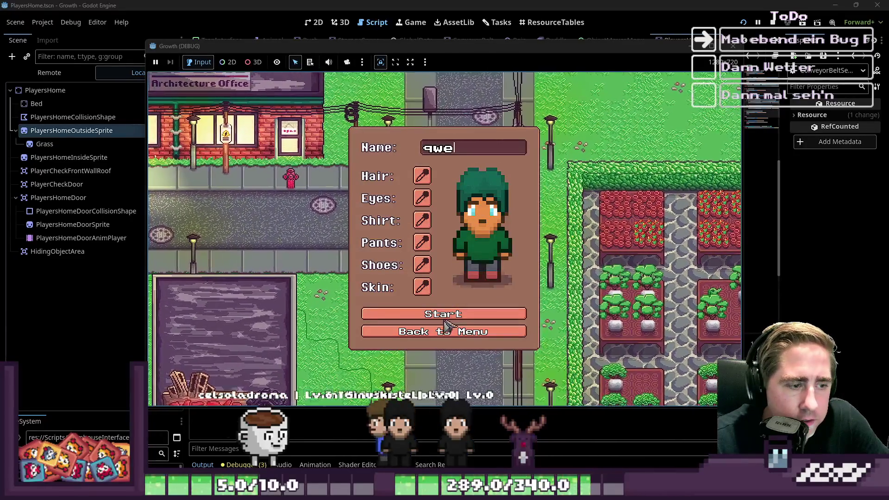
{"action": "key", "text": "Return"}
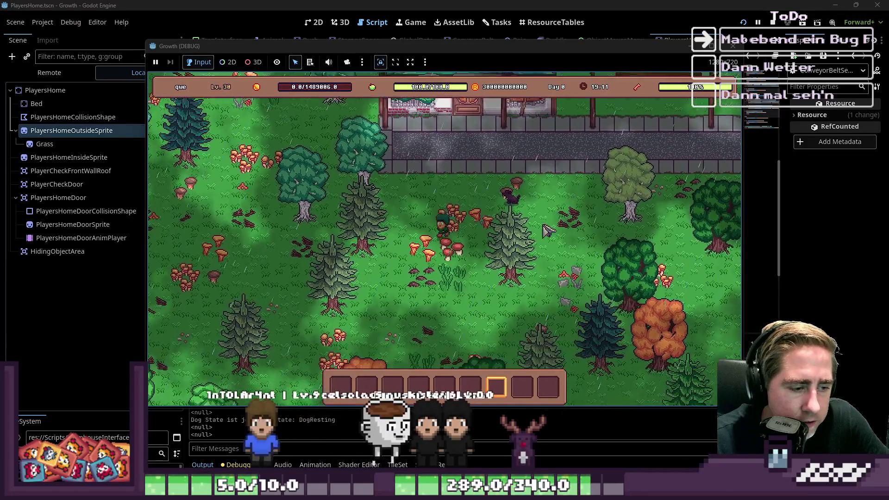
{"action": "key", "text": "1"}
{"action": "key", "text": "d"}
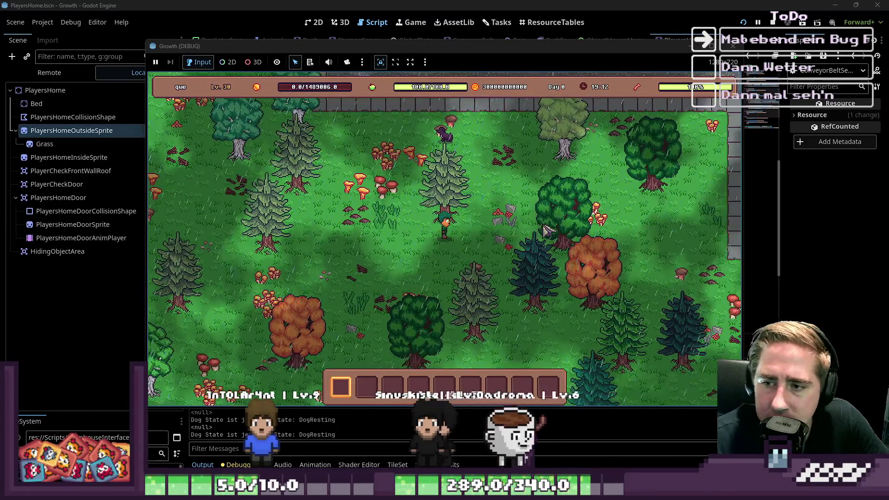
{"action": "key", "text": "w"}
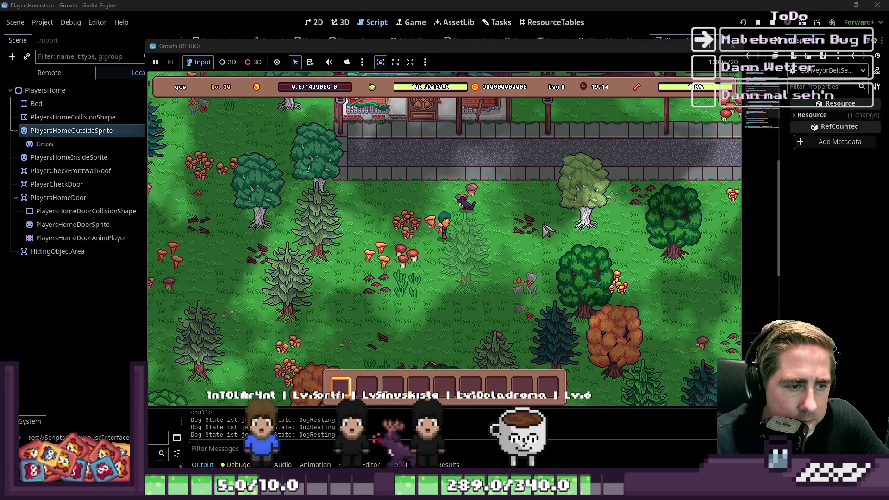
{"action": "key", "text": "i"}
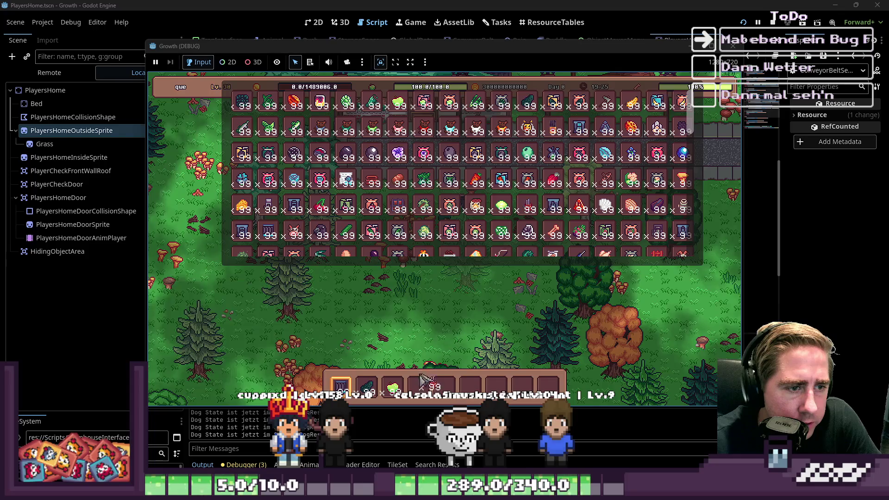
Close the inventory, walk south-west, and place a level-1 chest near the character.
{"action": "key", "text": "i"}
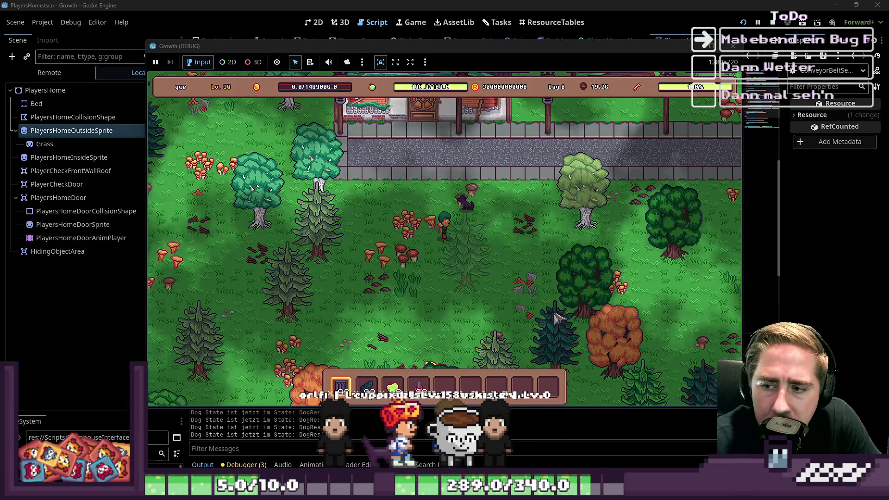
{"action": "key", "text": "s"}
{"action": "key", "text": "a"}
{"action": "key", "text": "3"}
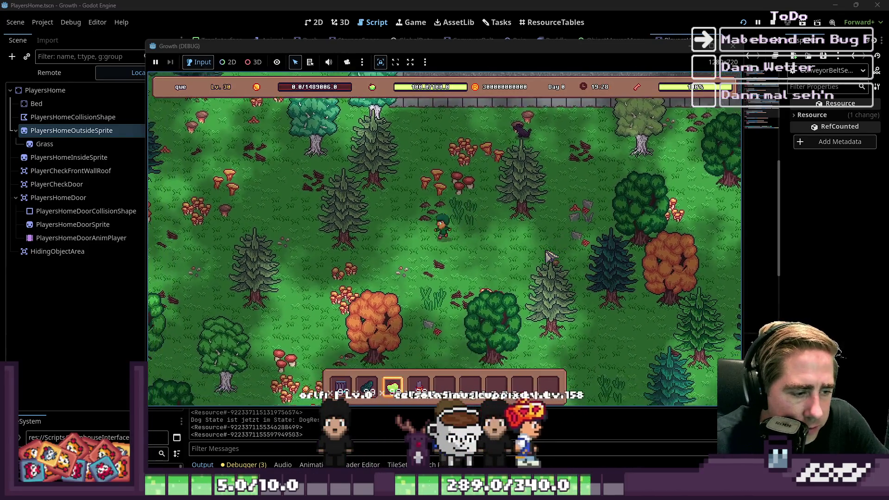
{"action": "key", "text": "4"}
{"action": "left_click", "coordinate": [505, 226]}
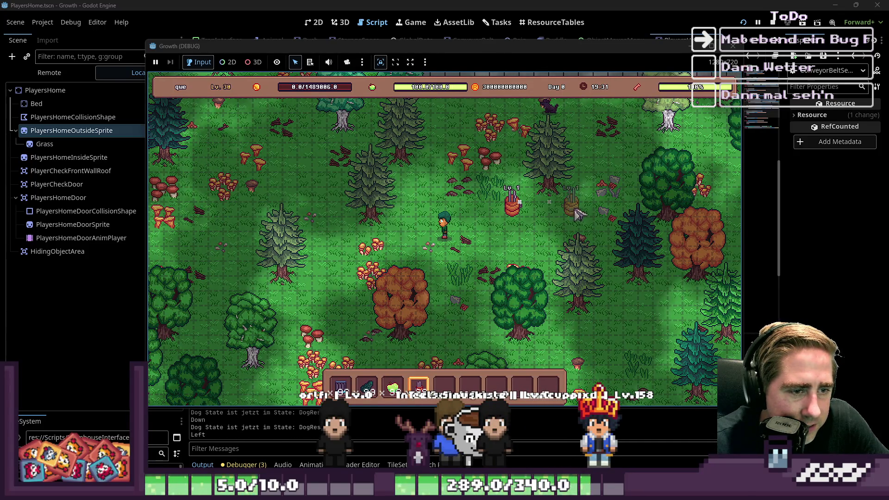
Lay two rows of conveyor belts beside the chest and reopen the inventory.
{"action": "key", "text": "1"}
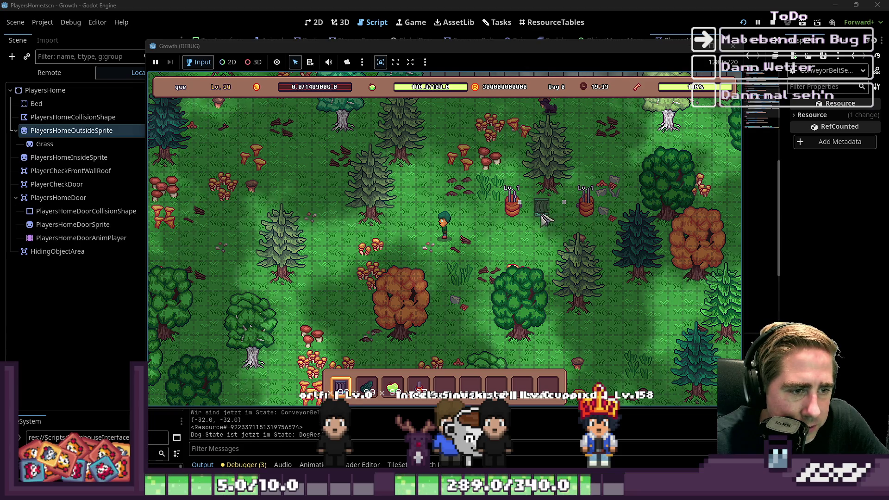
{"action": "left_click", "coordinate": [528, 215]}
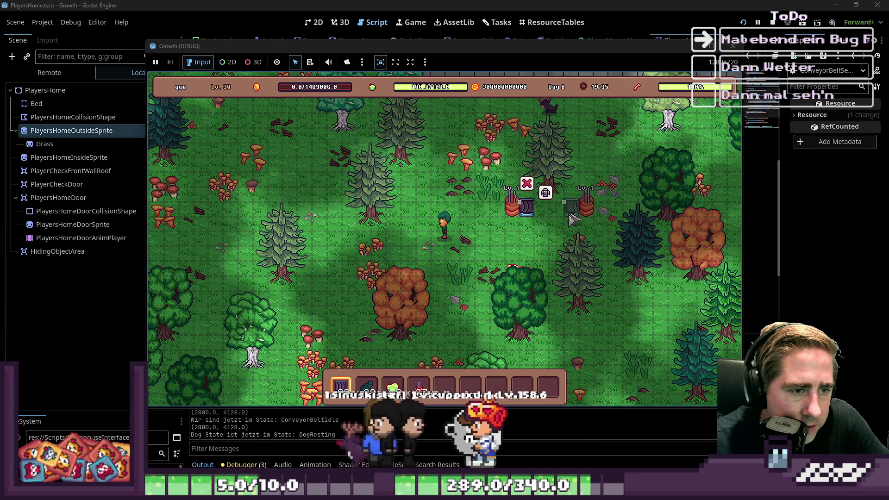
{"action": "left_click", "coordinate": [542, 218]}
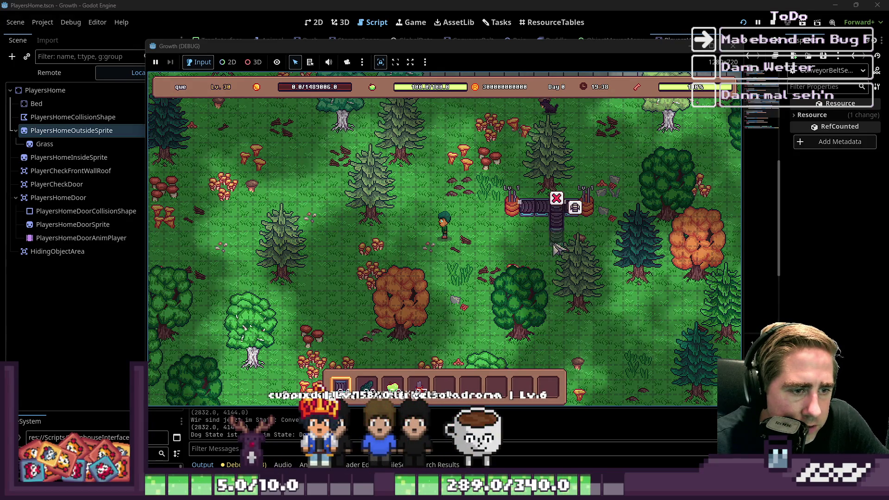
{"action": "left_click", "coordinate": [546, 235]}
{"action": "left_click", "coordinate": [528, 234]}
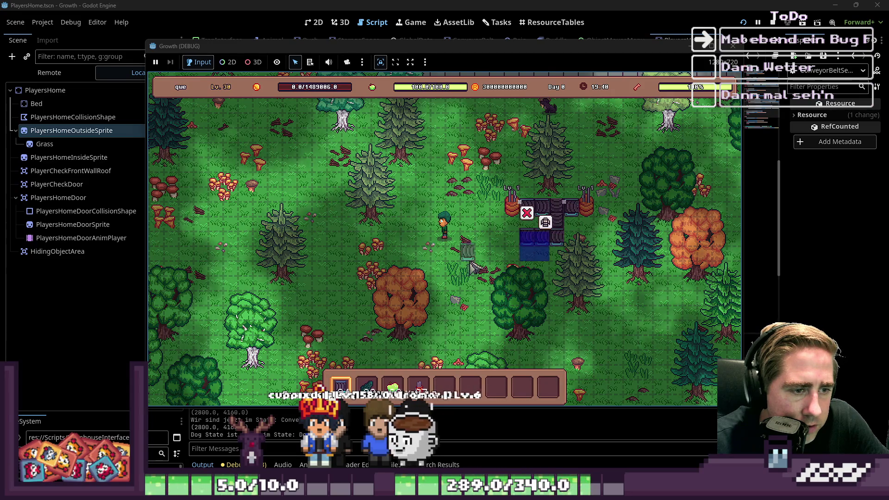
{"action": "key", "text": "4"}
{"action": "key", "text": "5"}
{"action": "key", "text": "i"}
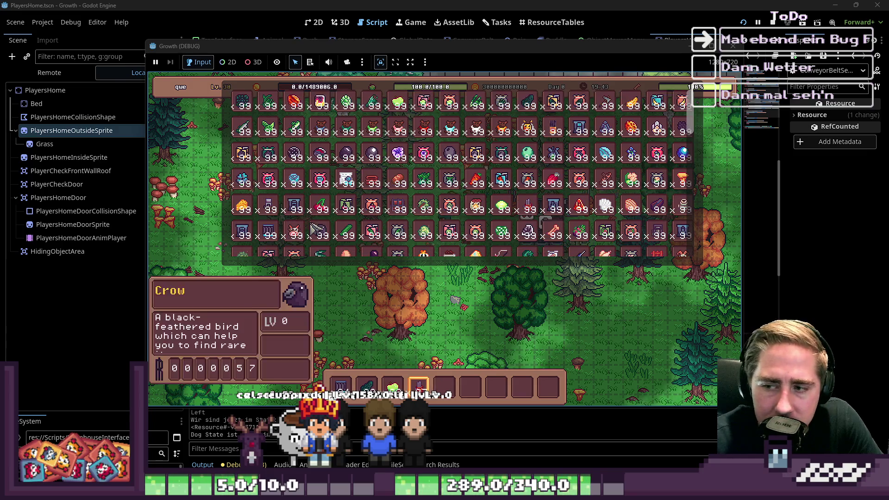
Move a blueprint into hotbar slot 5 and close the inventory.
{"action": "scroll", "coordinate": [299, 218], "scroll_direction": "down", "scroll_amount": 1}
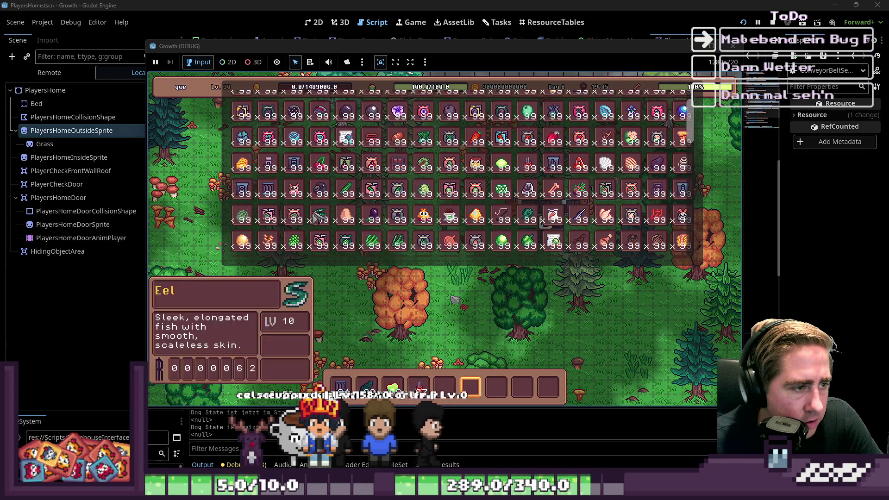
{"action": "left_click", "coordinate": [451, 398]}
{"action": "key", "text": "5"}
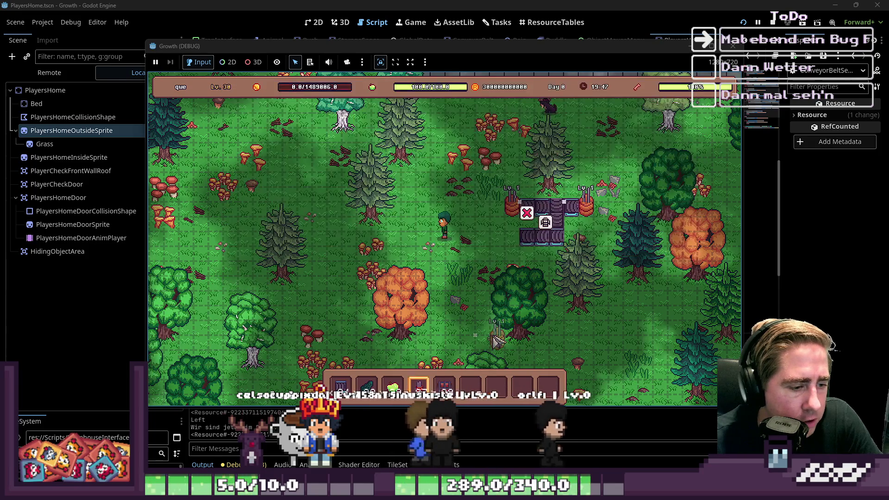
{"action": "key", "text": "i"}
Open the Questlog and briefly check the Collections panel.
{"action": "key", "text": "q"}
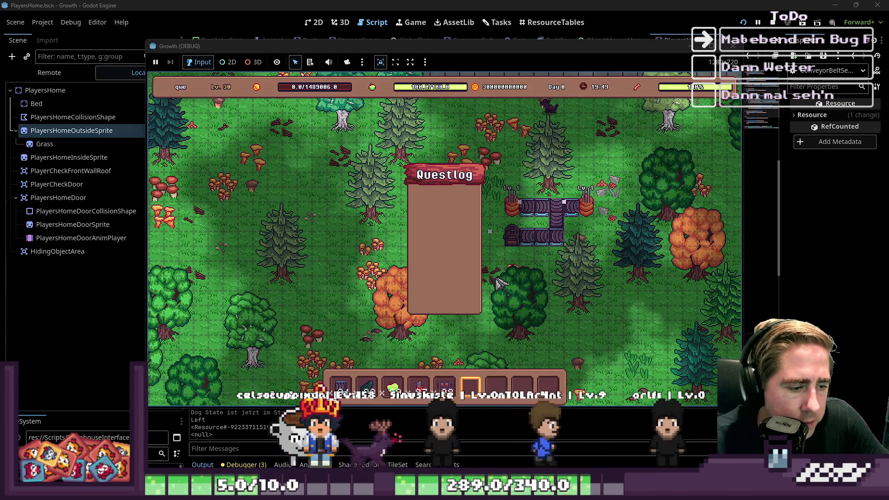
{"action": "key", "text": "i"}
{"action": "key", "text": "i"}
{"action": "key", "text": "6"}
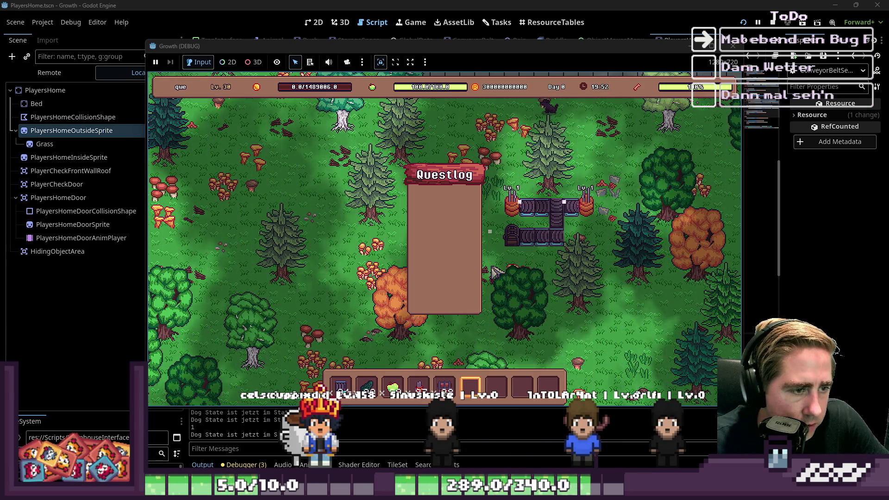
{"action": "key", "text": "c"}
{"action": "key", "text": "c"}
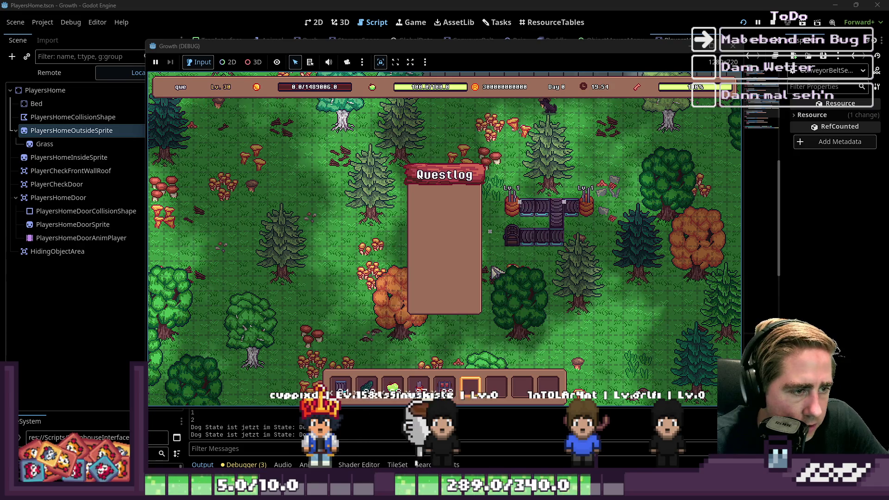
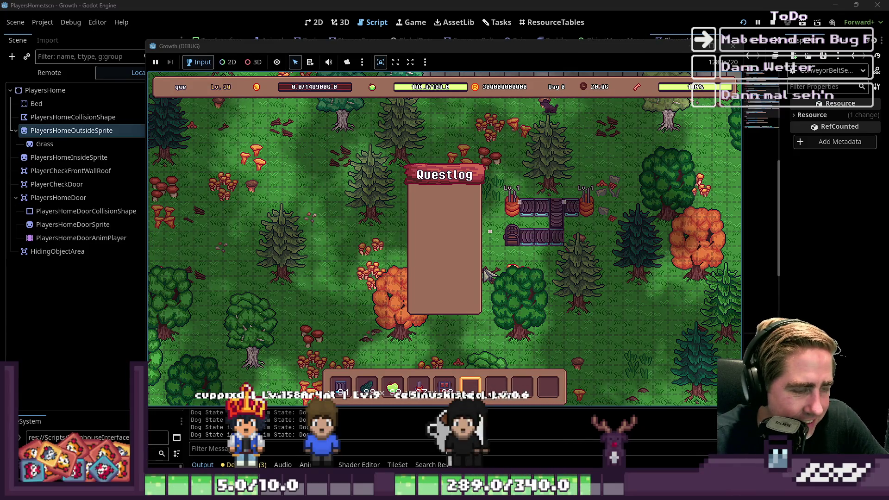
Close the quest log in the running game and skip the clock forward to night.
{"action": "key", "text": "i"}
{"action": "key", "text": "i"}
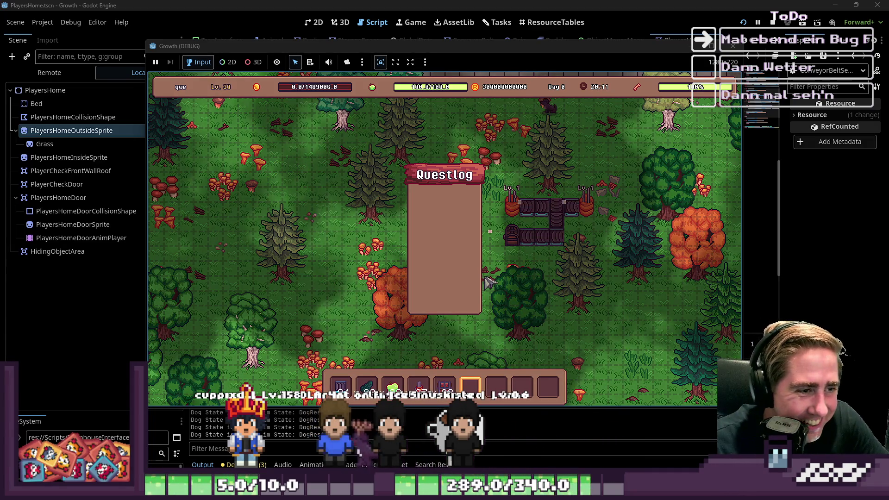
{"action": "key", "text": "q"}
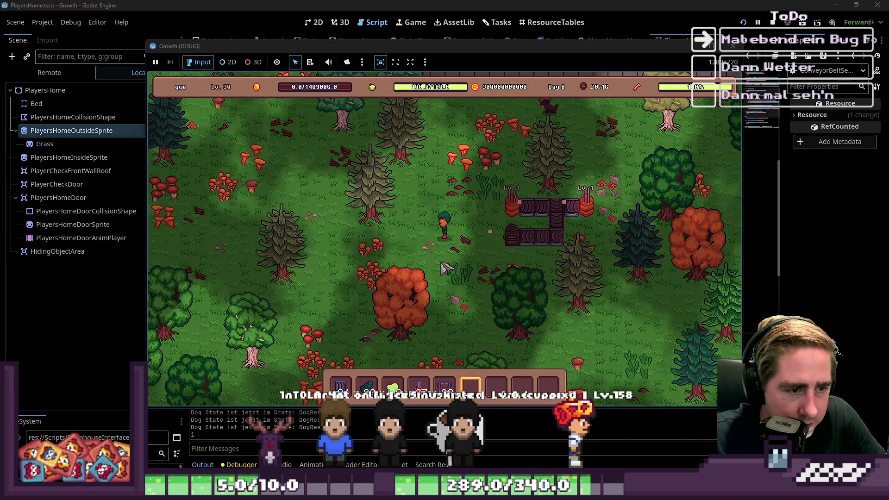
{"action": "key", "text": "3"}
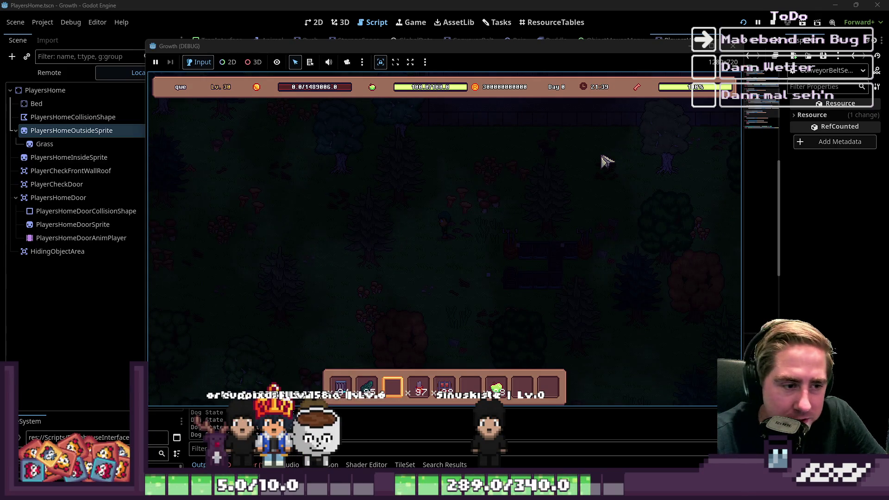
Walk the player down and right to the Cidery and open its crafting panel.
{"action": "key", "text": "1"}
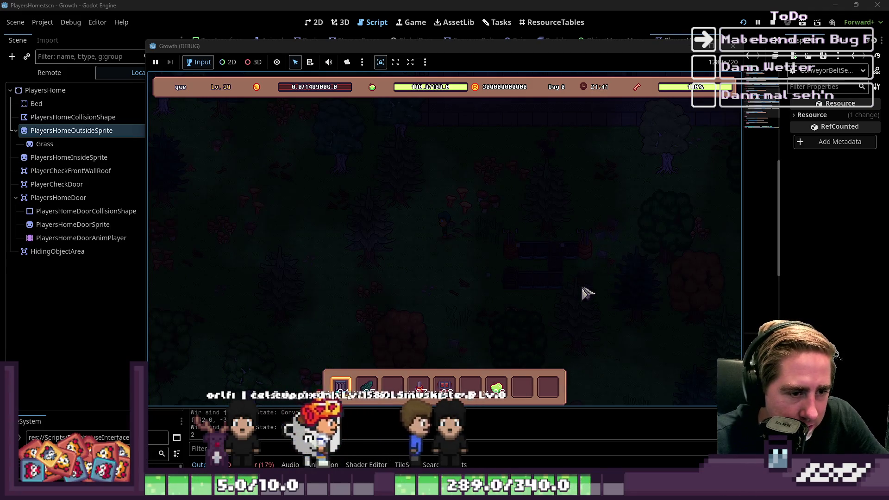
{"action": "key", "text": "3"}
{"action": "key", "text": "s"}
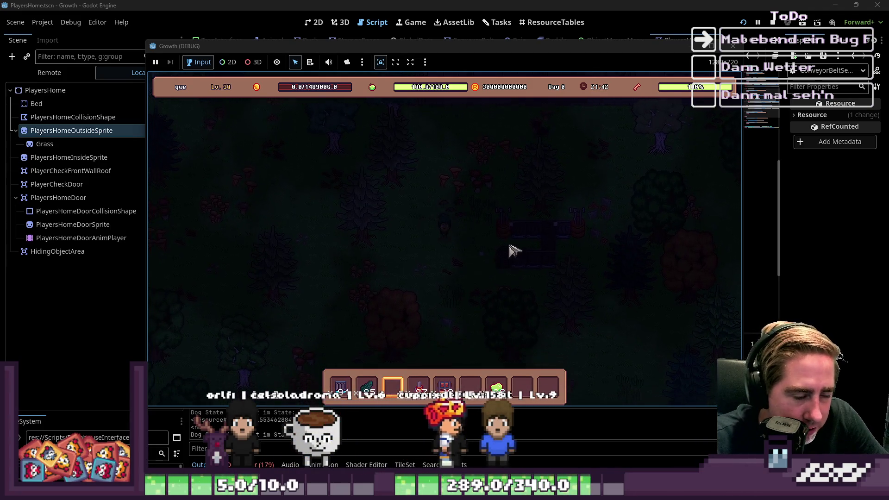
{"action": "key", "text": "2"}
{"action": "key", "text": "d"}
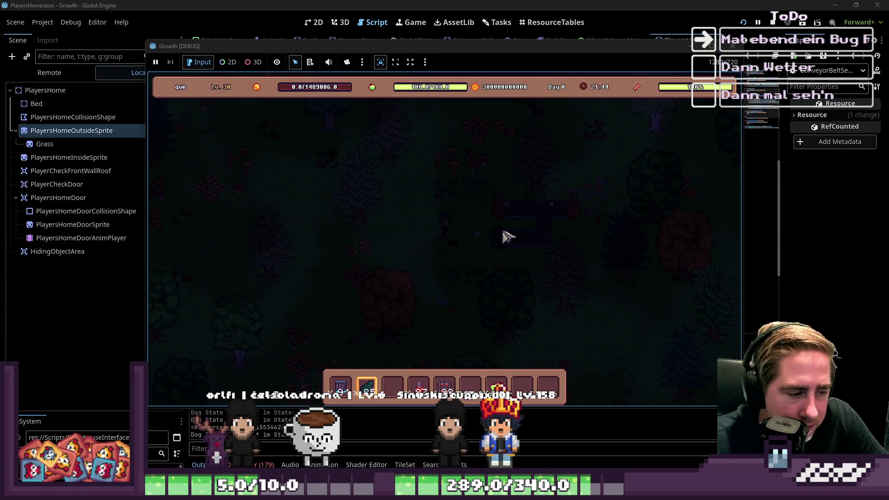
{"action": "left_click", "coordinate": [521, 225]}
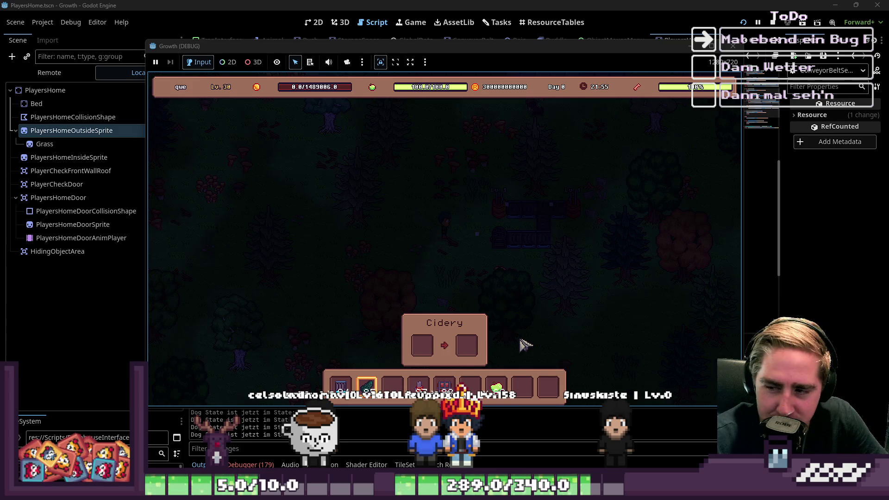
Put the Avocado stack into the Cidery's input slot and place a conveyor belt beside it.
{"action": "left_click", "coordinate": [367, 385]}
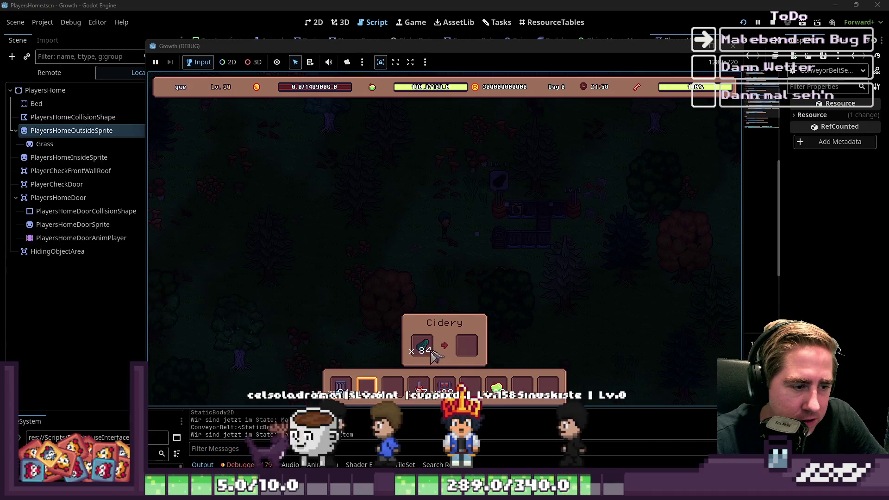
{"action": "mouse_move", "coordinate": [422, 352]}
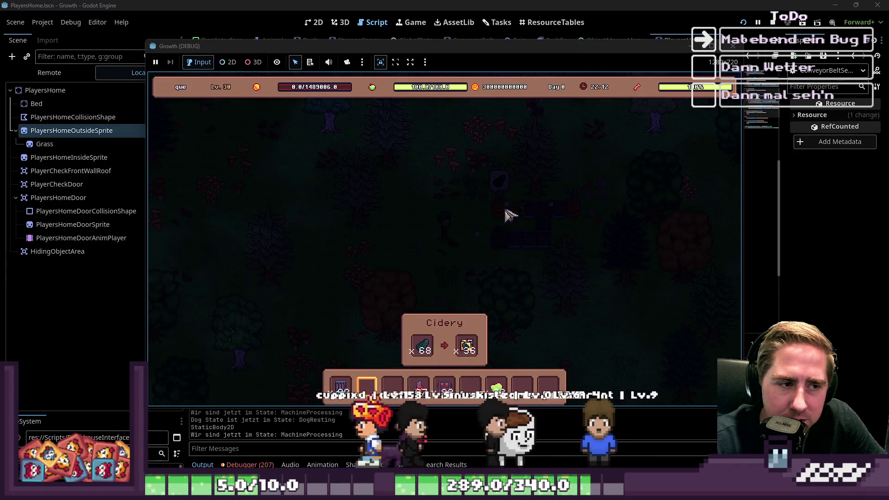
{"action": "key", "text": "1"}
{"action": "left_click", "coordinate": [519, 217]}
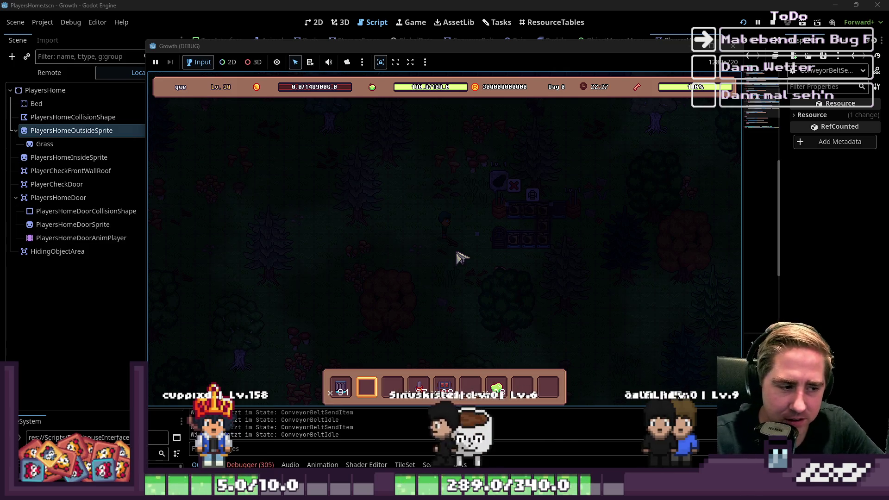
Place a second Cidery to the right and load the apple stack into its input slot.
{"action": "left_click", "coordinate": [610, 218]}
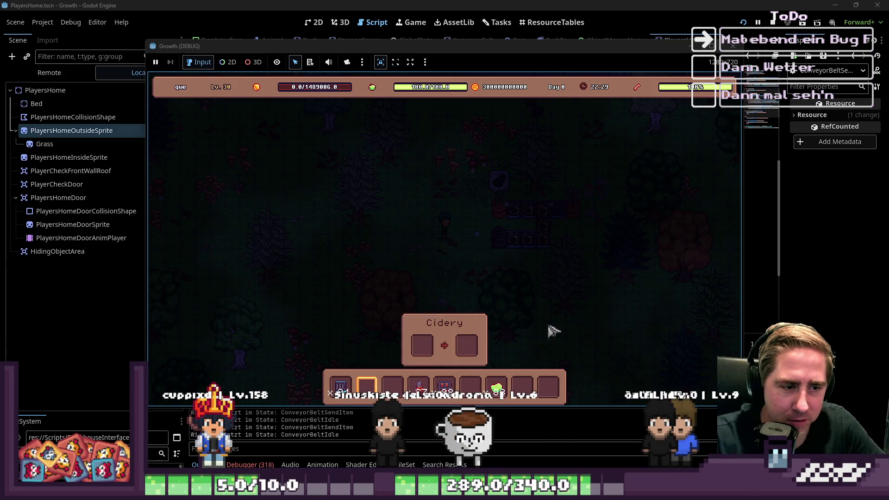
{"action": "left_click", "coordinate": [496, 388]}
{"action": "left_click", "coordinate": [421, 346]}
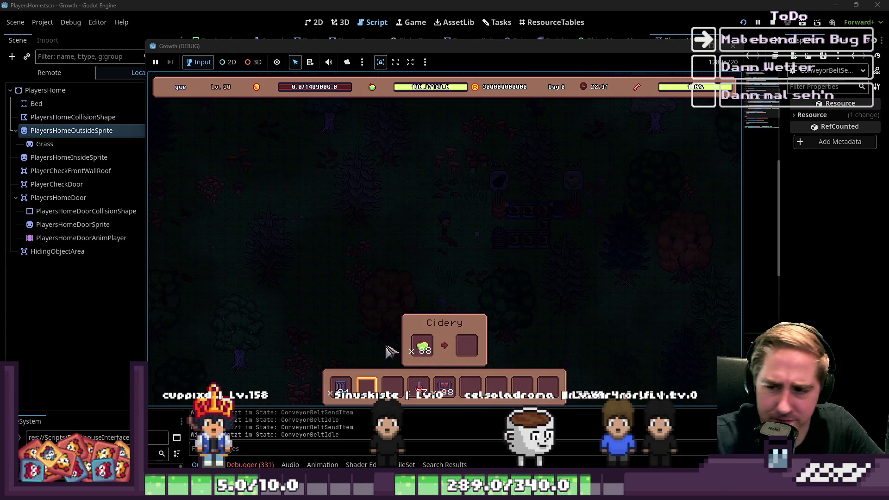
{"action": "key", "text": "e"}
{"action": "key", "text": "e"}
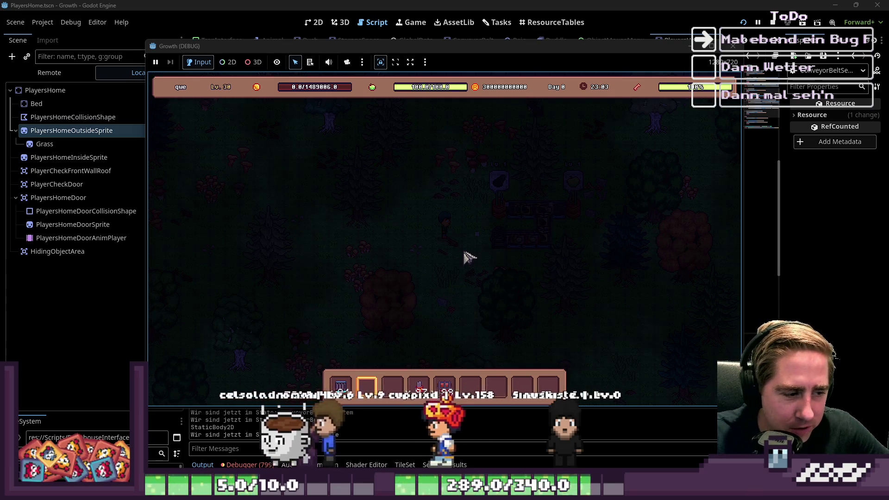
Check the inventory and walk the player up and to the right.
{"action": "key", "text": "i"}
{"action": "key", "text": "i"}
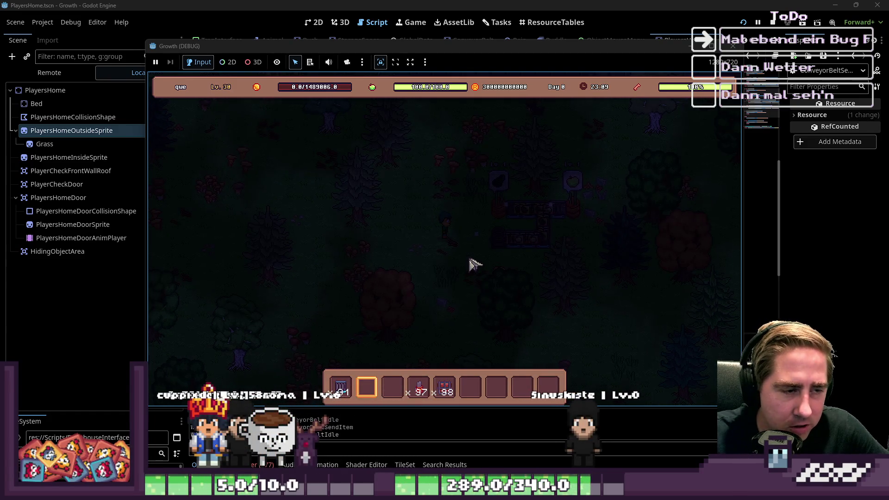
{"action": "key", "text": "w"}
{"action": "key", "text": "d"}
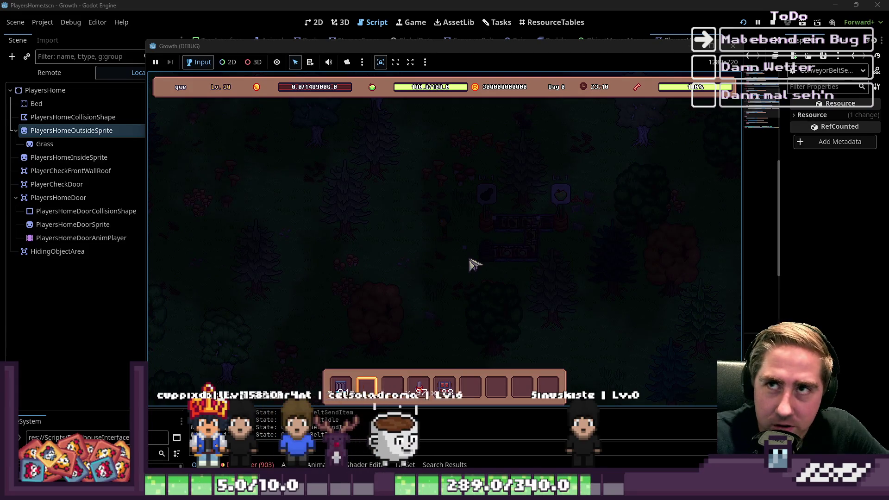
{"action": "key", "text": "w"}
{"action": "key", "text": "d"}
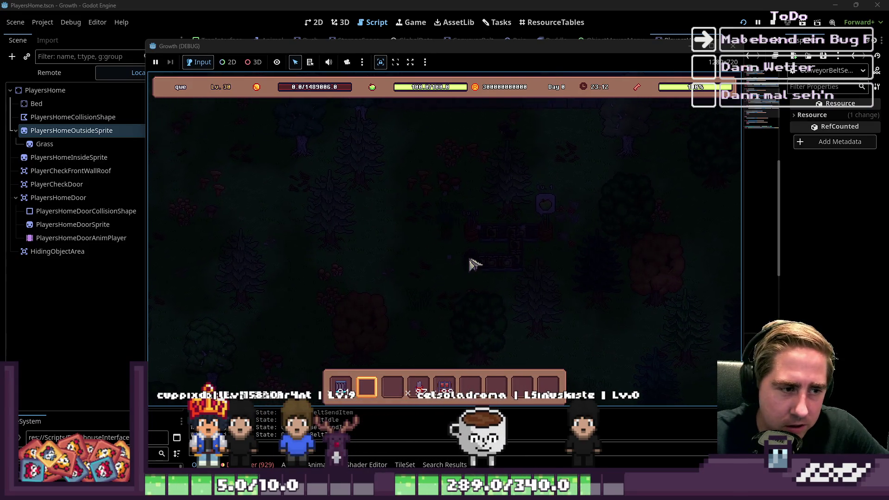
Stop the playtest with F8 and return to empty line 29 of ConveyorBeltSendItem.gd.
{"action": "key", "text": "w"}
{"action": "key", "text": "a"}
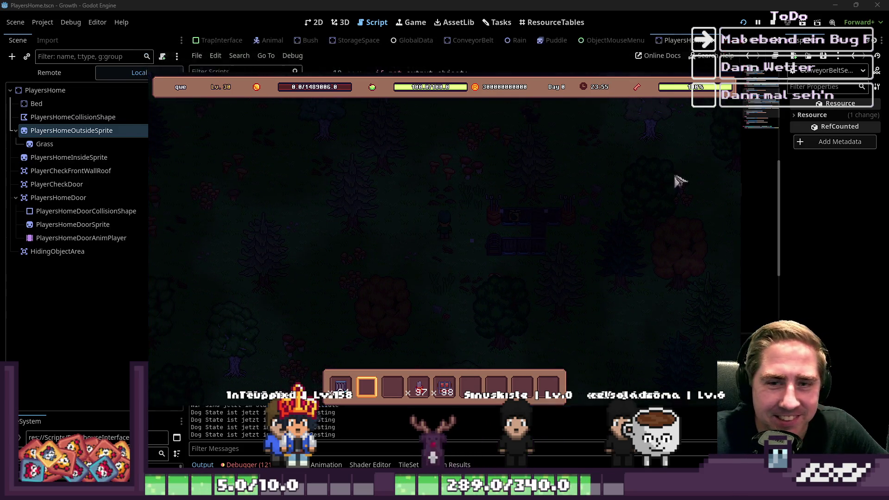
{"action": "key", "text": "F8"}
{"action": "left_click", "coordinate": [391, 216]}
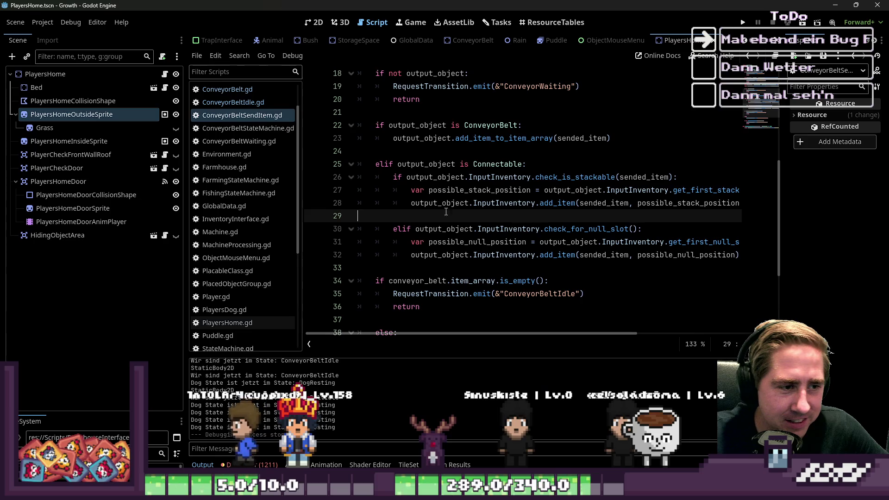
{"action": "left_click", "coordinate": [391, 272]}
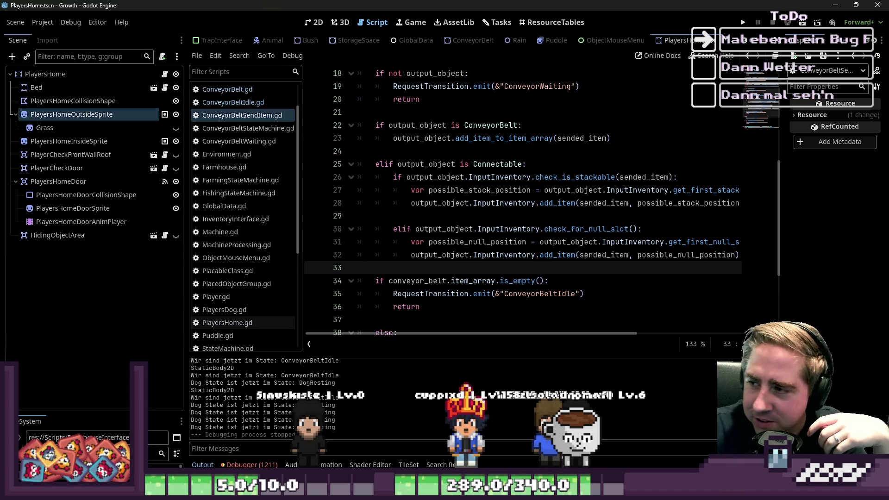
{"action": "mouse_move", "coordinate": [714, 238]}
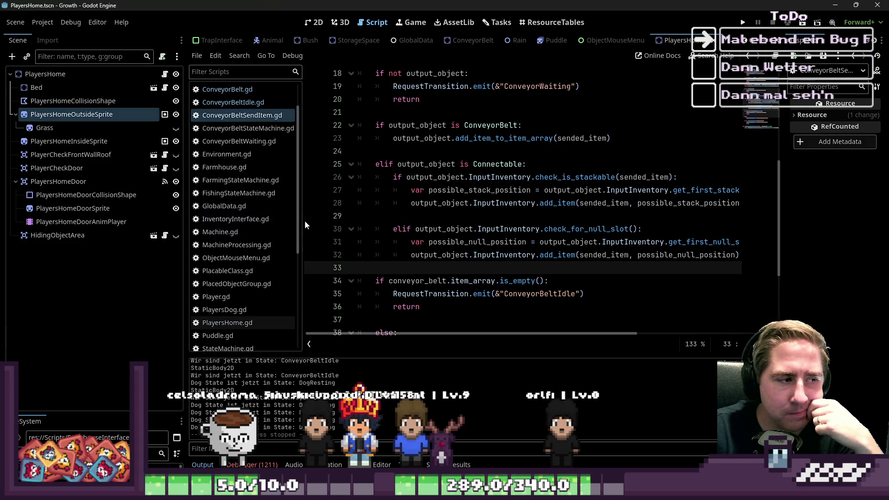
Drag the Scene dock and script list dividers so full script file names show beside wider code.
{"action": "mouse_move", "coordinate": [303, 221]}
{"action": "left_mouse_down"}
{"action": "mouse_move", "coordinate": [259, 221]}
{"action": "mouse_move", "coordinate": [276, 221]}
{"action": "left_mouse_up"}
{"action": "left_click_drag", "start_coordinate": [173, 222], "coordinate": [143, 223]}
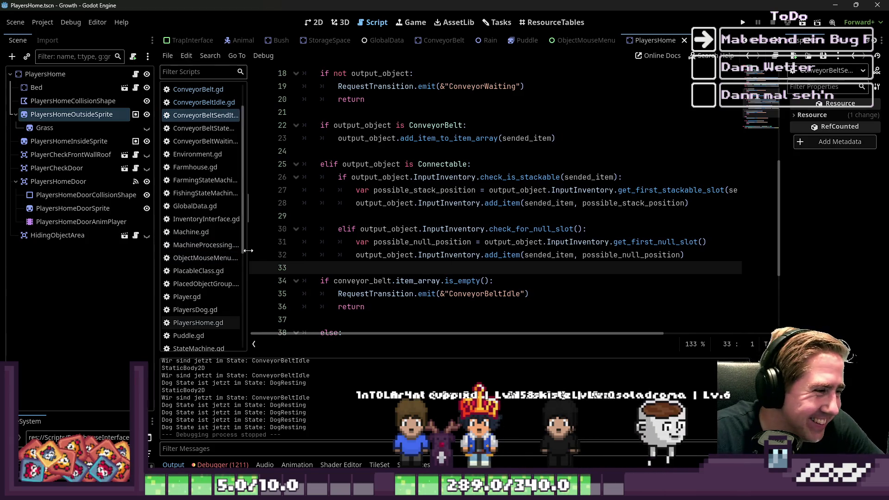
{"action": "left_click_drag", "start_coordinate": [248, 251], "coordinate": [281, 245]}
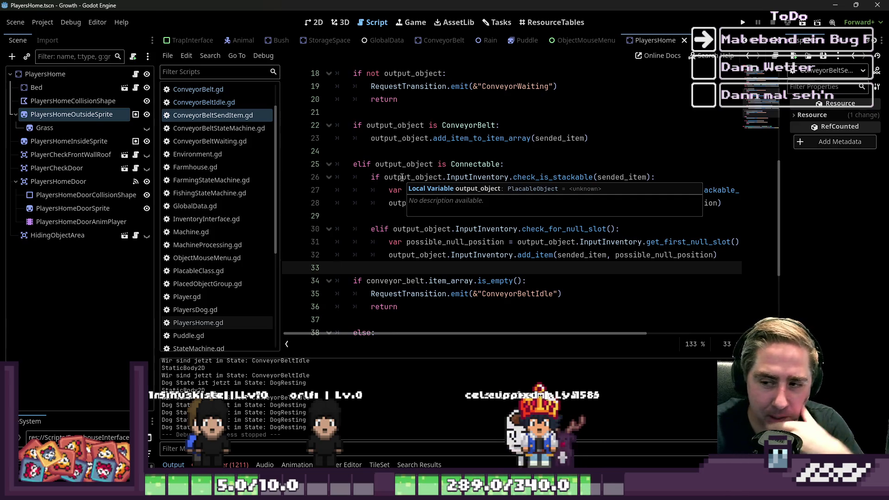
{"action": "left_click", "coordinate": [376, 216]}
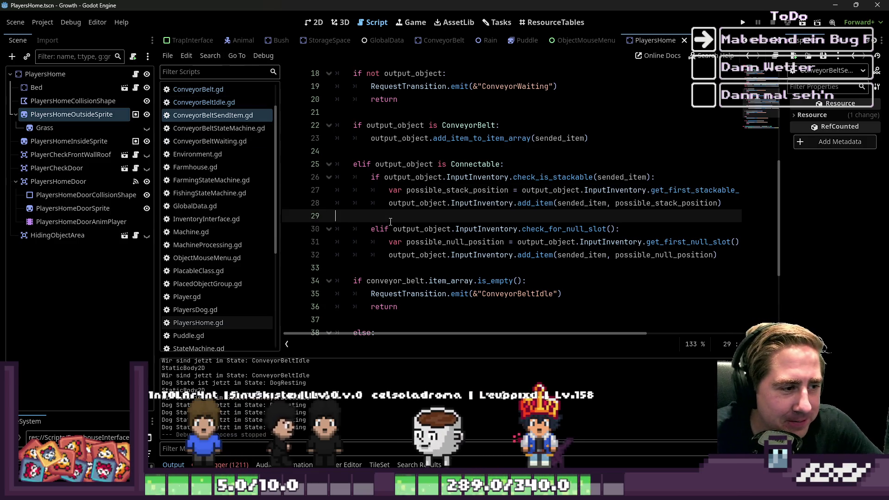
{"action": "left_click", "coordinate": [357, 256]}
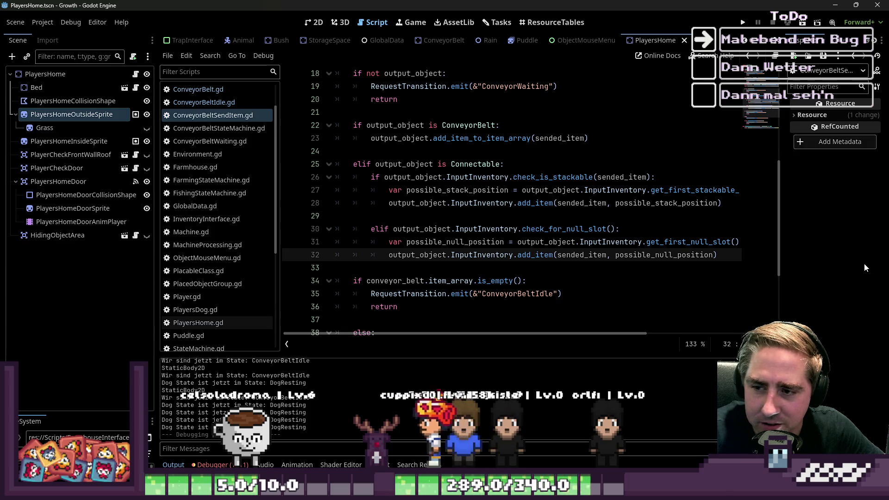
{"action": "left_click", "coordinate": [371, 217]}
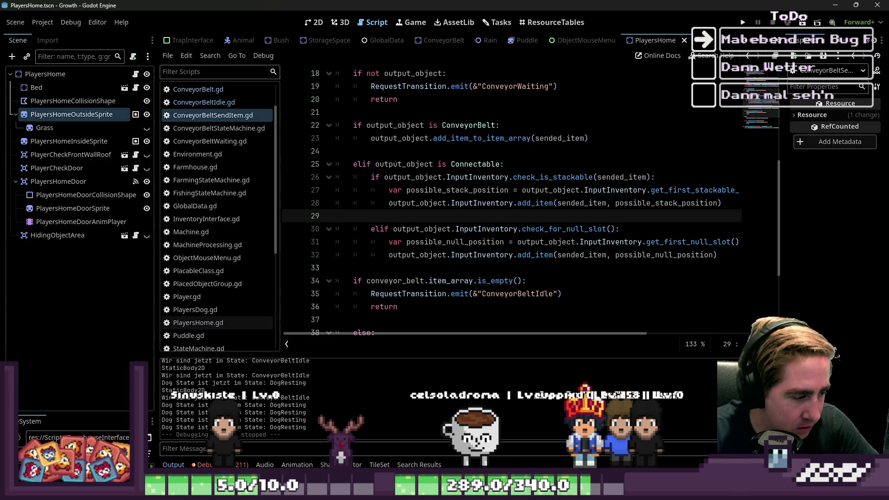
Show the Debugger's 1211 errors and jump from an ItemsHasChanged error to its source line.
{"action": "left_click", "coordinate": [236, 463]}
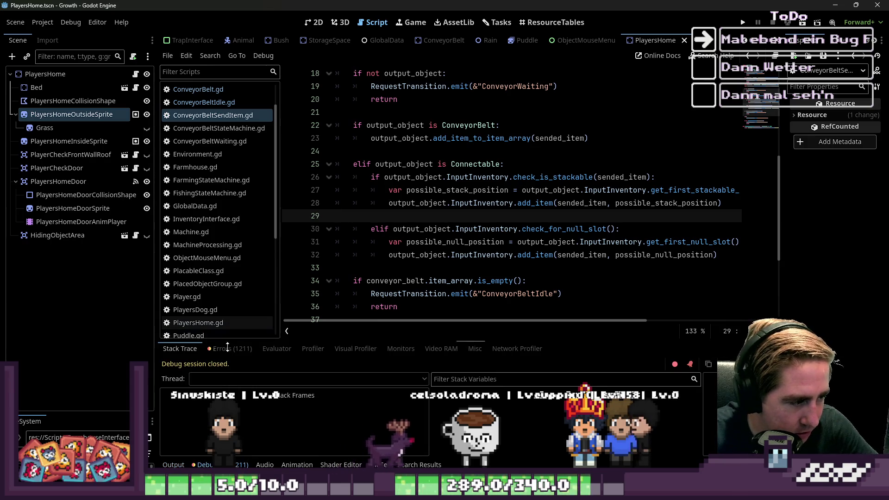
{"action": "left_click", "coordinate": [240, 354]}
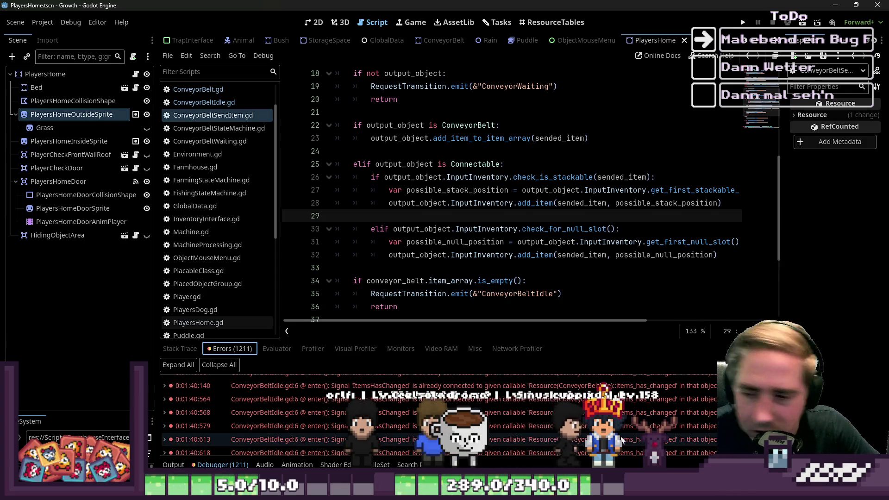
{"action": "mouse_move", "coordinate": [621, 439]}
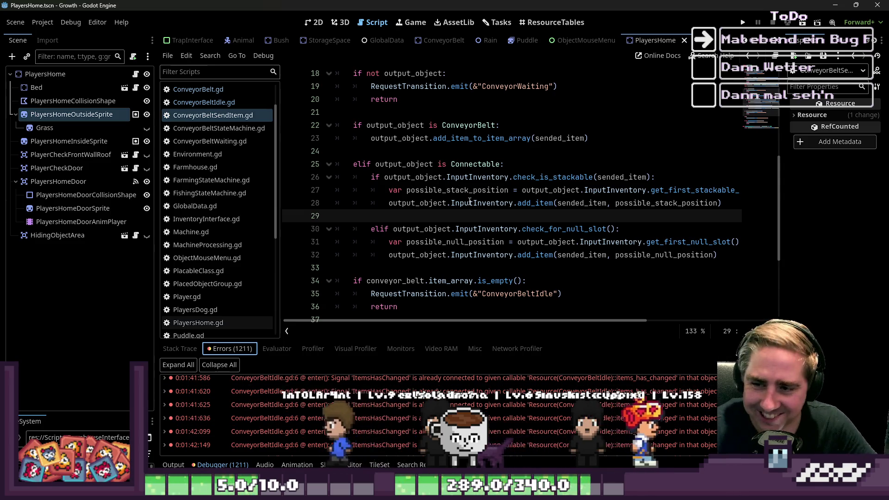
{"action": "left_click", "coordinate": [492, 176]}
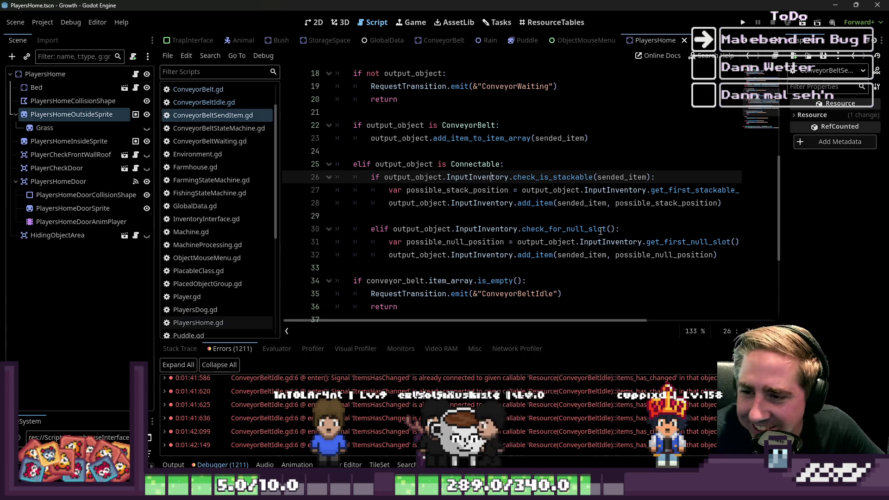
{"action": "mouse_move", "coordinate": [599, 228]}
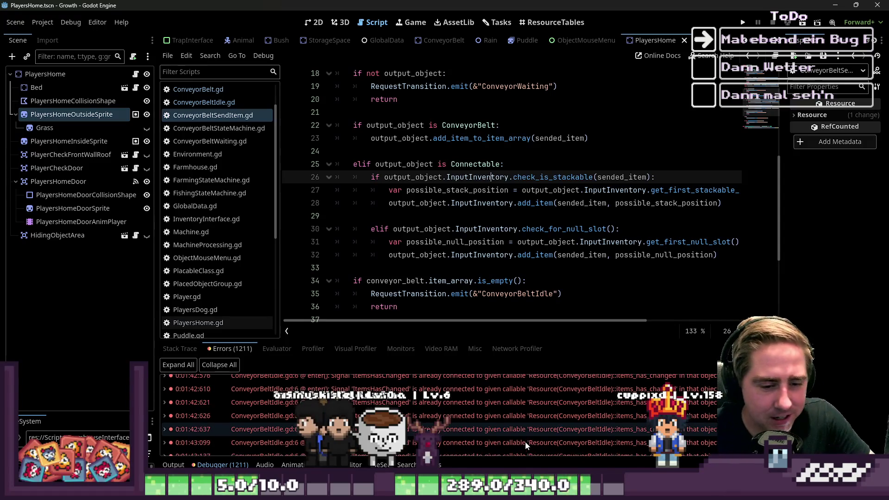
{"action": "left_click", "coordinate": [472, 409]}
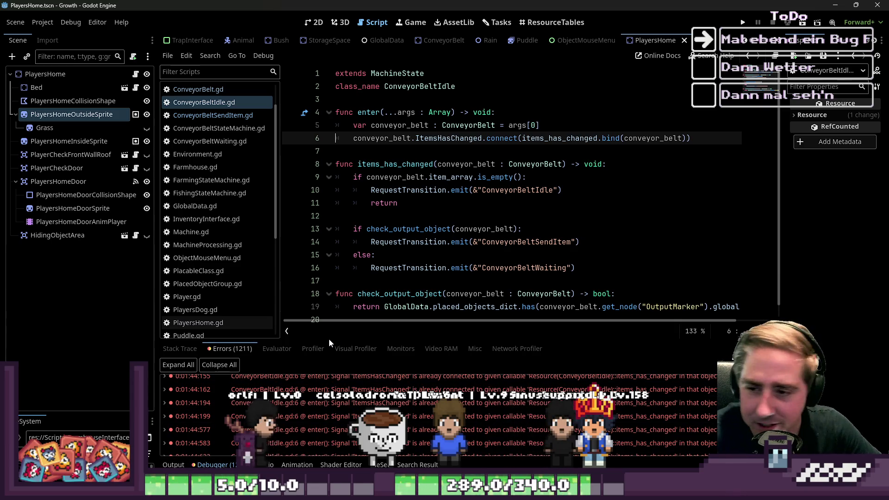
Scroll down through ConveyorBeltIdle.gd past the line 6 ItemsHasChanged connection.
{"action": "scroll", "coordinate": [380, 401], "scroll_direction": "down", "scroll_amount": 2}
{"action": "scroll", "coordinate": [380, 401], "scroll_direction": "down", "scroll_amount": 2}
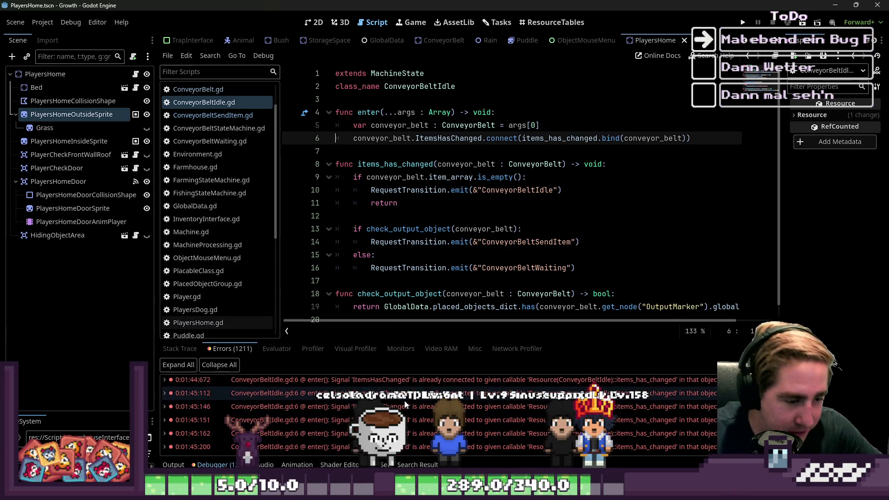